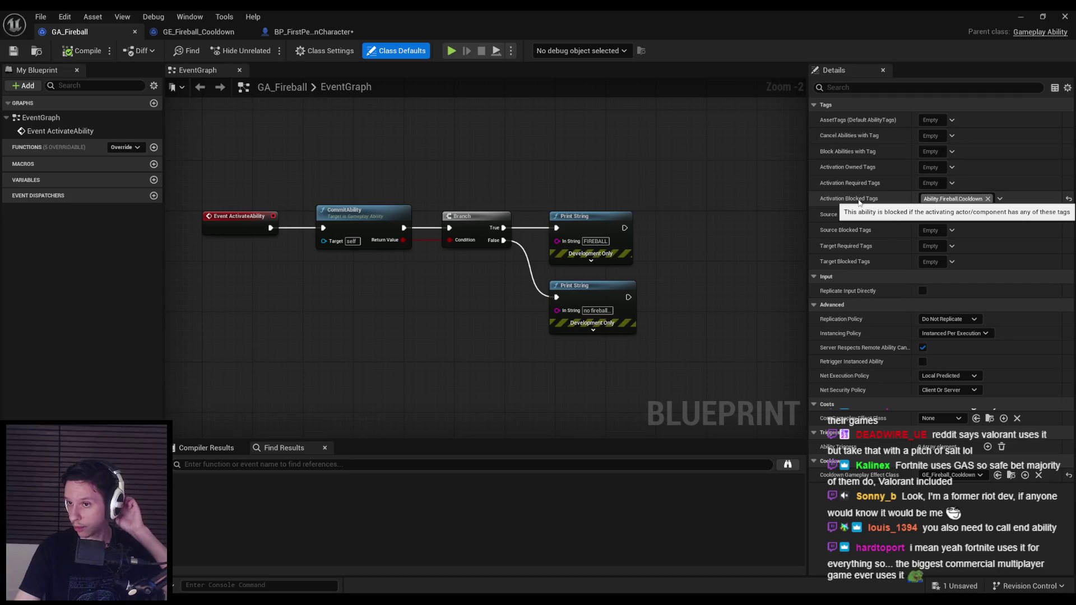
Clear the details panel, then select and deselect the CommitAbility node in GA_Fireball.
left_click(311, 173)
left_click_drag(195, 193, 291, 250)
left_click_drag(313, 195, 422, 272)
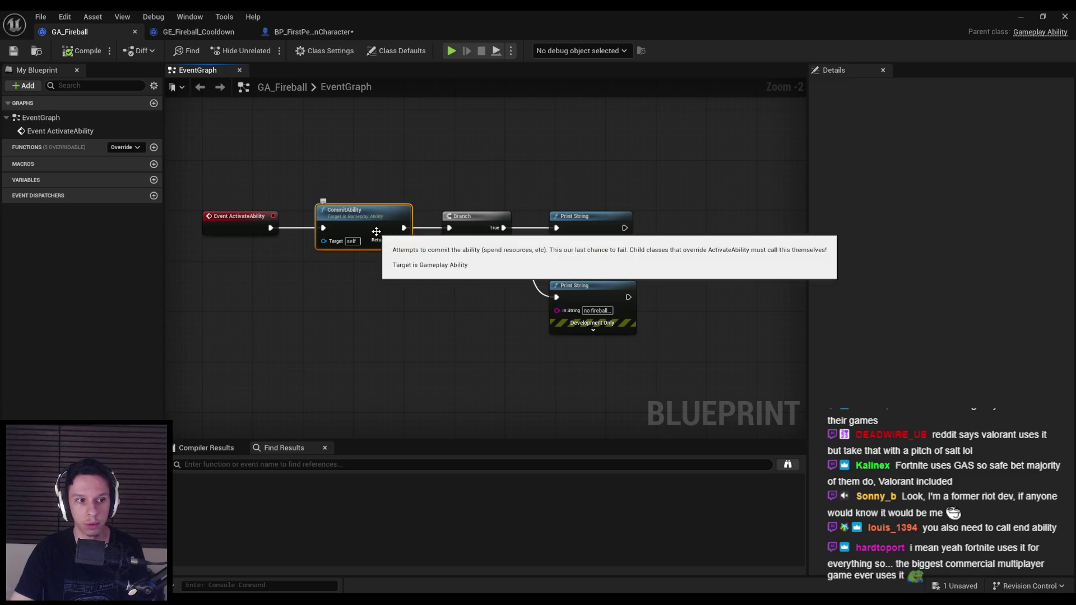
left_click(395, 318)
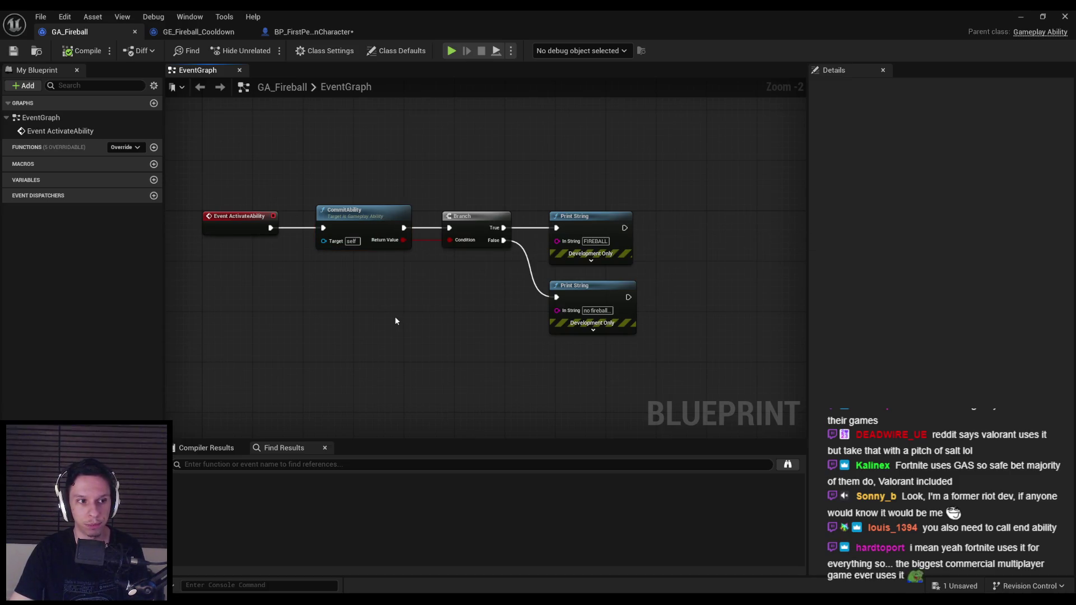
Add an End Ability node after the FIREBALL Print String, align it, and minimize the editor.
left_click_drag(624, 227, 671, 230)
type("end ")
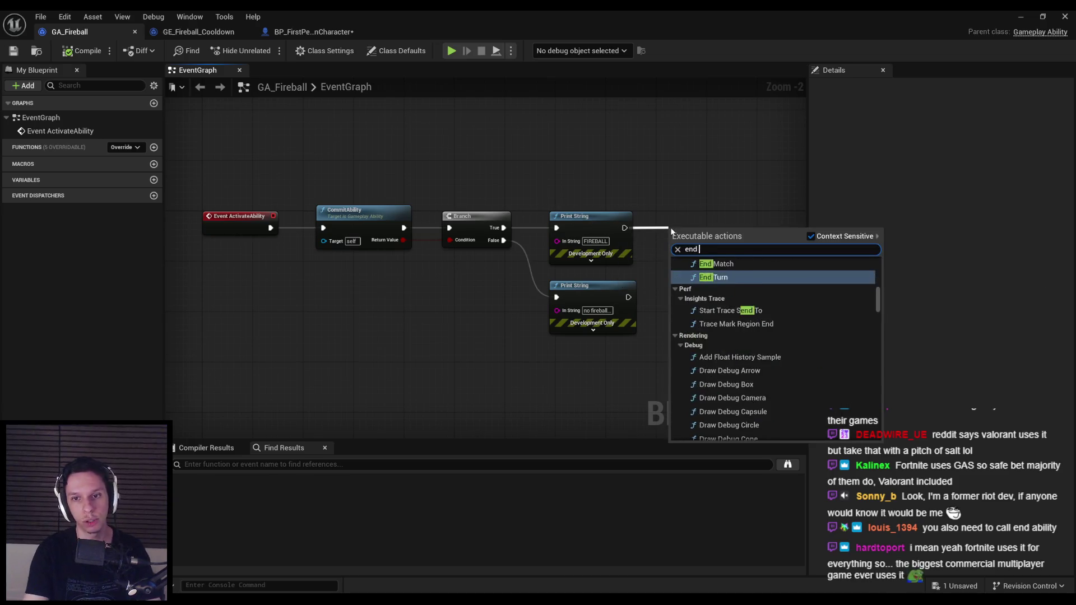
type("ability")
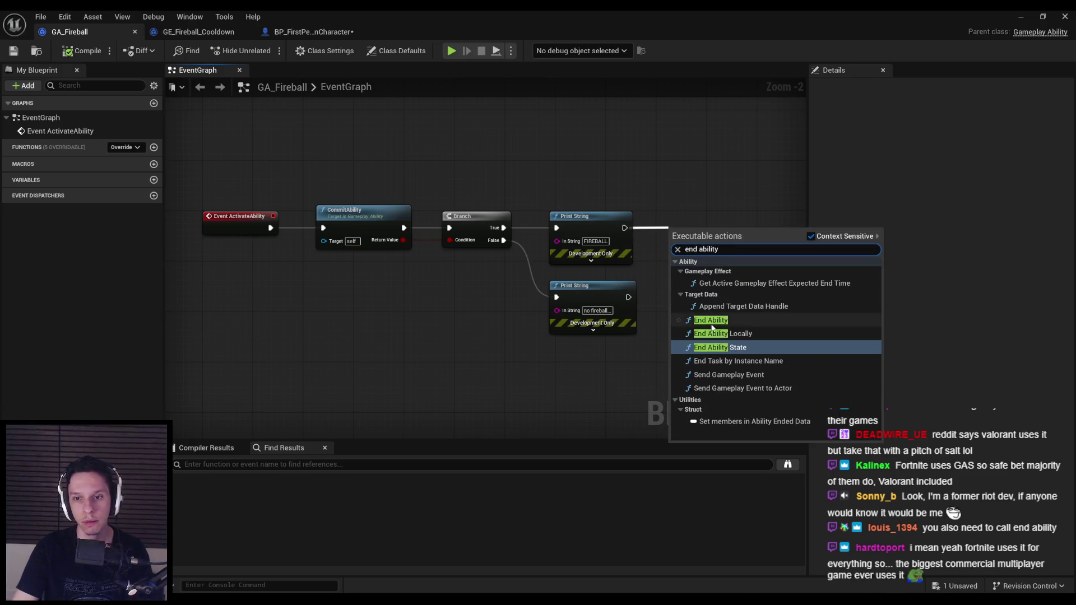
left_click(723, 319)
left_click_drag(704, 242, 704, 227)
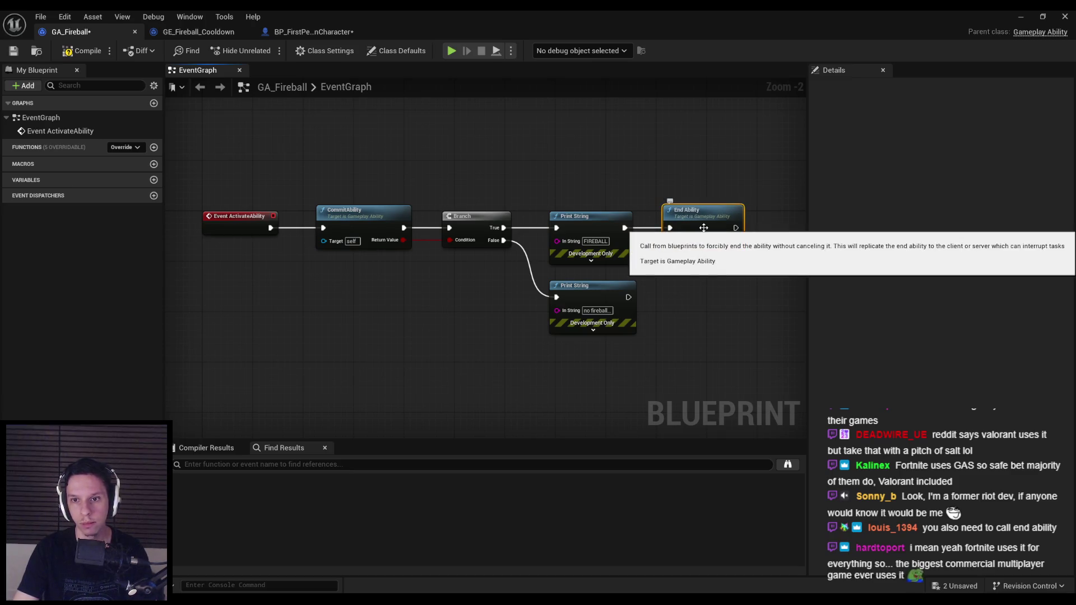
left_click(1020, 17)
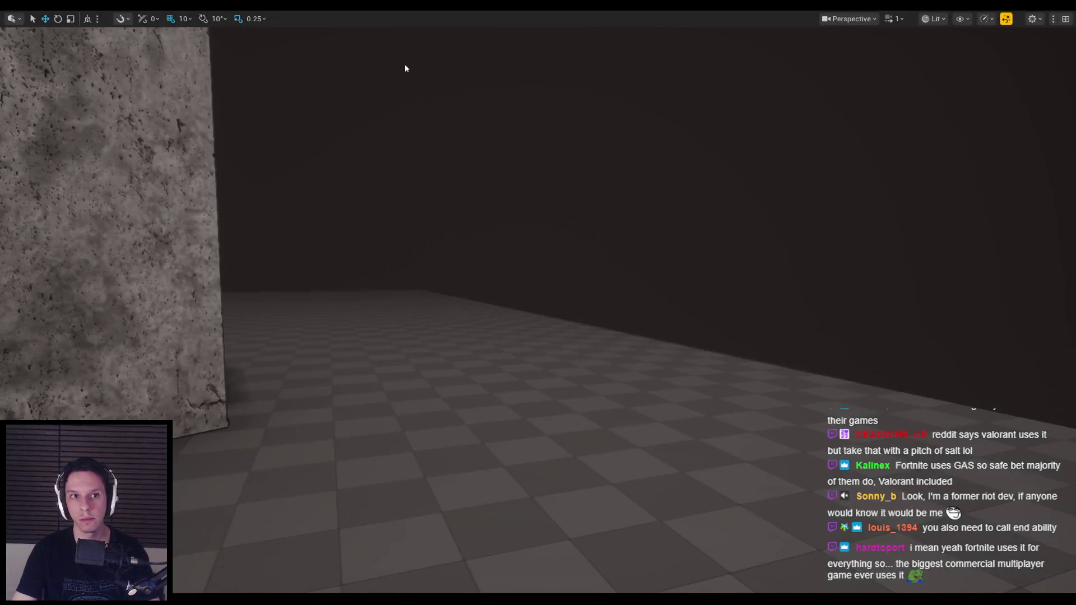
Play-test the ability to see FIREBALL printed, then reopen GA_Fireball's Class Defaults.
key("alt+p")
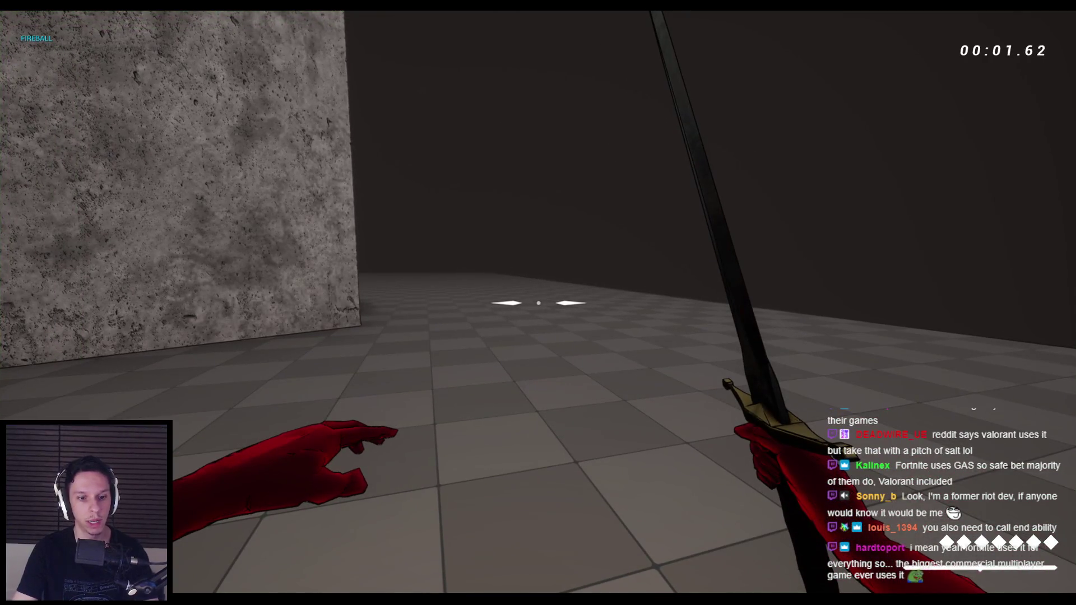
key("F8")
left_click(395, 564)
left_click(396, 50)
mouse_move(198, 196)
left_mouse_down()
mouse_move(314, 256)
mouse_move(282, 261)
left_mouse_up()
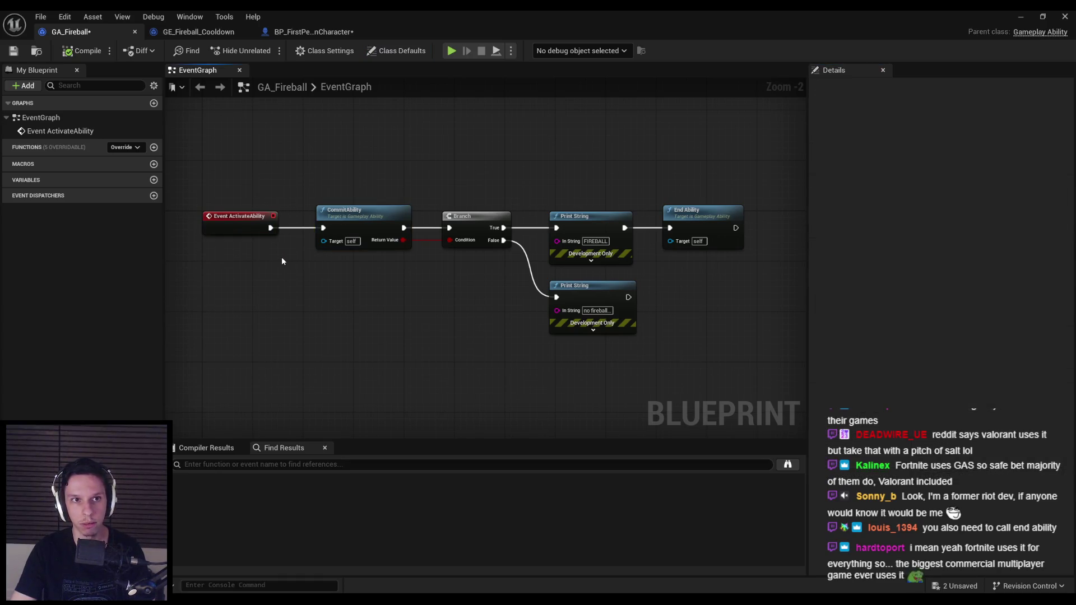
Inspect GA_Fireball's CommitAbility, Print String and class defaults, then open BP_FirstPersonCharacter's EventGraph.
left_click(370, 206)
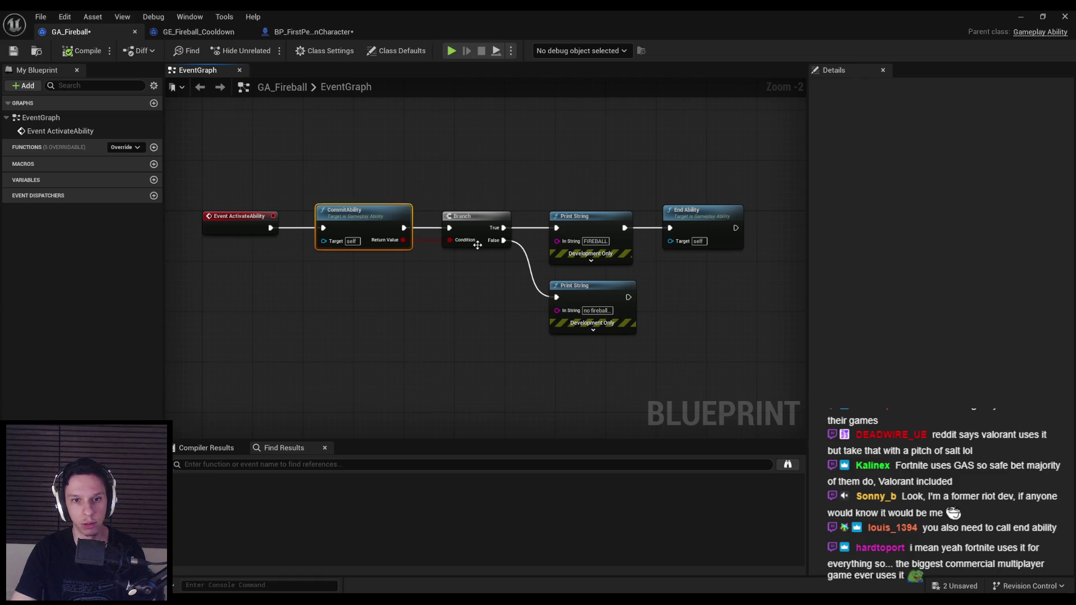
left_click(576, 289)
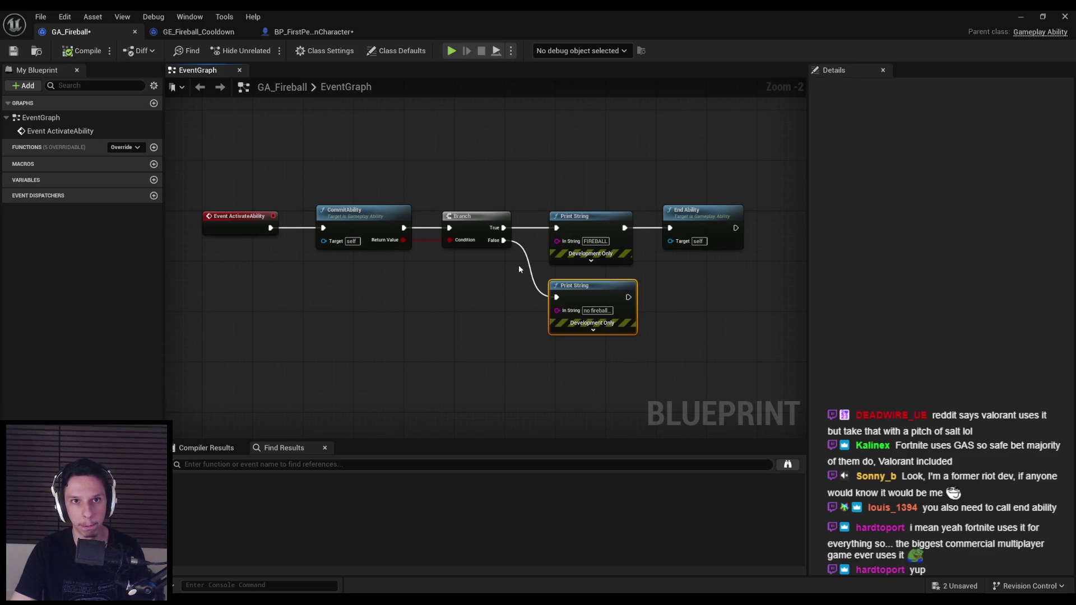
left_click(397, 50)
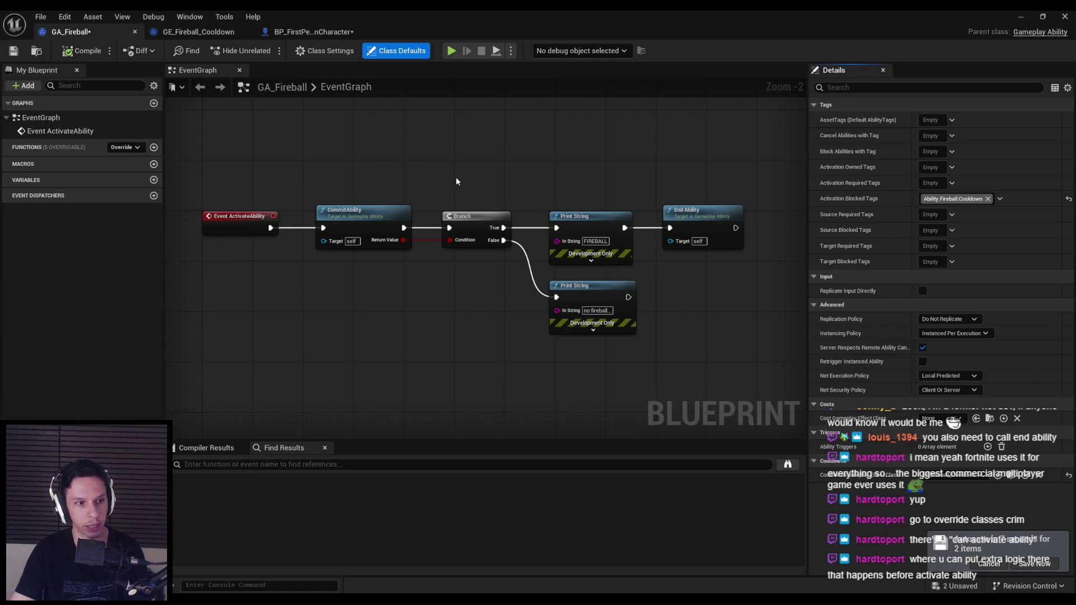
left_click(418, 192)
left_click(241, 228)
left_click(315, 183)
left_click(381, 53)
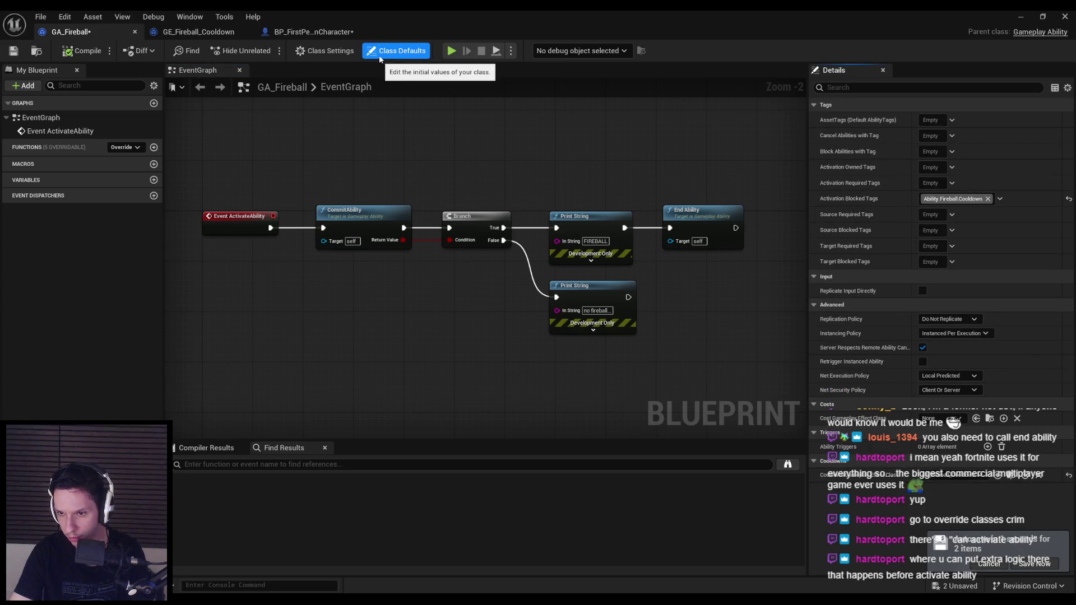
left_click(297, 32)
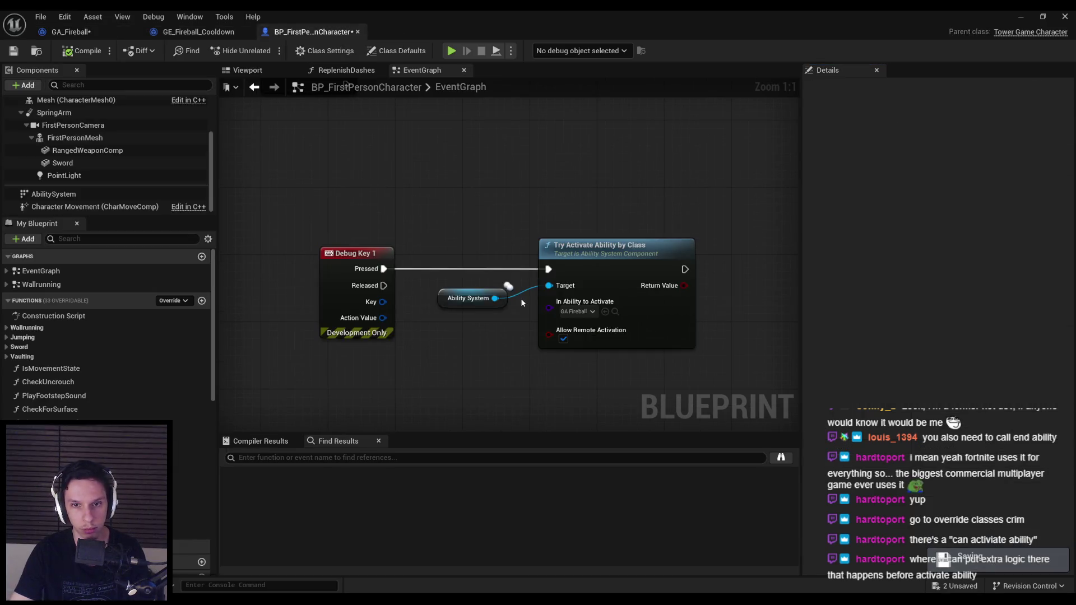
Inspect AbilitySystem and Try Activate Ability by Class, jump to Give Ability, then return to GA_Fireball.
left_click(92, 194)
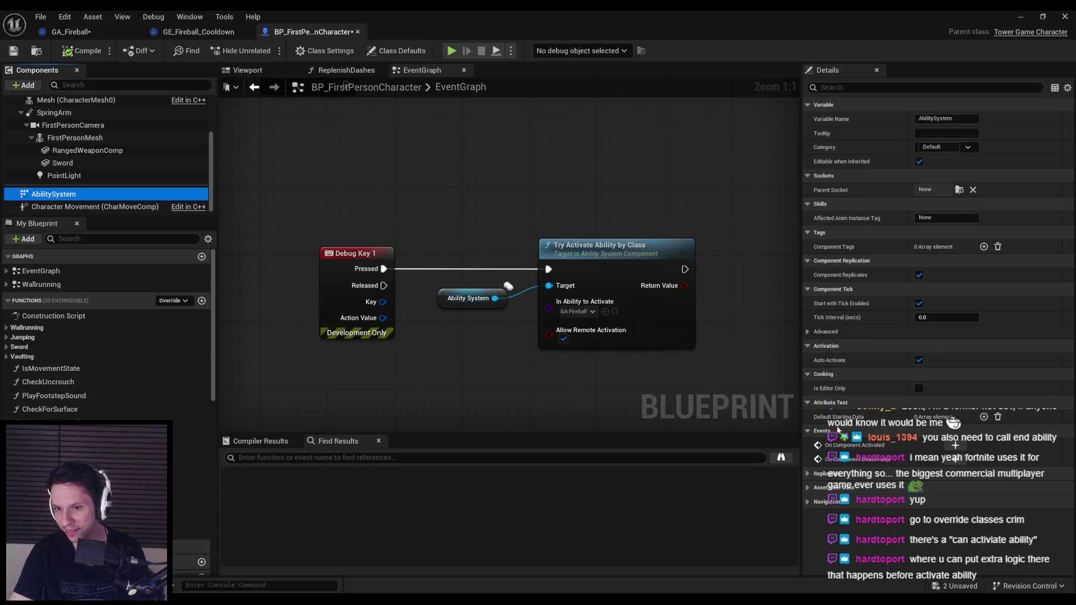
left_click(567, 260)
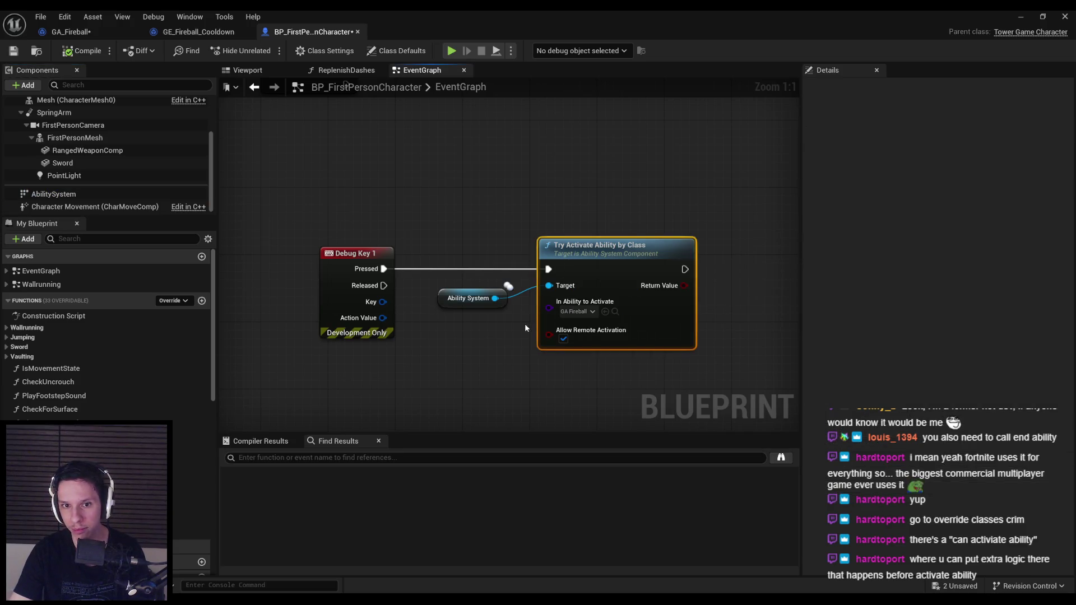
key("alt+Left")
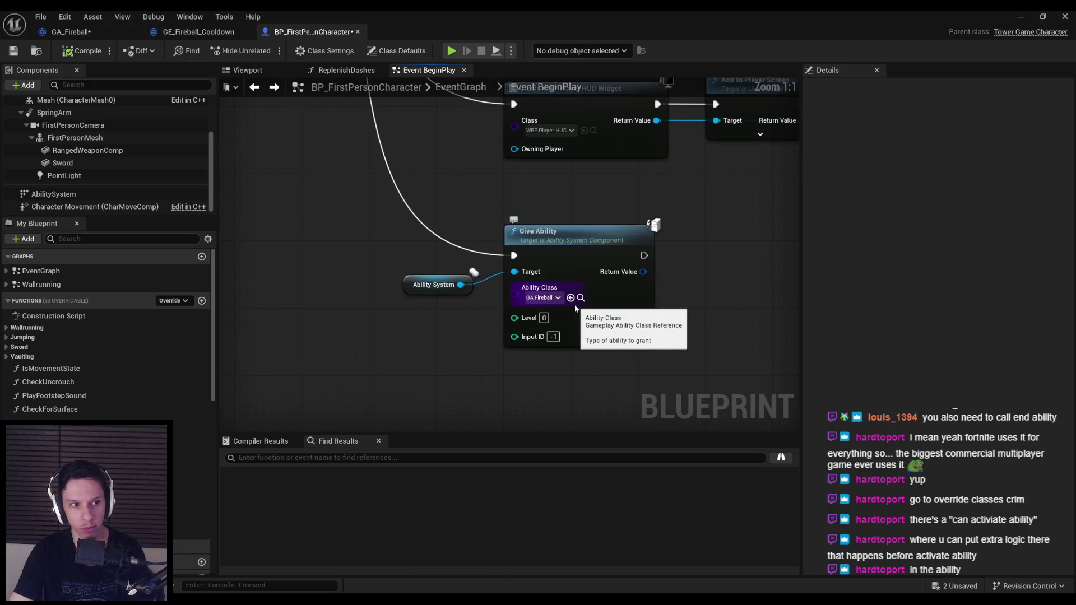
left_click(71, 32)
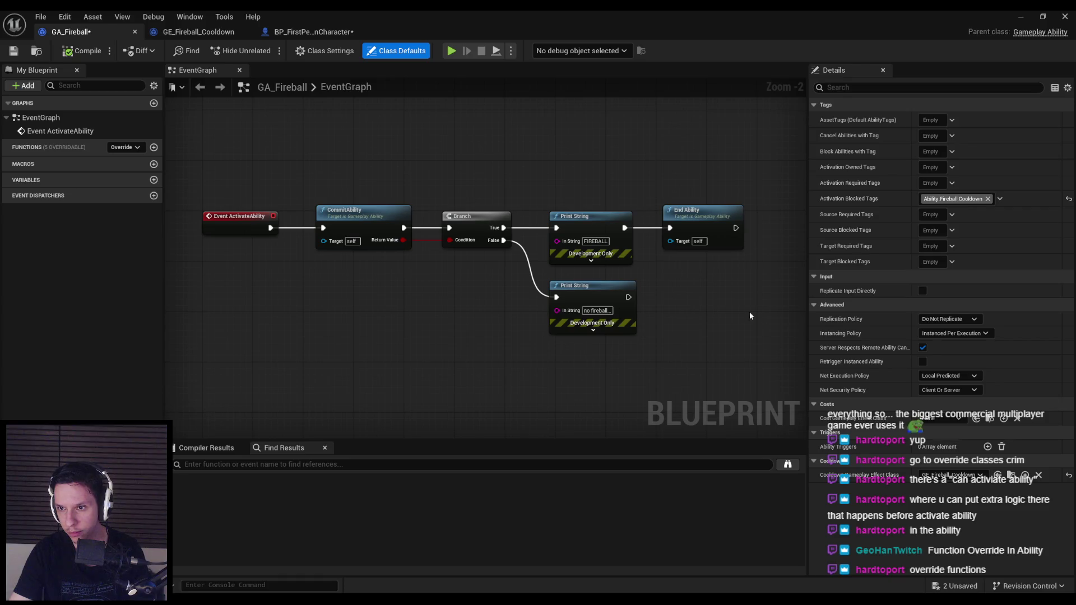
Leave Instancing Policy unchanged and add a CanActivateAbility function override to GA_Fireball.
left_click(963, 333)
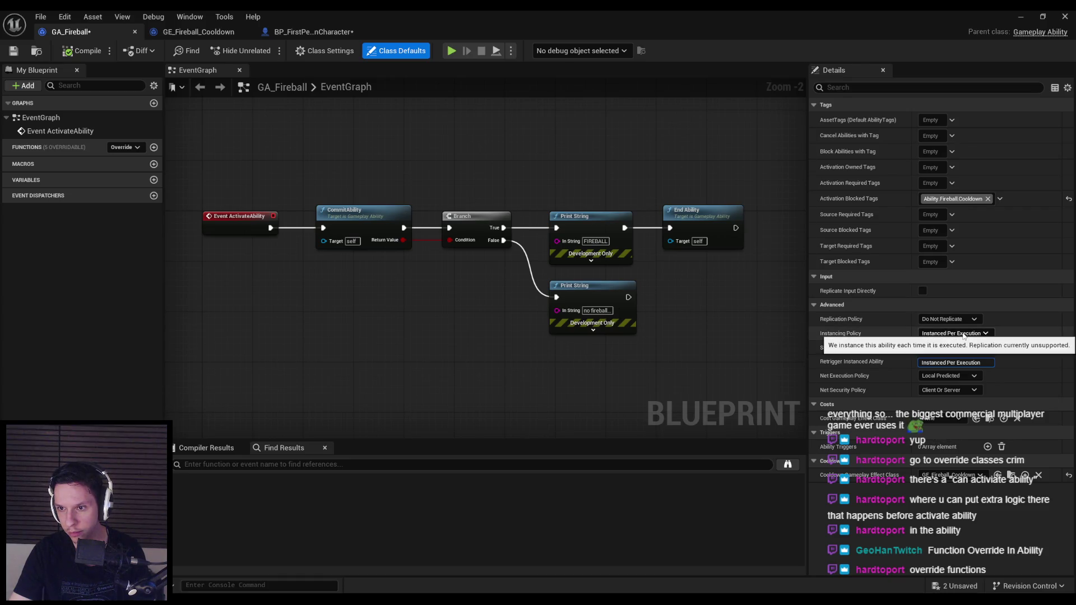
left_click(953, 362)
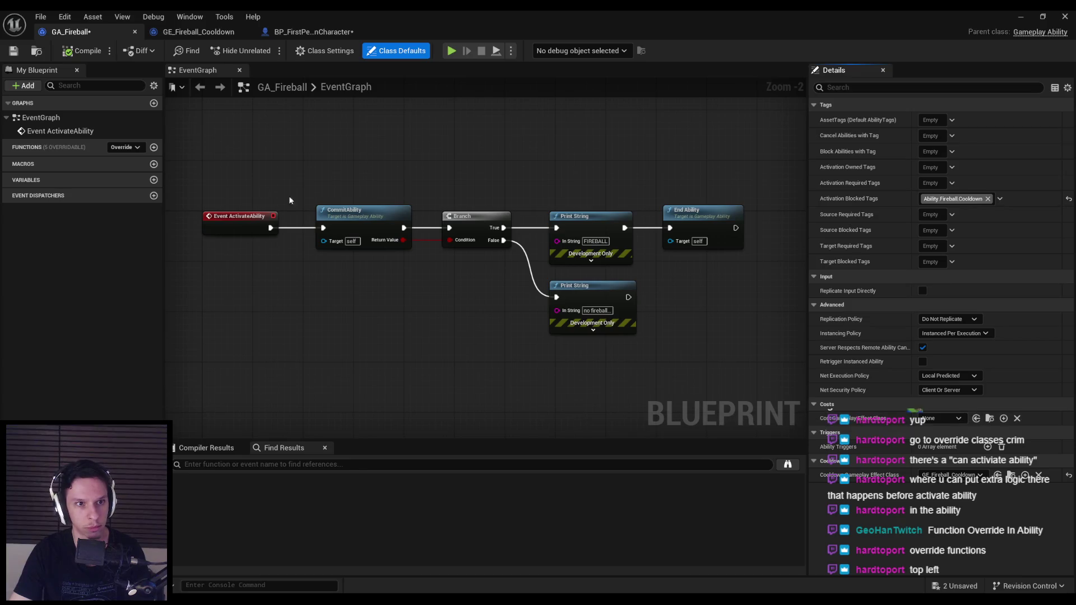
left_click(124, 147)
left_click(149, 189)
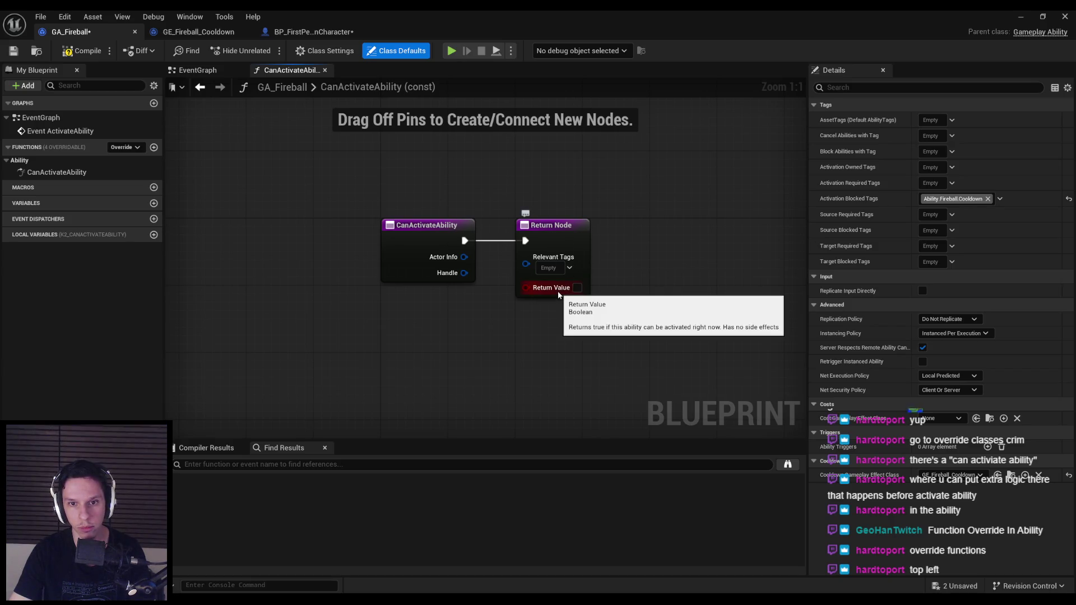
Move the CanActivateAbility Return Node right and run a play test with it.
key("alt+Left")
left_click(219, 87)
left_click_drag(554, 247, 647, 247)
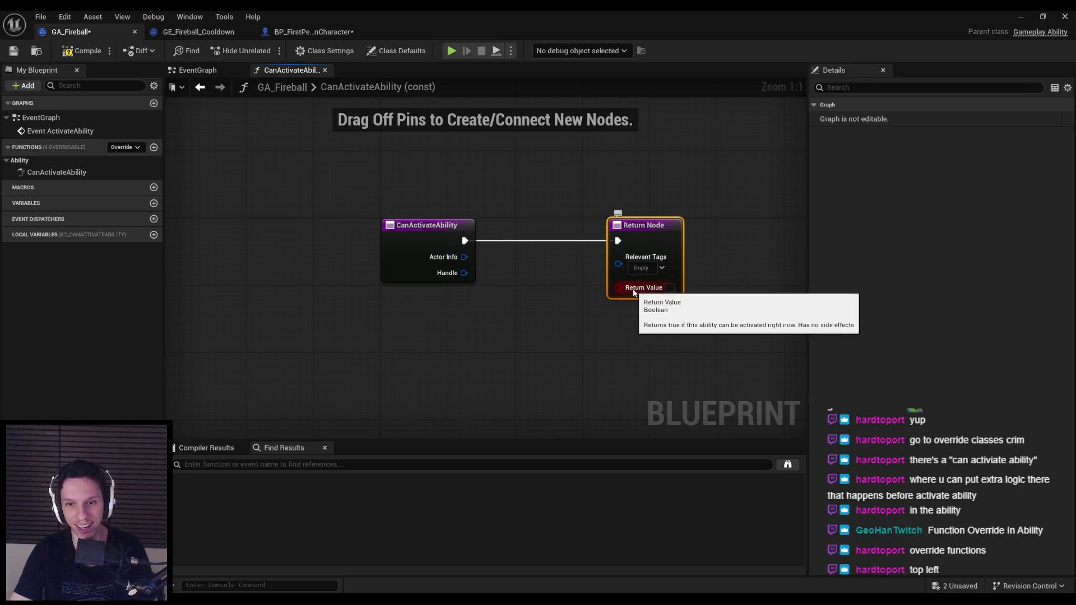
left_click(1020, 16)
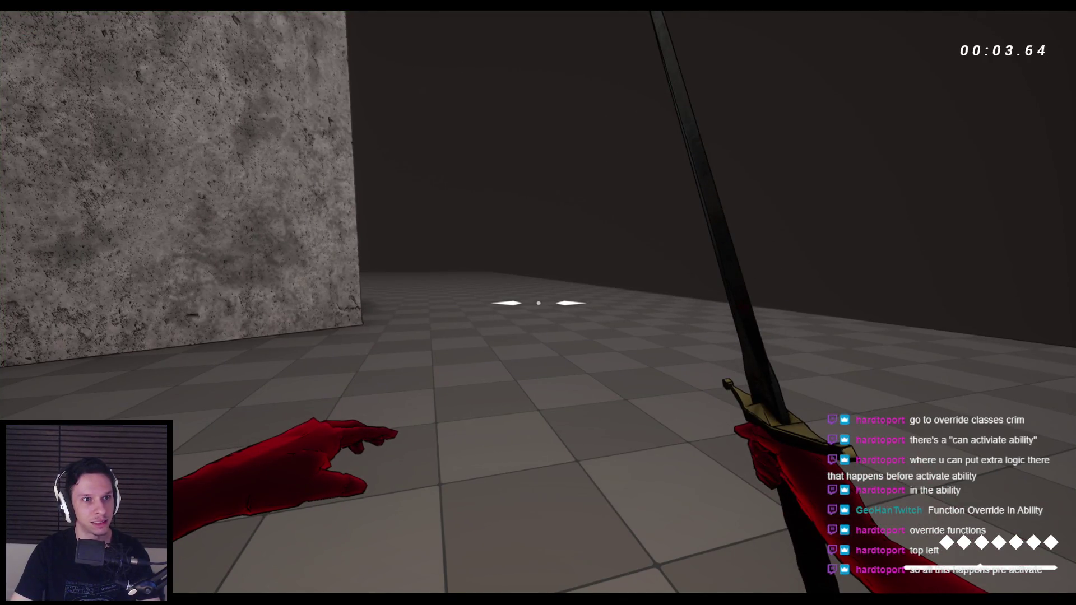
Stop the test and delete the CanActivateAbility override from GA_Fireball.
key("Escape")
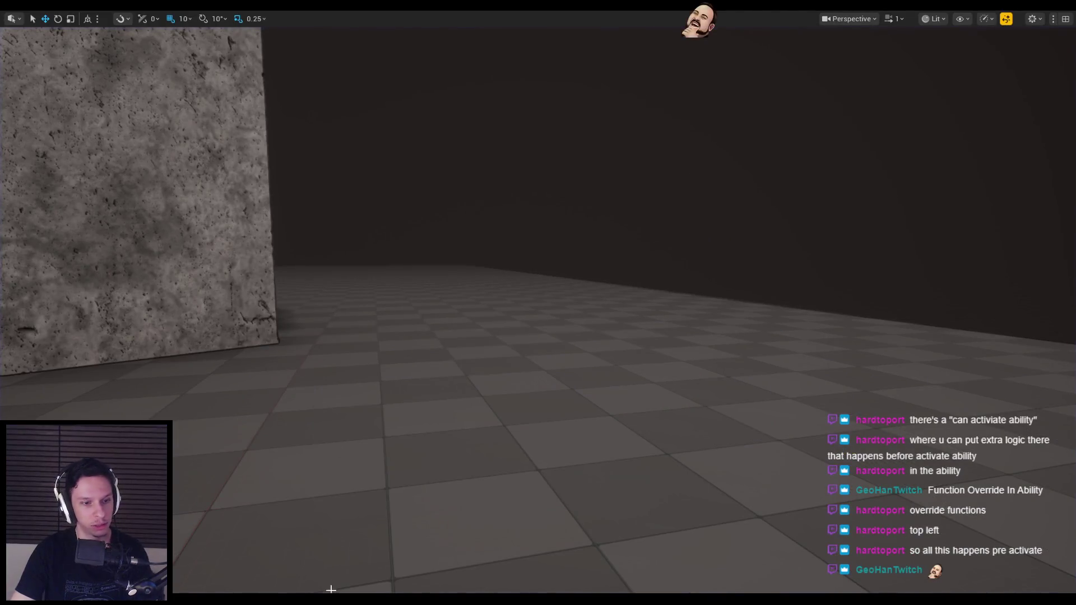
left_click(379, 575)
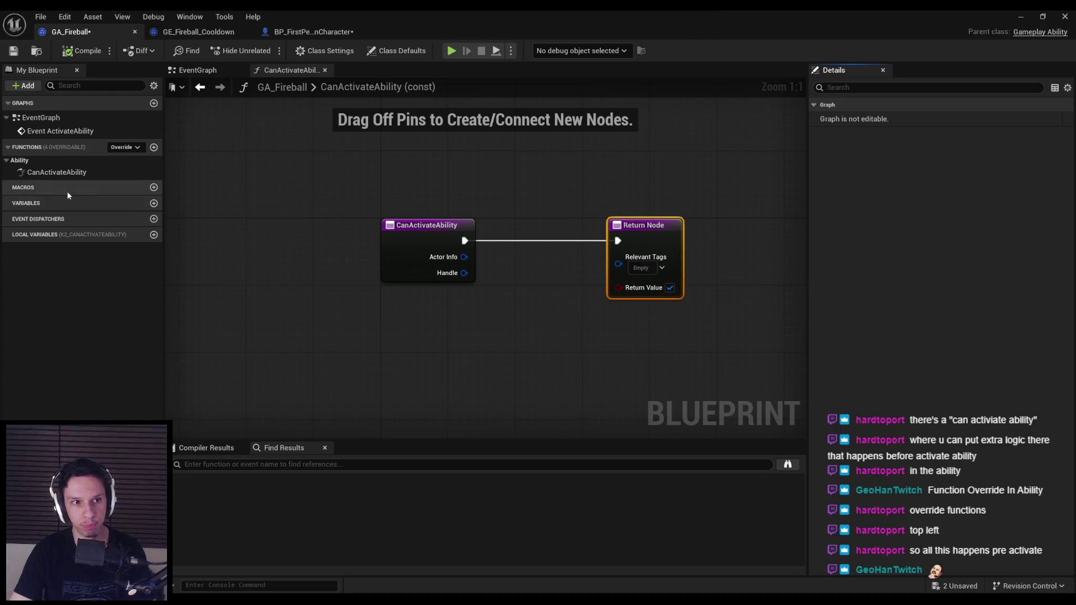
left_click(65, 173)
key("Delete")
left_click(130, 147)
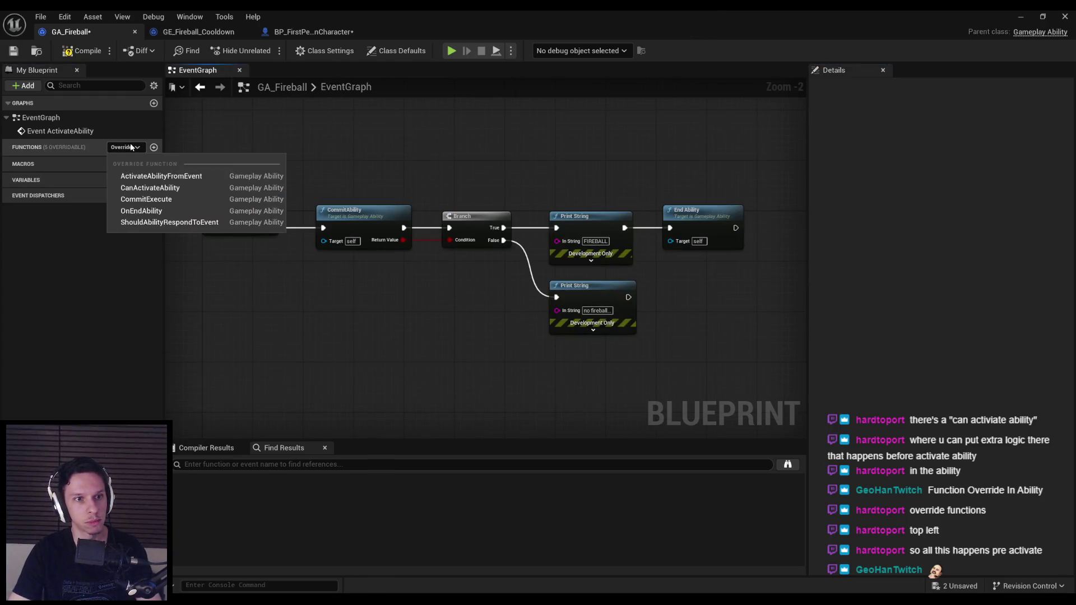
left_click(149, 223)
left_click(660, 267)
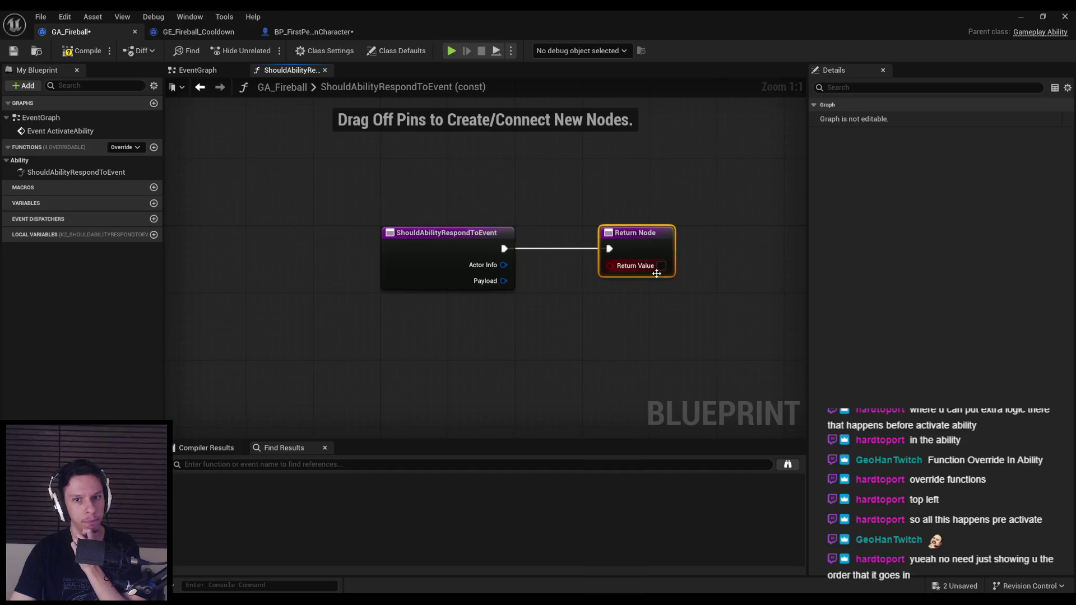
left_click(1022, 17)
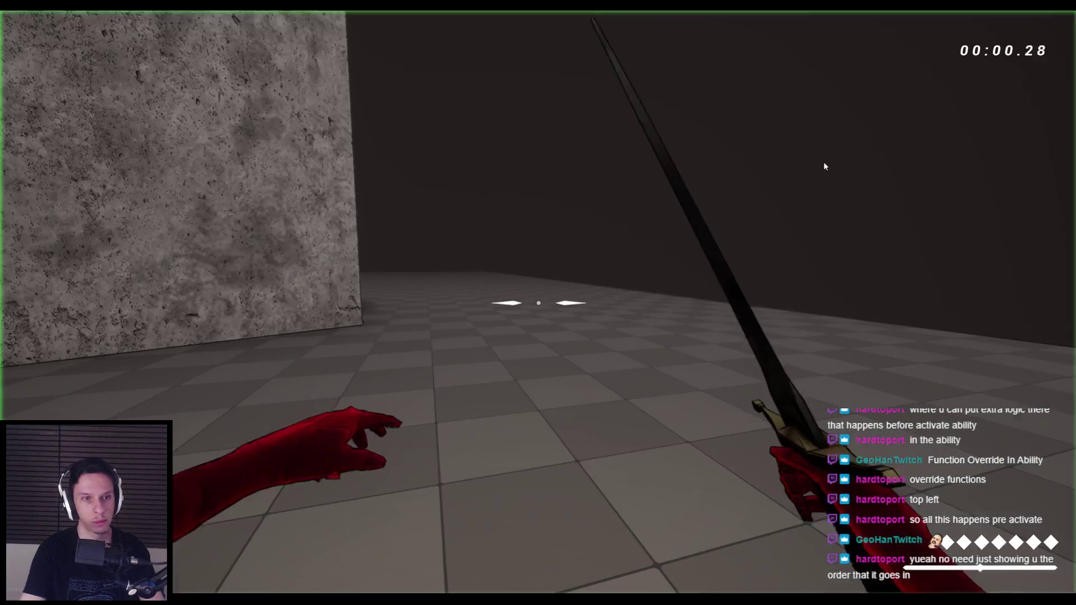
key("Escape")
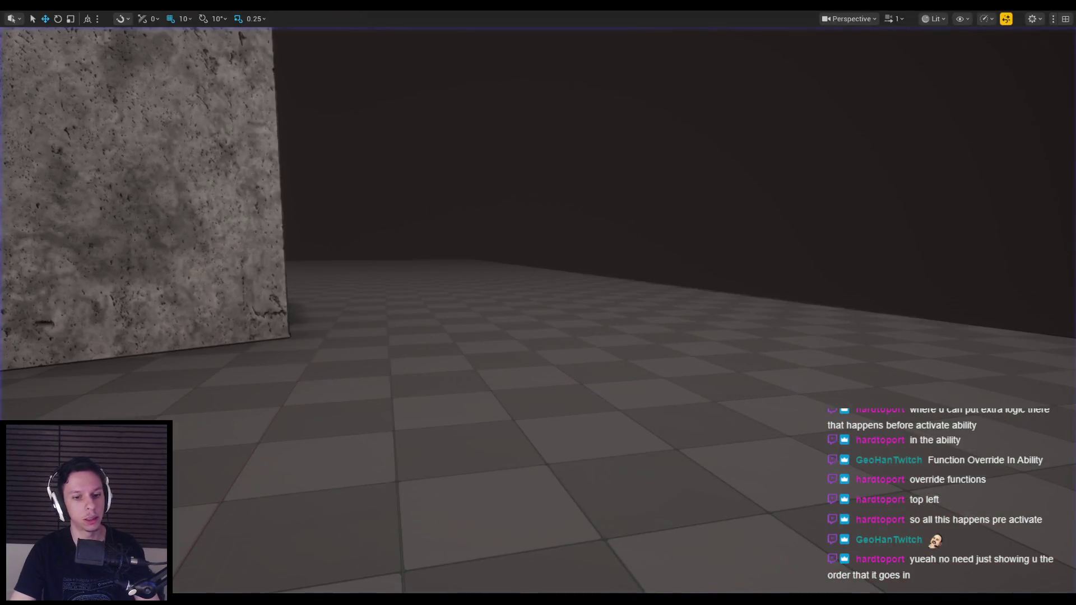
left_click(69, 172)
key("Delete")
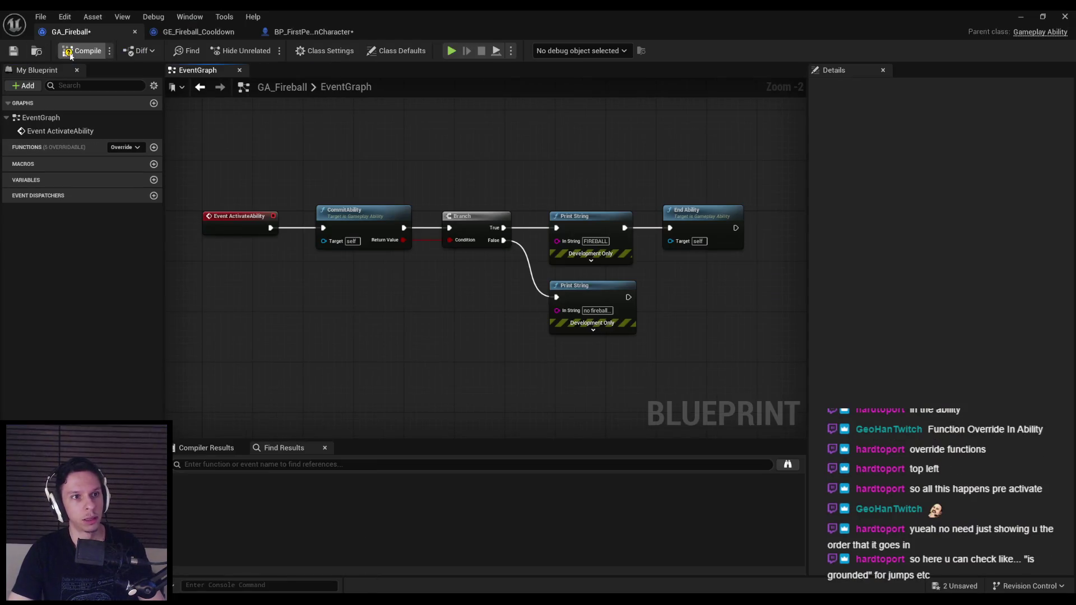
Save GA_Fireball and review its ActivateAbility, CommitAbility and Print String nodes.
left_click(13, 52)
left_click(240, 224)
left_click(363, 221)
left_click(592, 291)
left_click(440, 287)
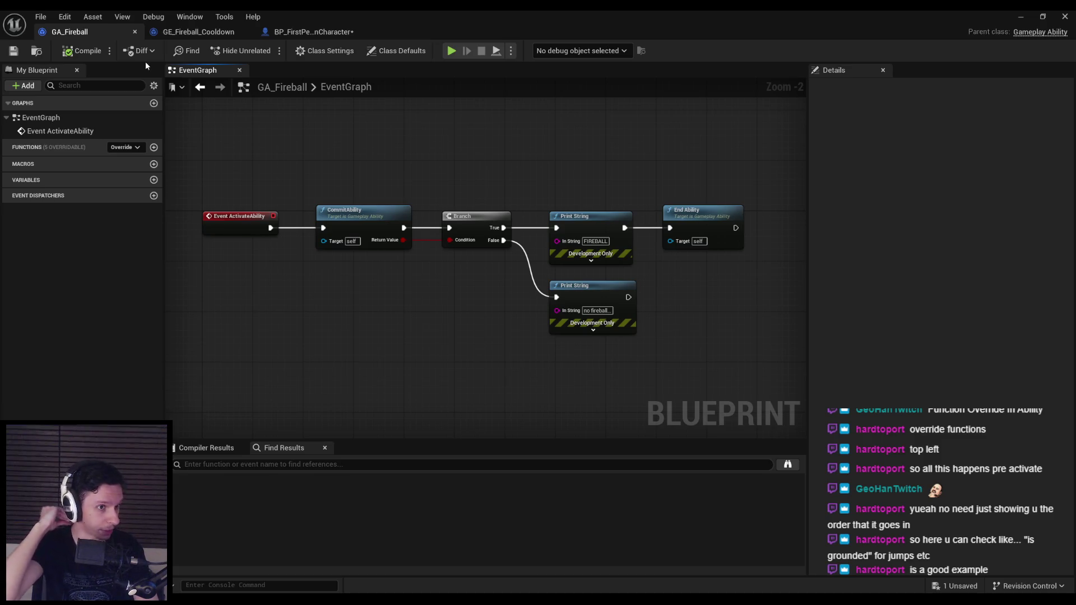
Review the class defaults' blocked tags, including Ability.Fireball.Cooldown, then return to BP_FirstPersonCharacter.
left_click(398, 53)
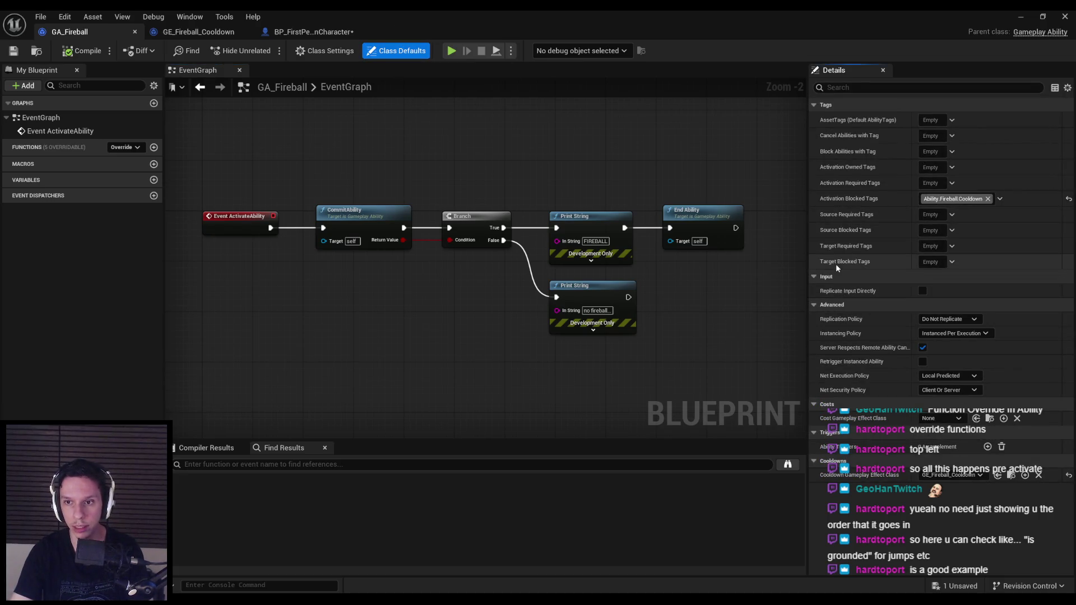
mouse_move(836, 263)
mouse_move(834, 229)
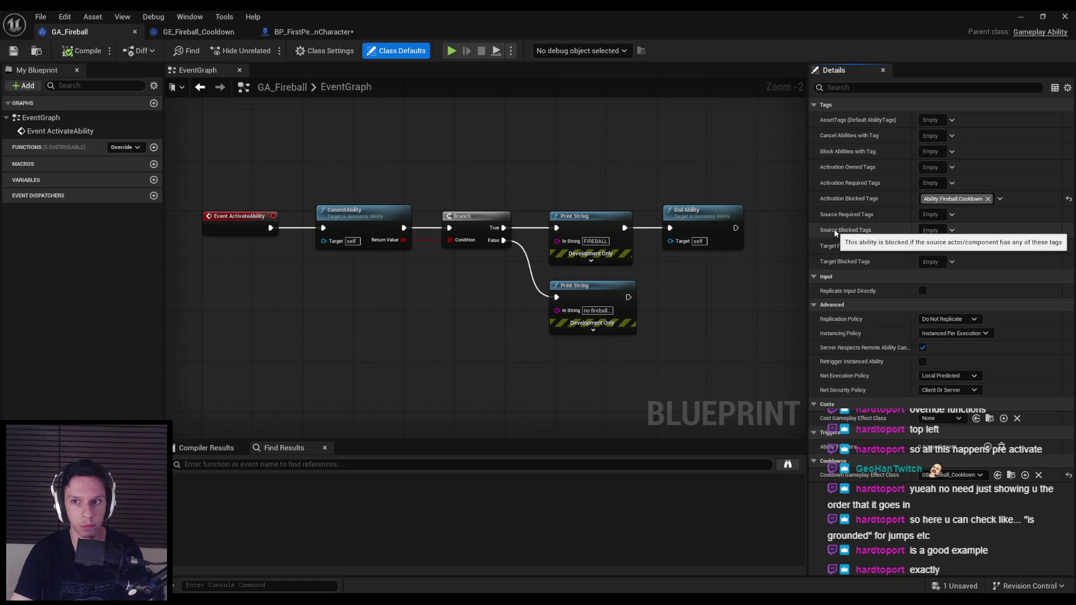
mouse_move(843, 199)
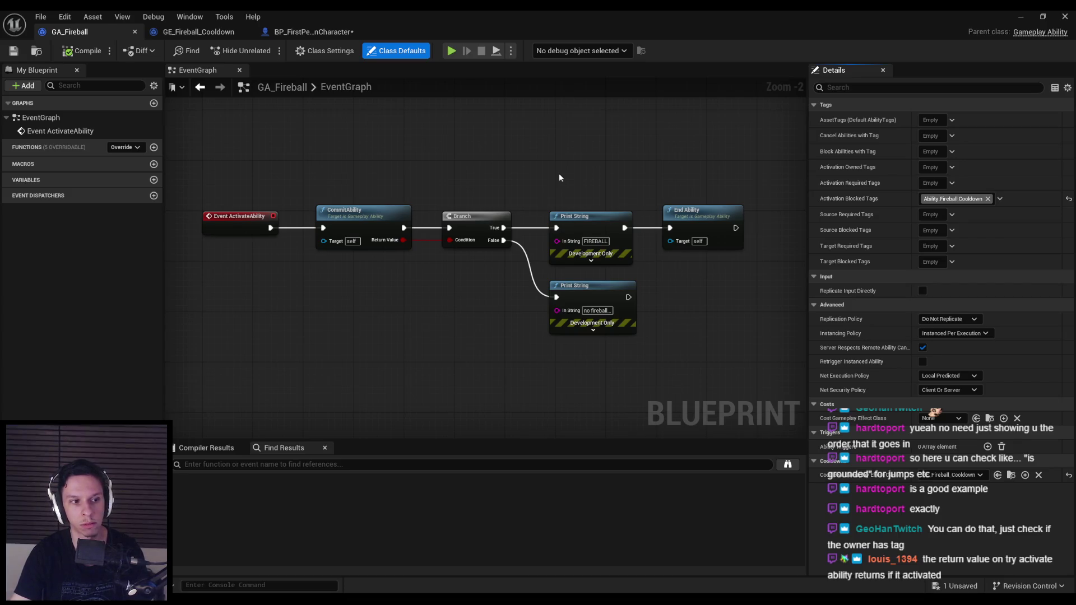
left_click(305, 32)
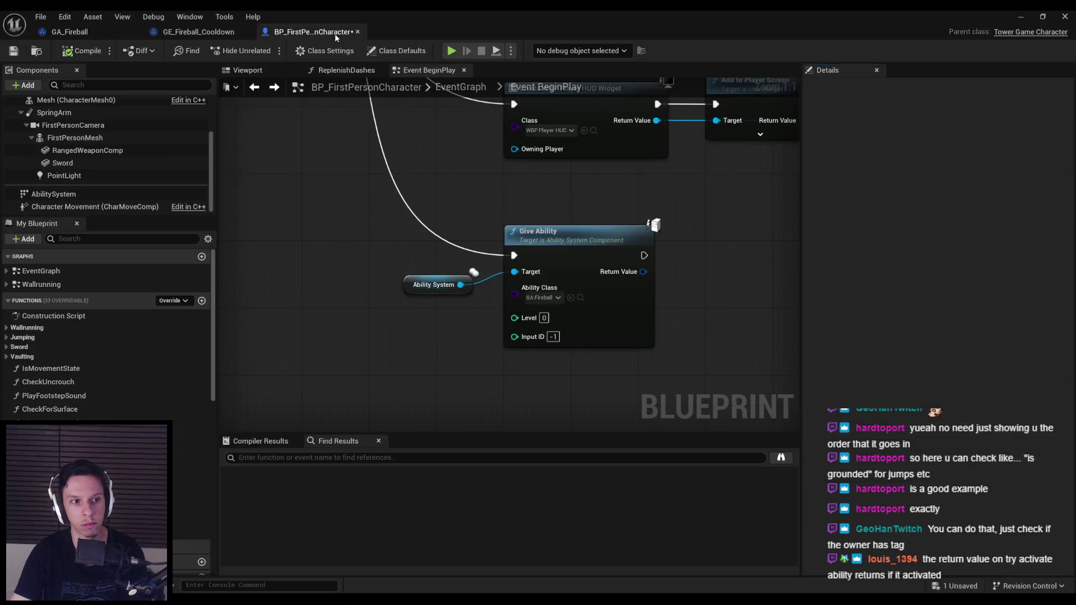
Open BP_FirstPersonCharacter's full EventGraph and save the blueprint.
left_click(461, 87)
scroll(386, 347, "up", 5)
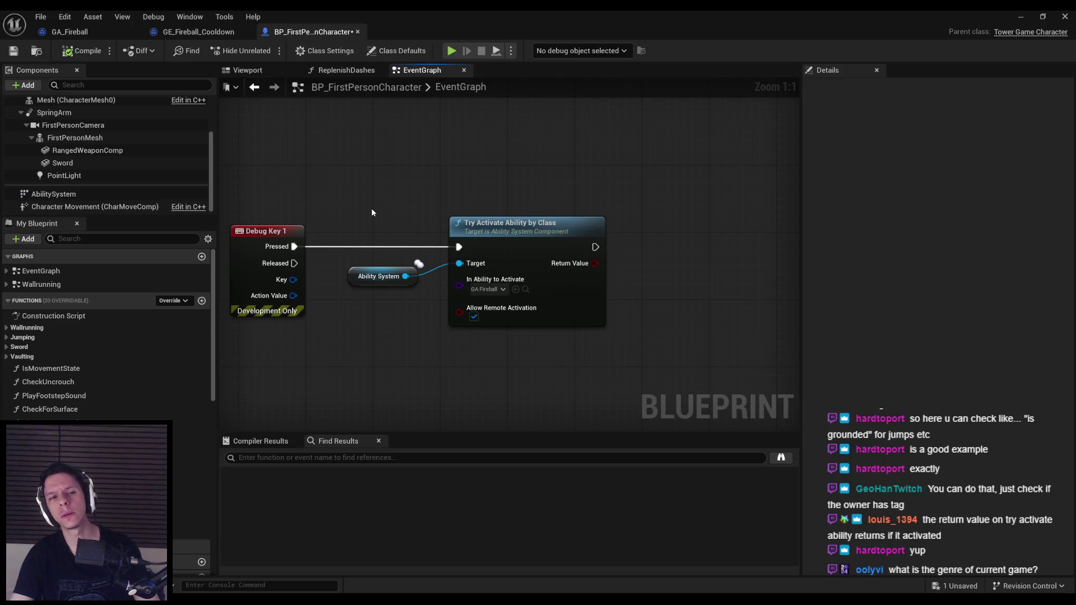
key("ctrl+s")
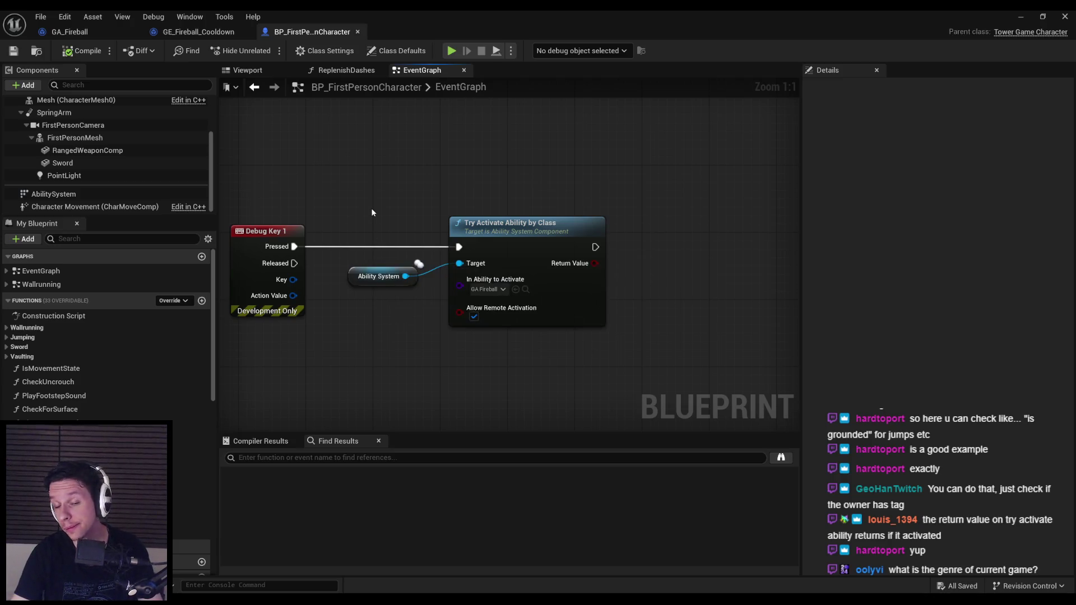
Print Try Activate Ability by Class's Return Value via Print String, compile, and start playing.
left_click_drag(594, 263, 629, 262)
type("p")
key("Escape")
right_click(630, 264)
type("print str")
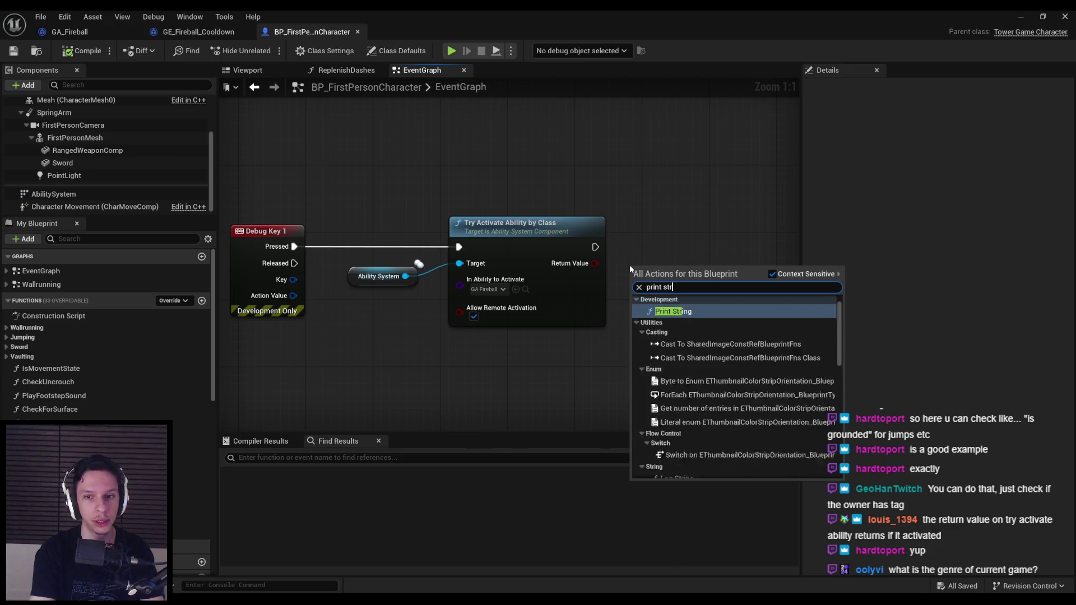
key("Return")
mouse_move(524, 255)
left_mouse_down()
mouse_move(569, 231)
mouse_move(455, 233)
mouse_move(593, 255)
mouse_move(455, 250)
left_mouse_up()
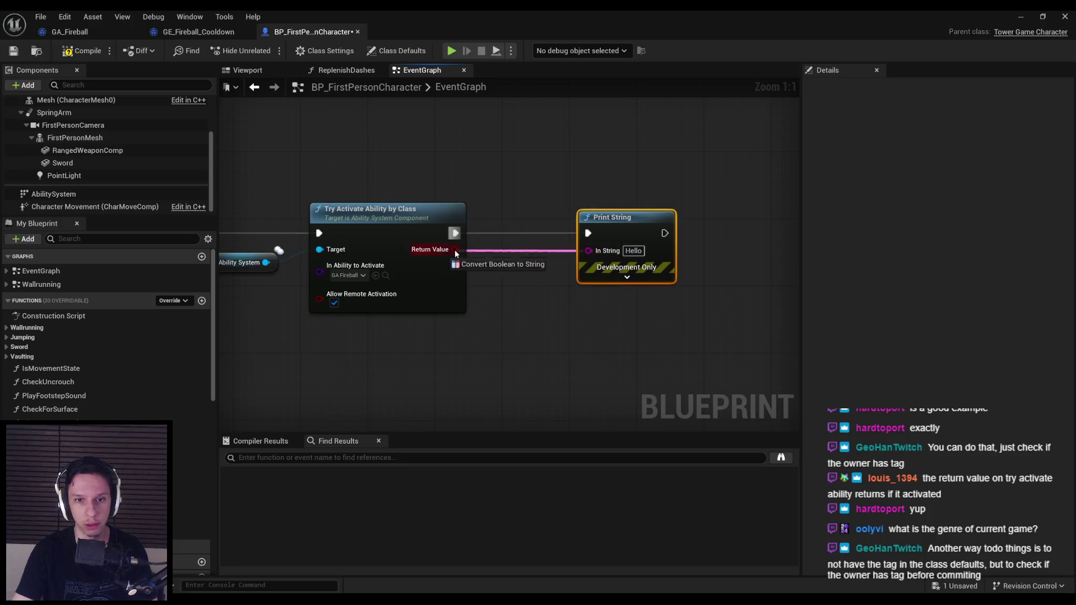
mouse_move(487, 212)
left_mouse_down()
mouse_move(526, 249)
mouse_move(524, 262)
left_mouse_up()
left_click(406, 263)
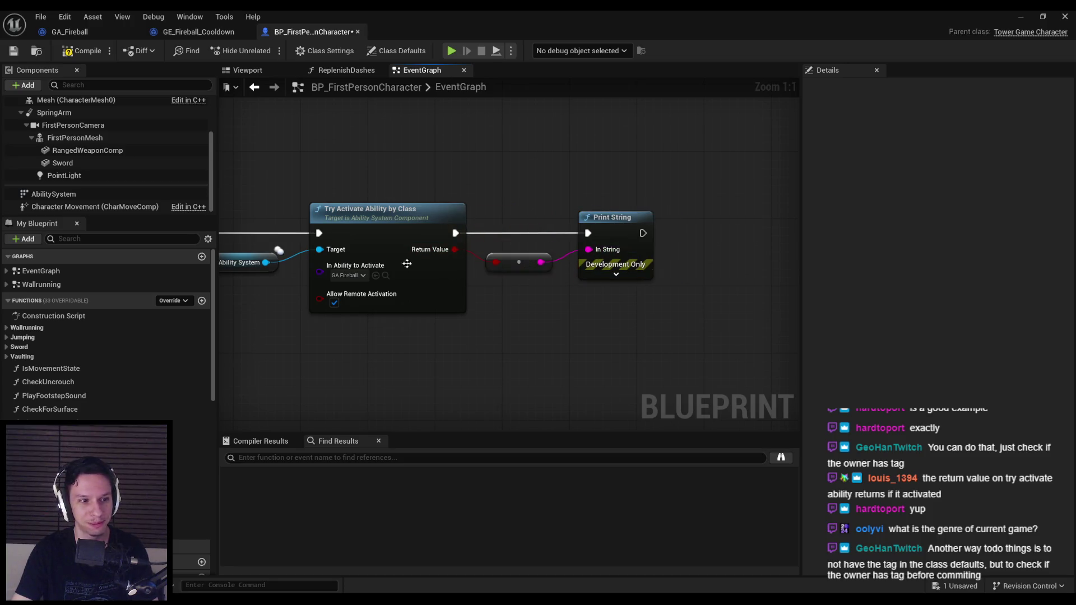
left_click(83, 51)
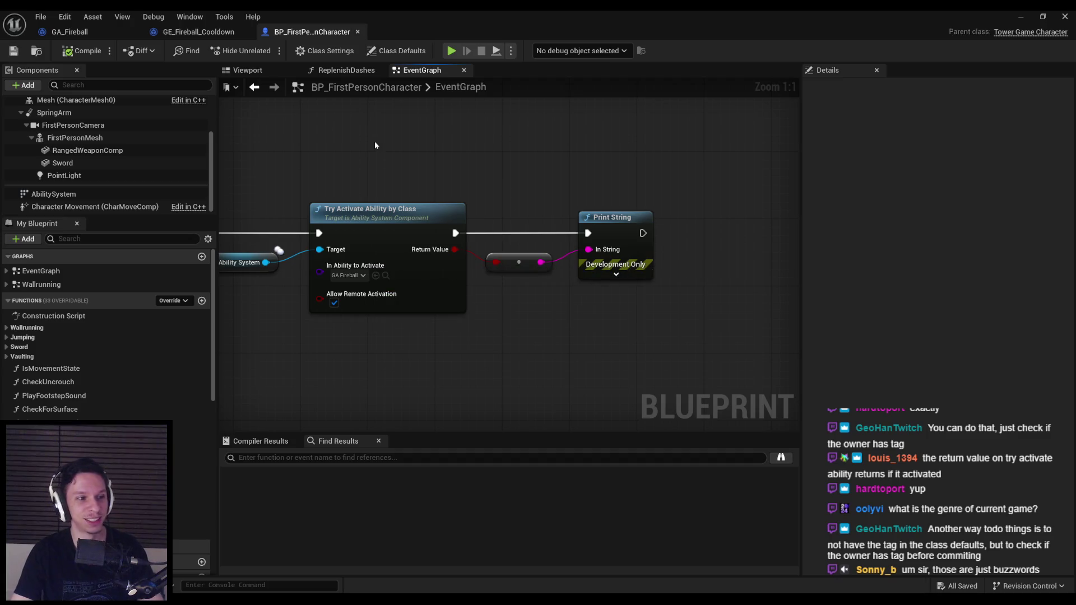
left_click(1020, 16)
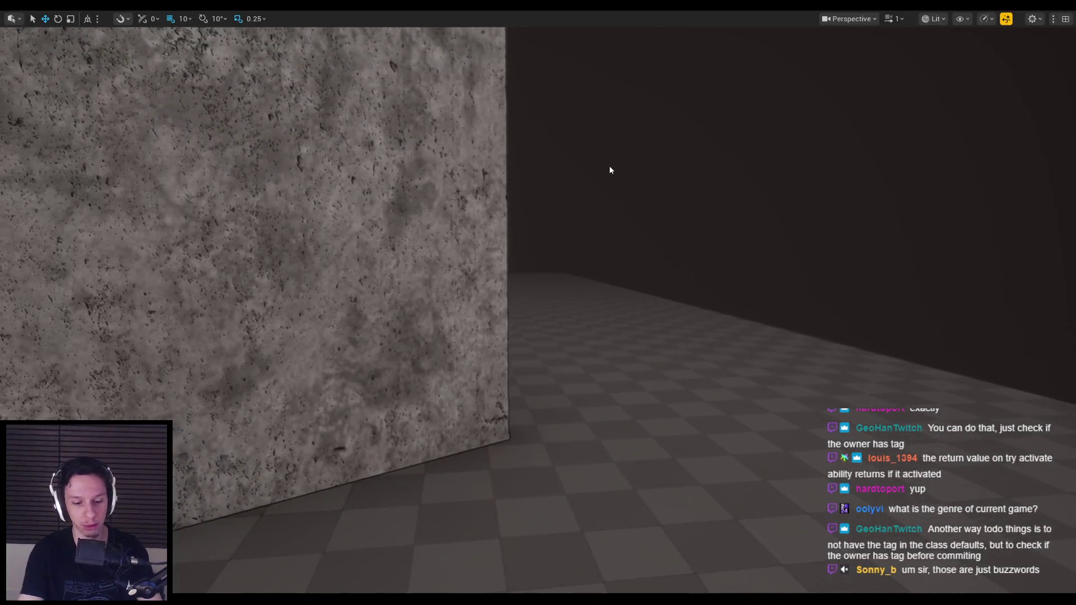
key("1")
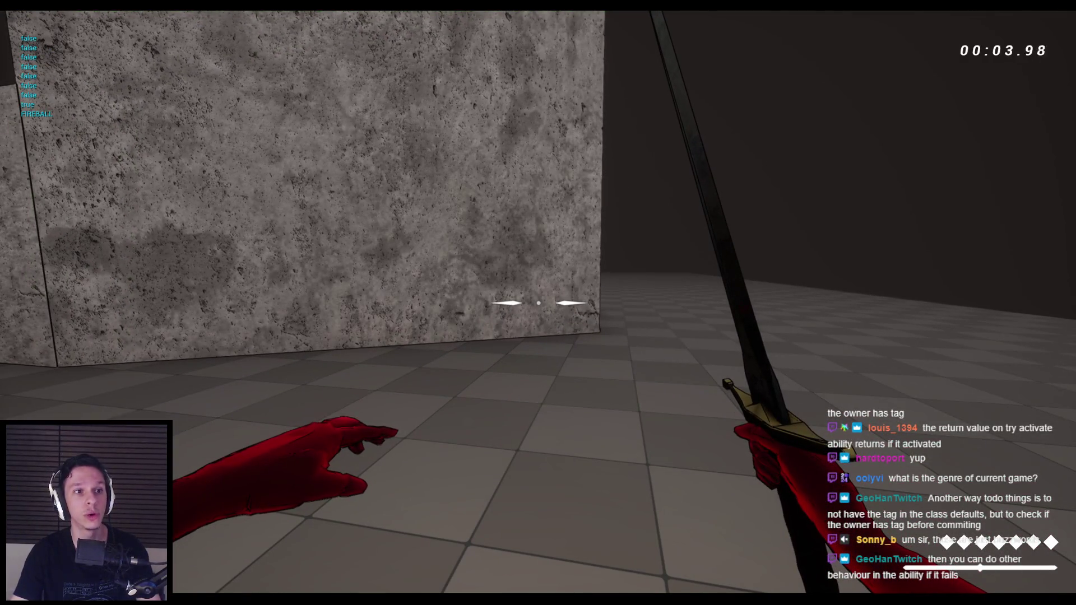
key("1")
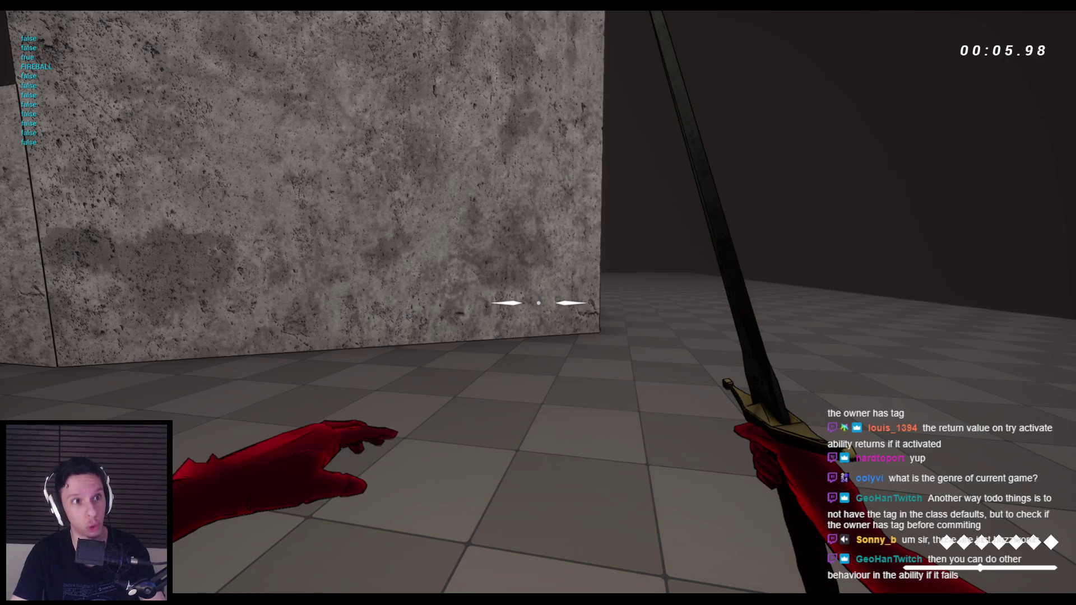
left_click(538, 302)
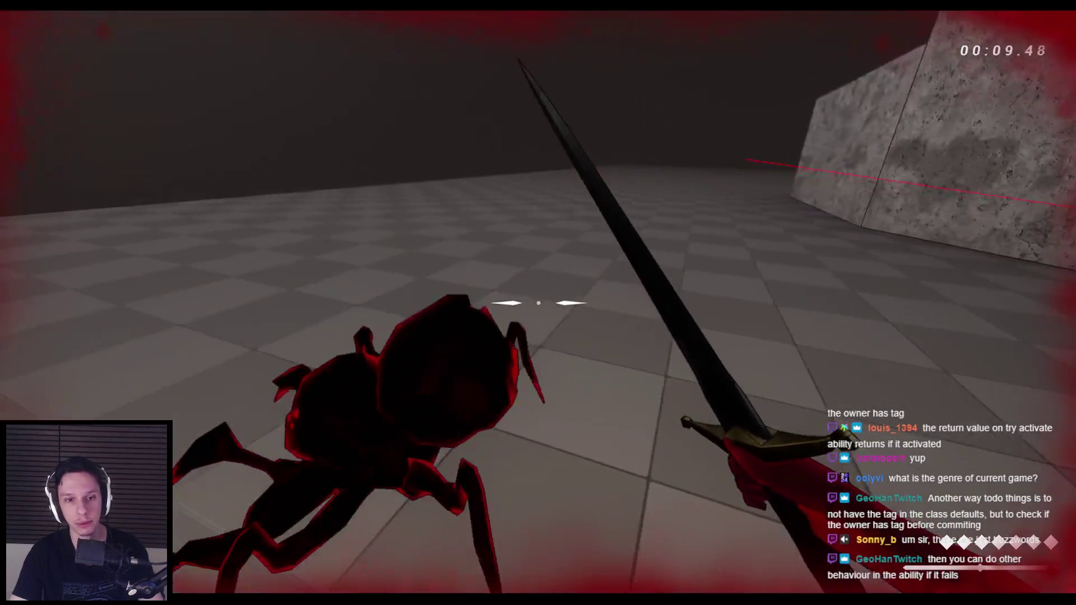
left_click(538, 303)
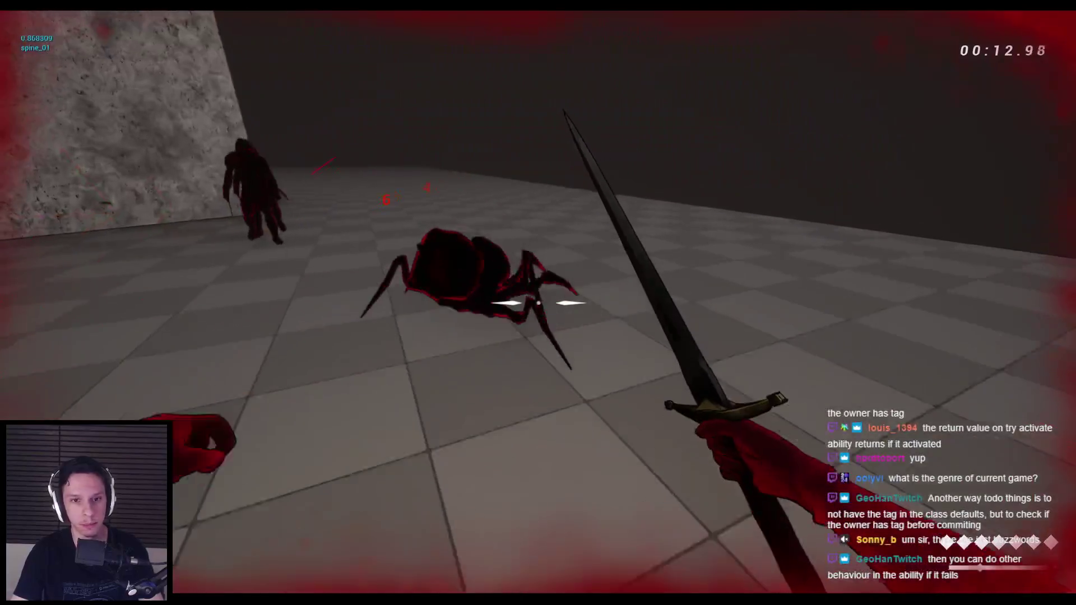
left_click(538, 303)
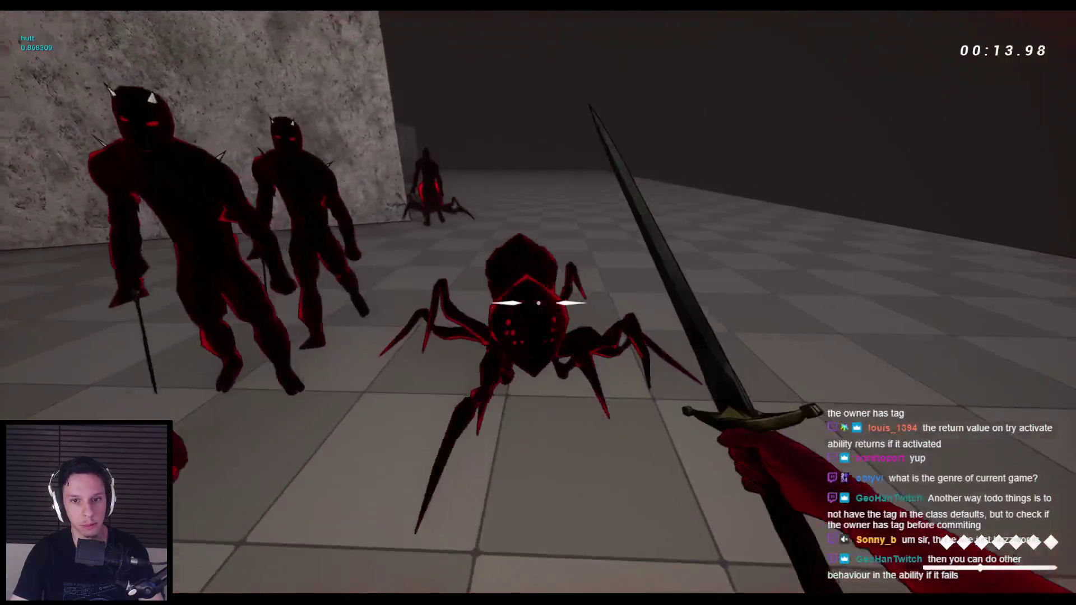
left_click(538, 303)
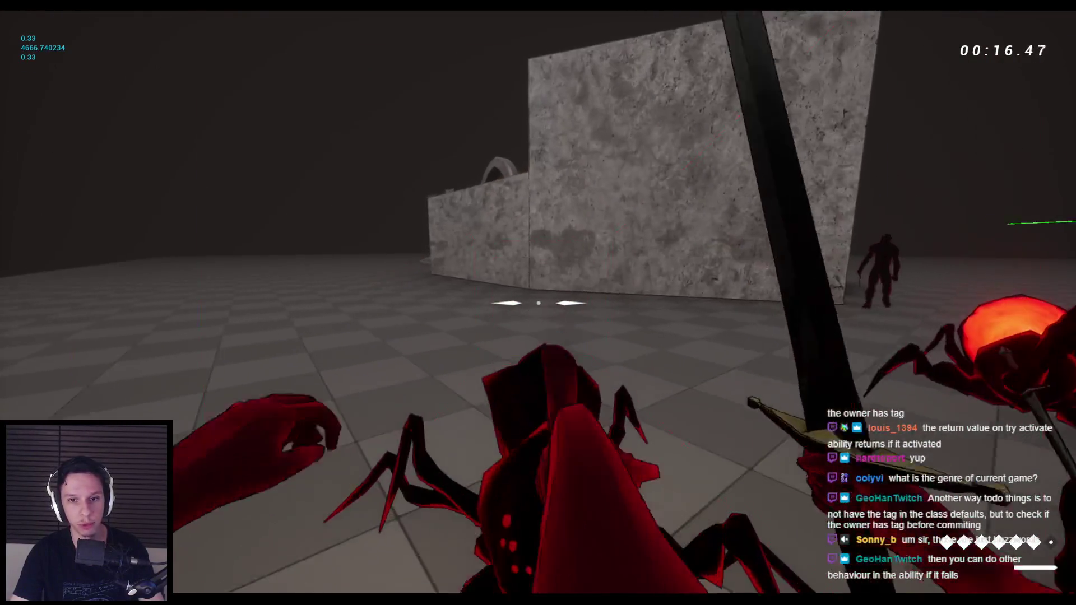
left_click(538, 303)
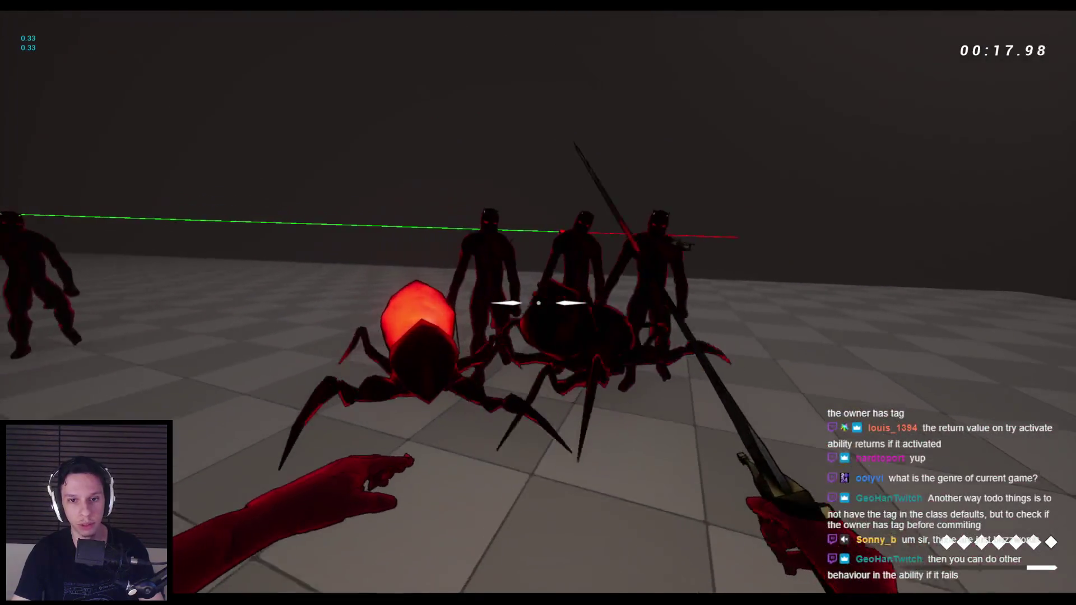
key("2")
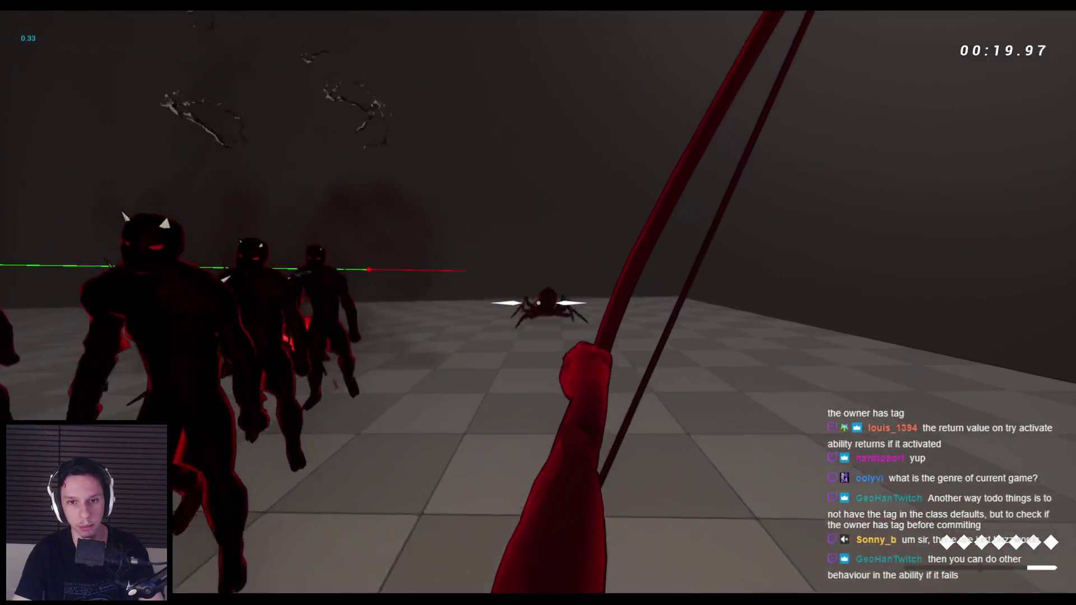
key("1")
left_click(538, 303)
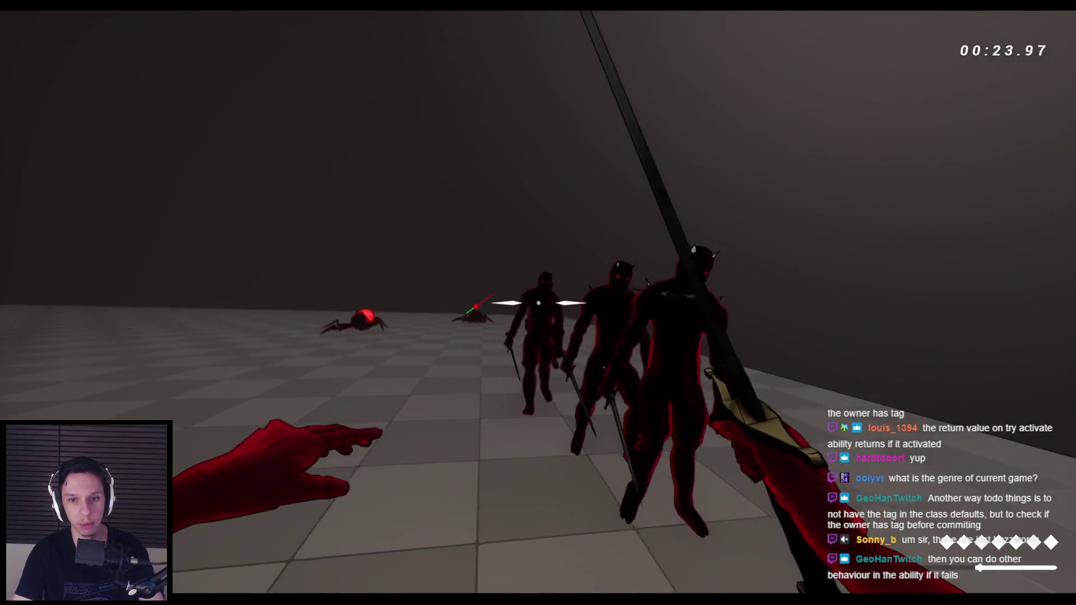
left_click(538, 303)
key("2")
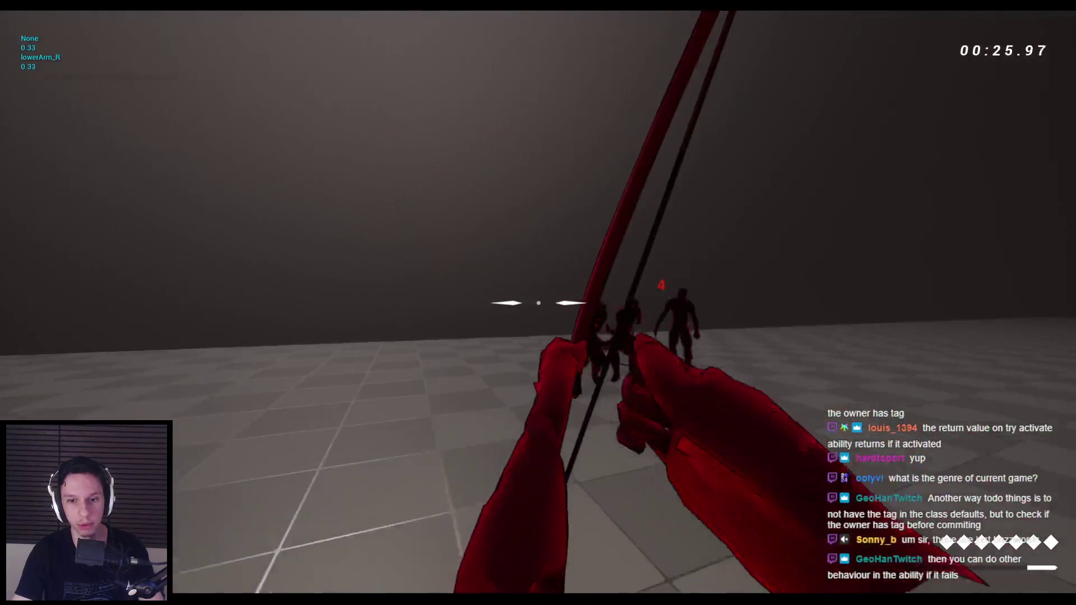
left_click(538, 302)
key("1")
key("space")
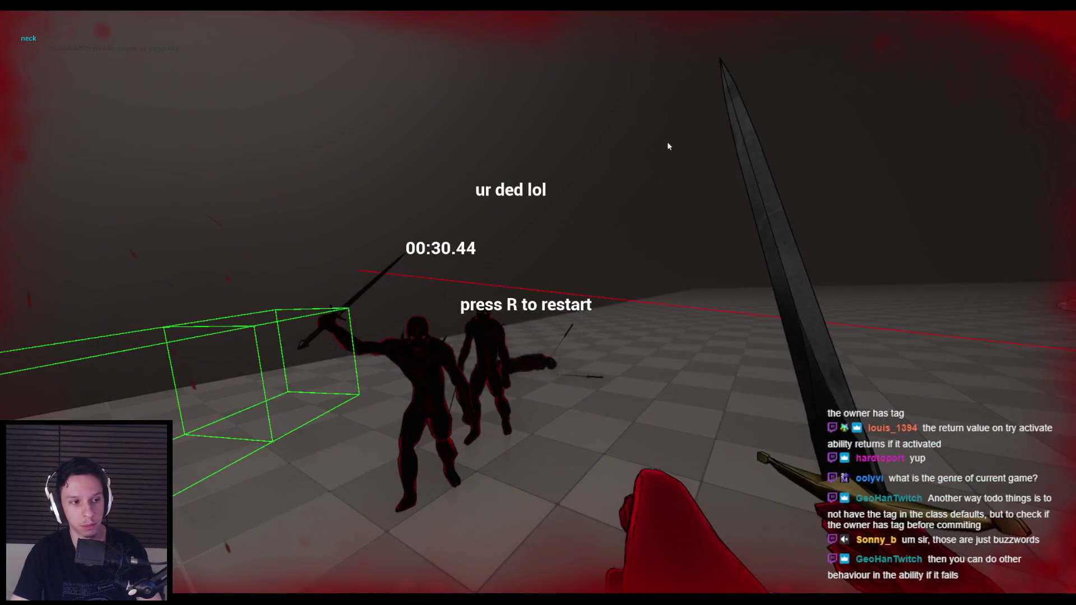
key("Escape")
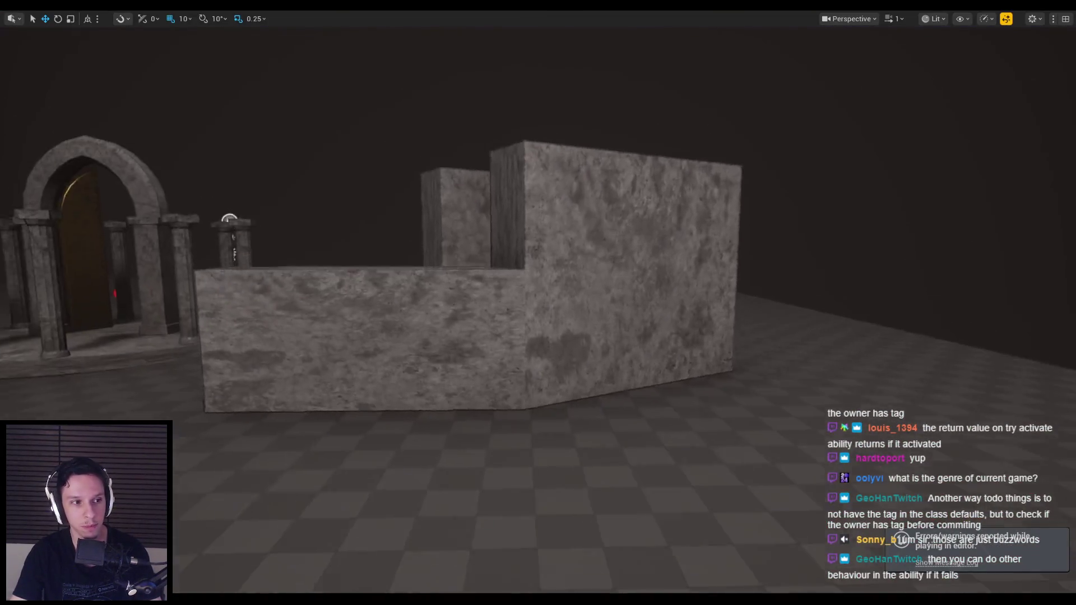
mouse_move(550, 198)
left_mouse_down()
mouse_move(460, 196)
mouse_move(550, 199)
left_mouse_up()
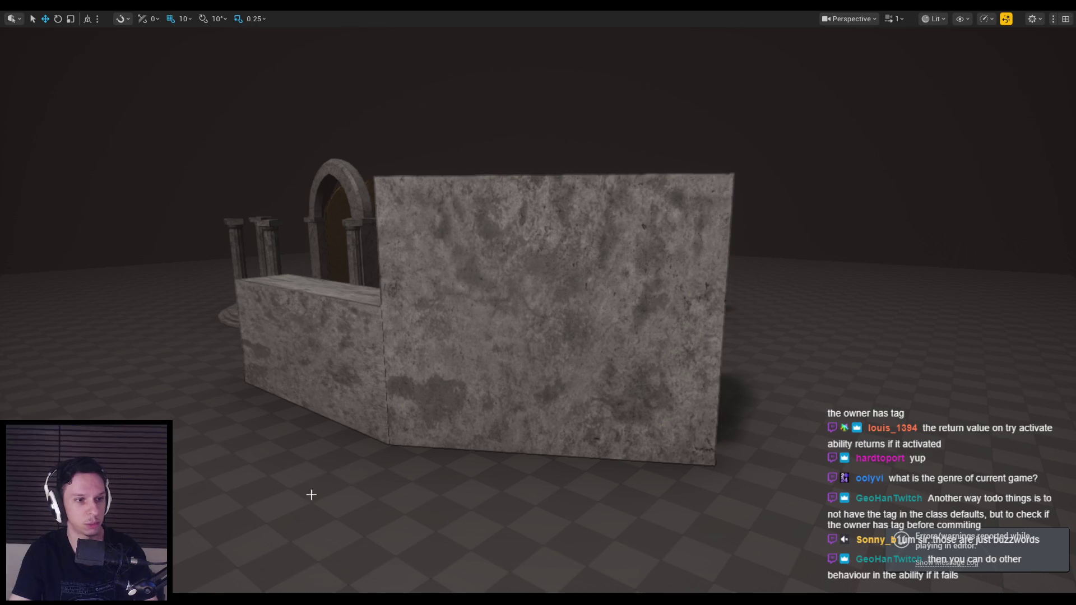
Nudge Print String, save, and rewire the activation Return Value into its In String.
key("alt+Tab")
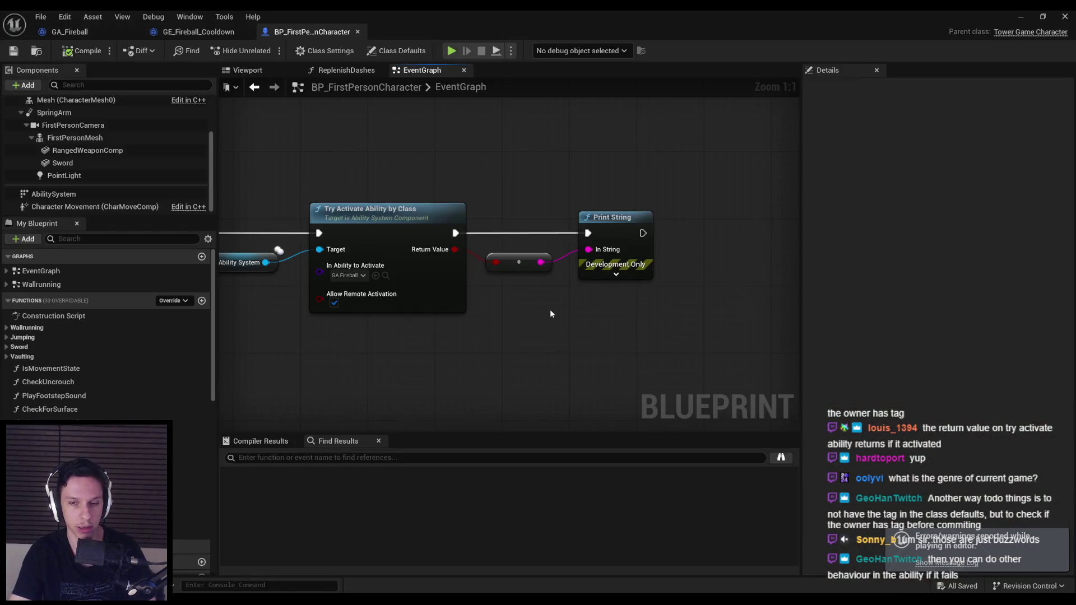
left_click_drag(614, 217, 630, 217)
left_click(637, 360)
key("ctrl+s")
scroll(334, 196, "down", 1)
left_click_drag(334, 195, 368, 201)
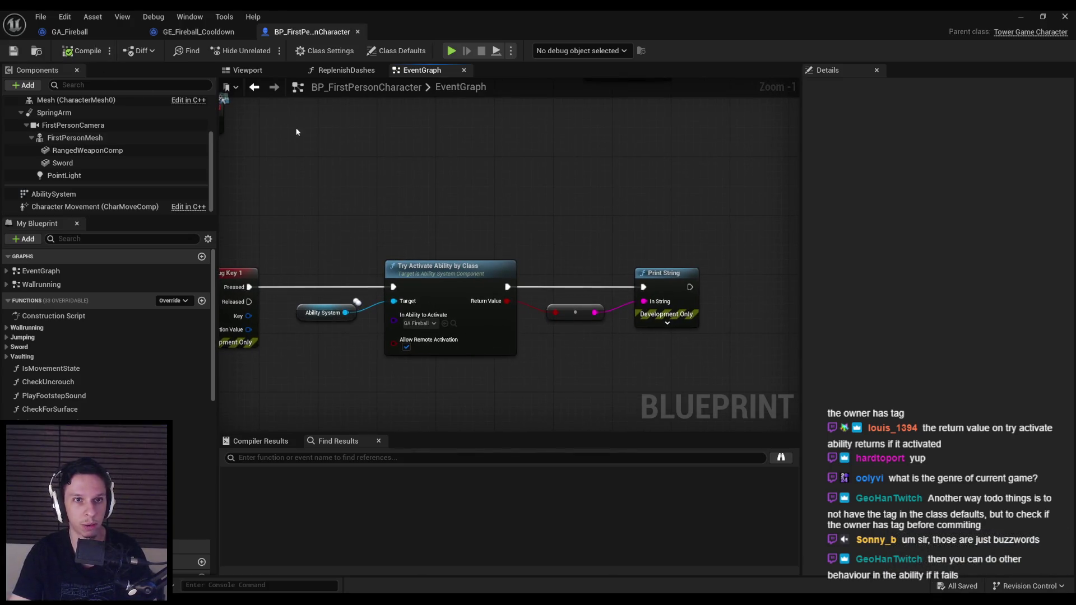
left_click(92, 33)
left_click(311, 32)
mouse_move(463, 289)
left_click_drag(507, 300, 643, 301)
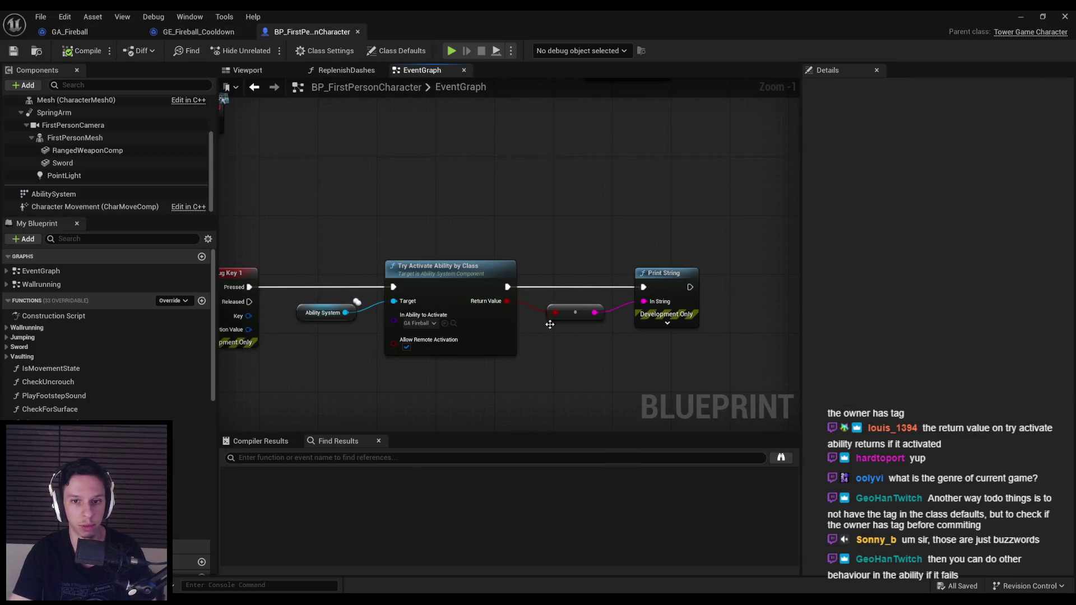
scroll(553, 180, "down", 2)
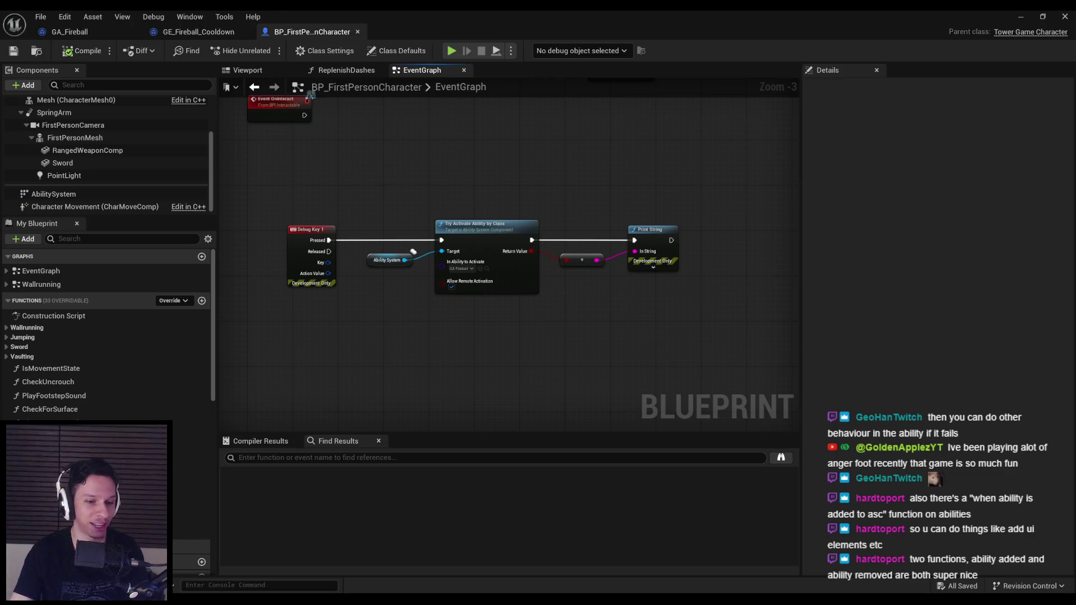
In GODTOWER's Notion task list, place the cursor at the end of the Ability cooldown task.
key("alt+Tab")
mouse_move(395, 386)
left_mouse_down()
mouse_move(511, 382)
mouse_move(487, 365)
mouse_move(380, 386)
mouse_move(441, 397)
mouse_move(377, 399)
left_mouse_up()
left_click(377, 385)
left_click(449, 398)
left_click(452, 398)
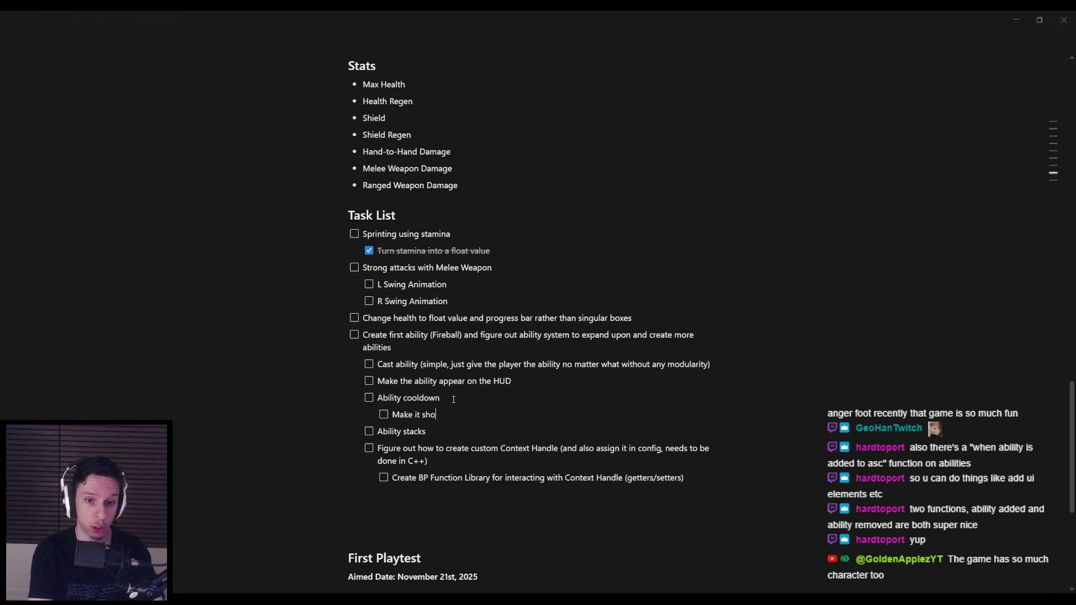
Check off Ability cooldown, review the Ability stacks and HUD tasks, then bring up the cooldown forum thread.
left_click(457, 397)
key("ctrl+Return")
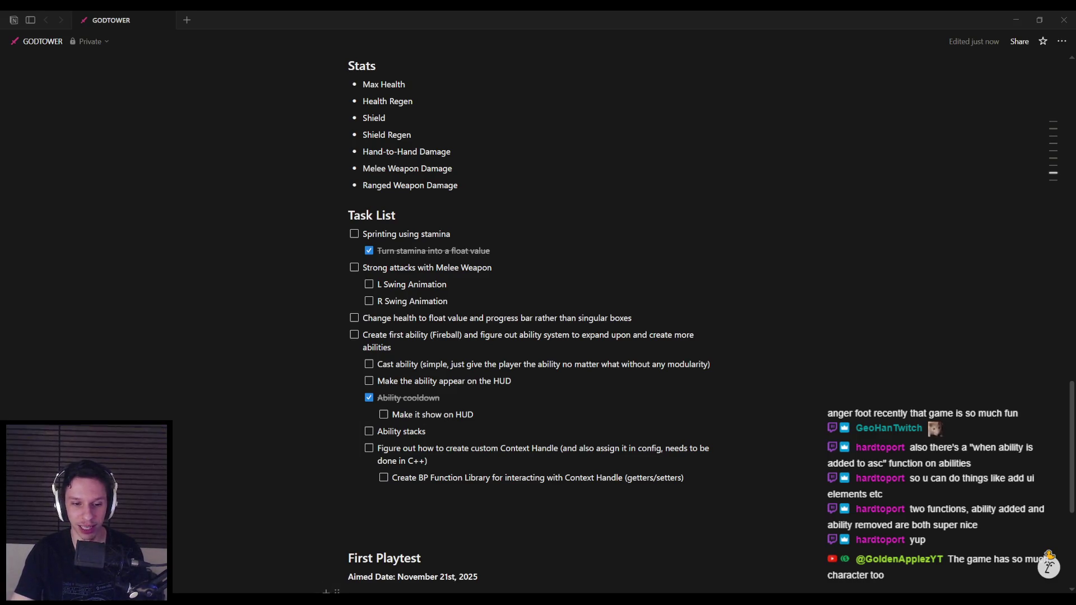
mouse_move(326, 599)
left_click_drag(429, 431, 398, 434)
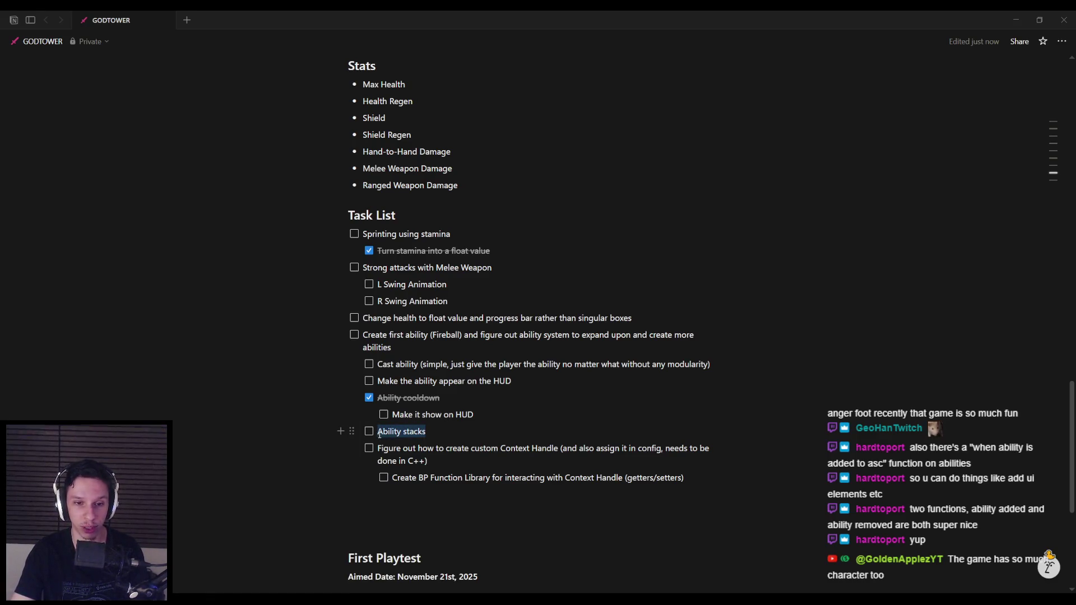
left_click_drag(474, 414, 377, 398)
left_click(509, 413)
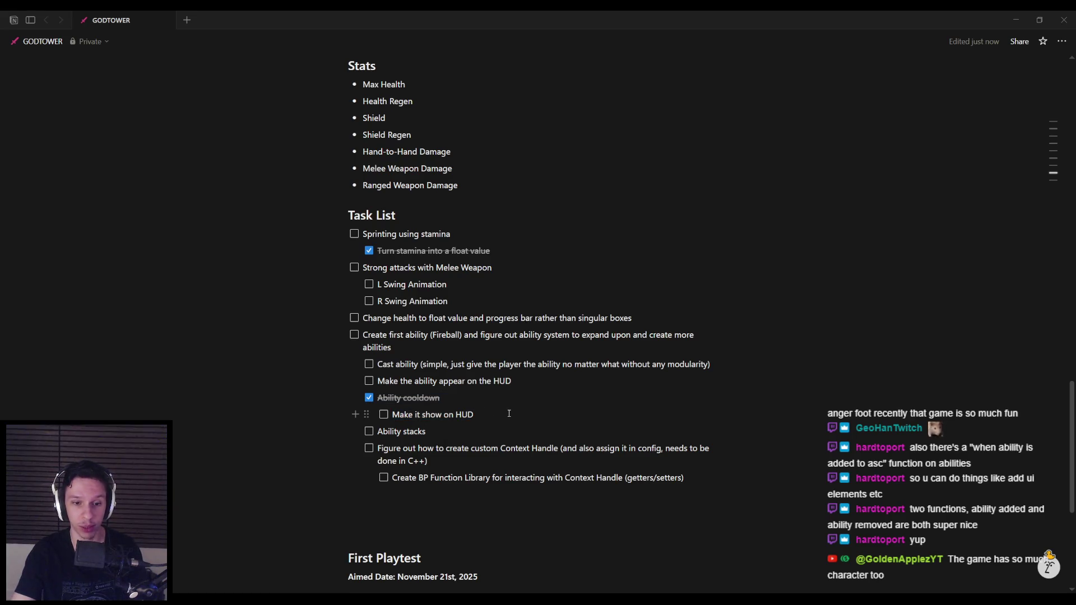
mouse_move(275, 600)
left_click(228, 540)
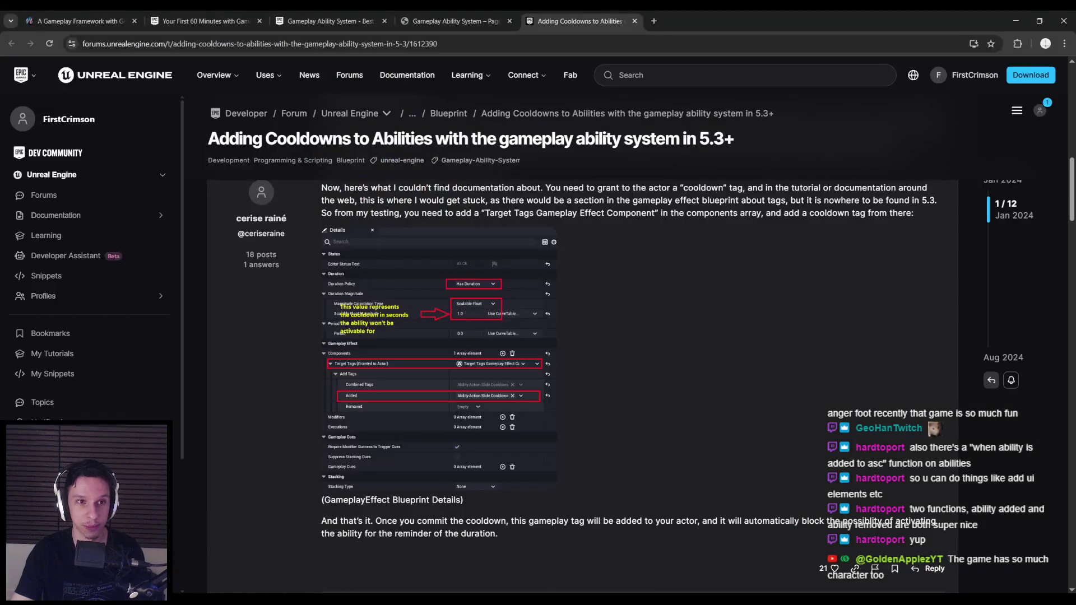
Scroll through the 'A Gameplay Framework' article's ability and skills sections, then go back to the Unreal Blueprint editor.
key("ctrl+1")
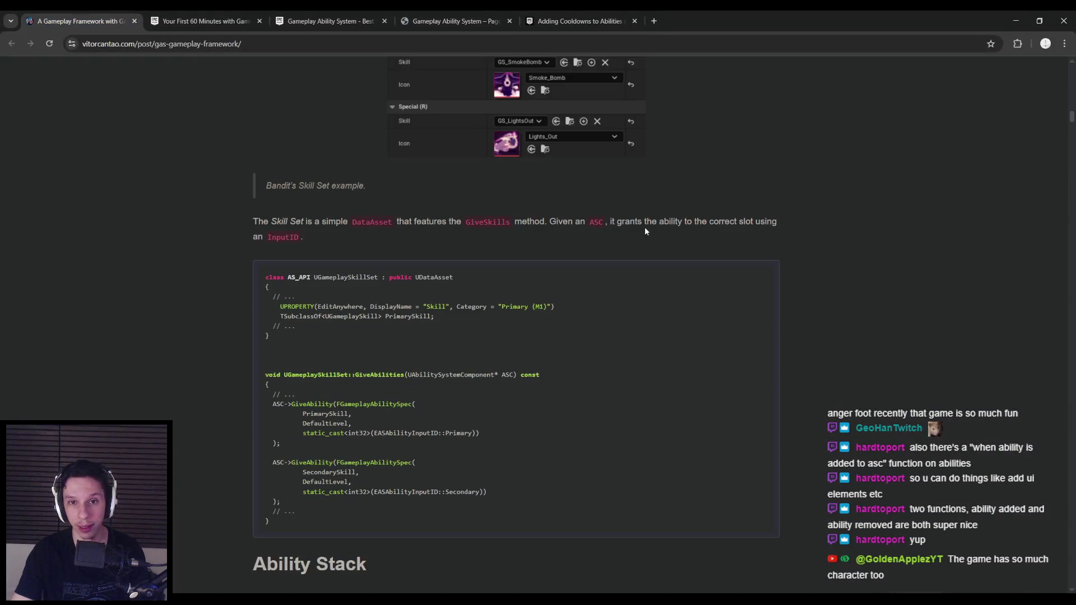
left_click_drag(1070, 116, 1049, 251)
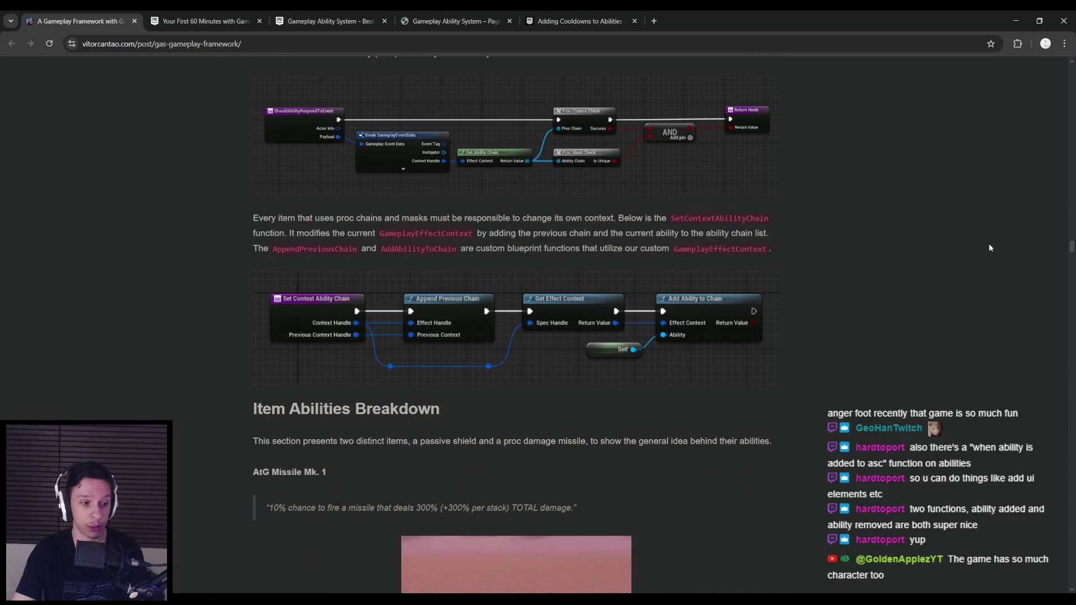
scroll(990, 247, "down", 10)
scroll(1004, 278, "down", 4)
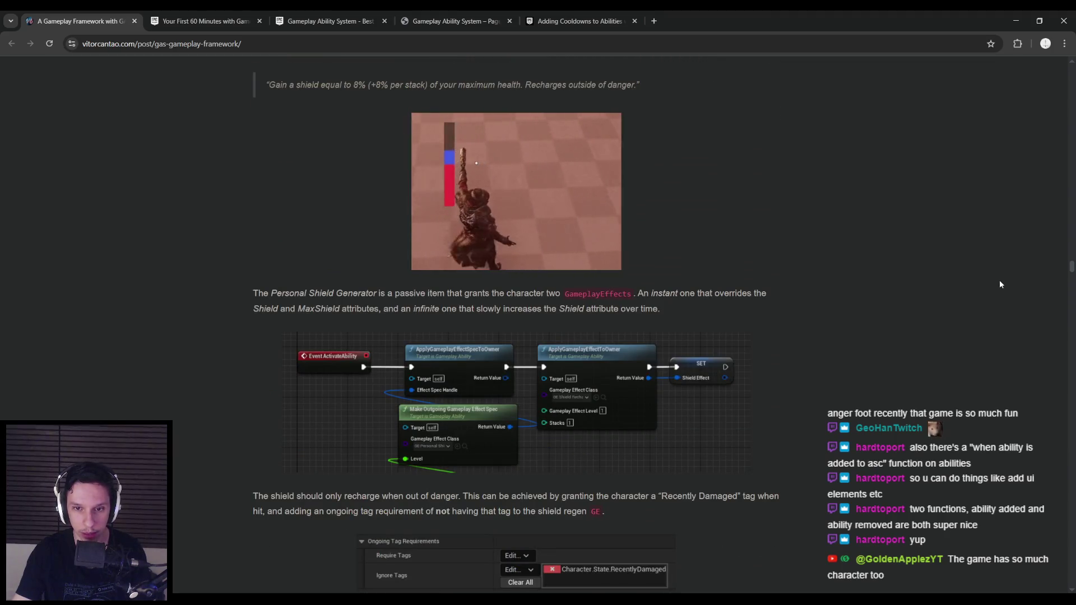
scroll(1000, 285, "down", 18)
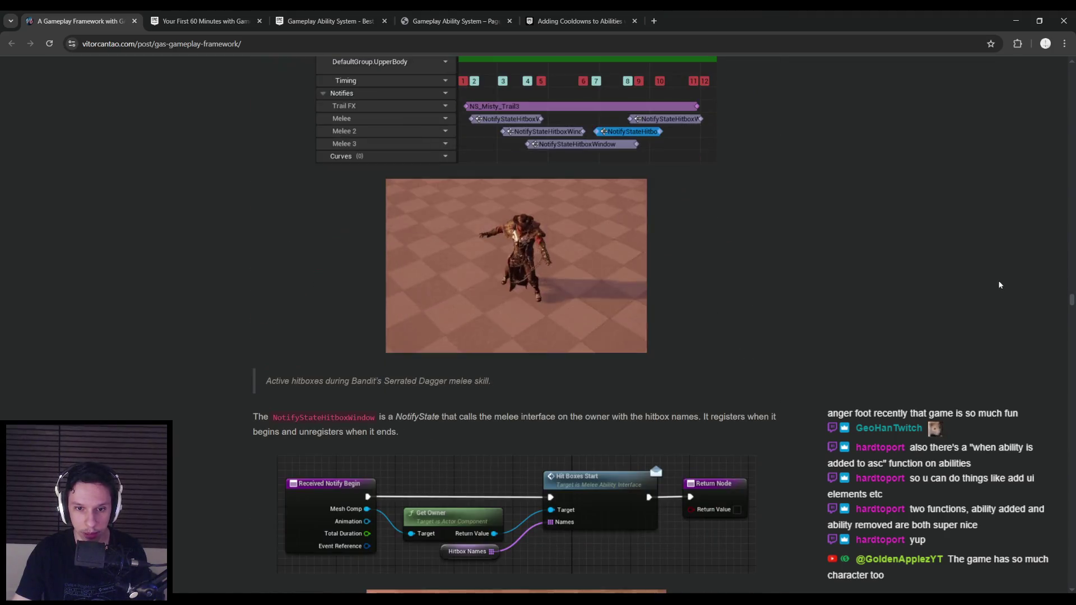
scroll(999, 284, "down", 7)
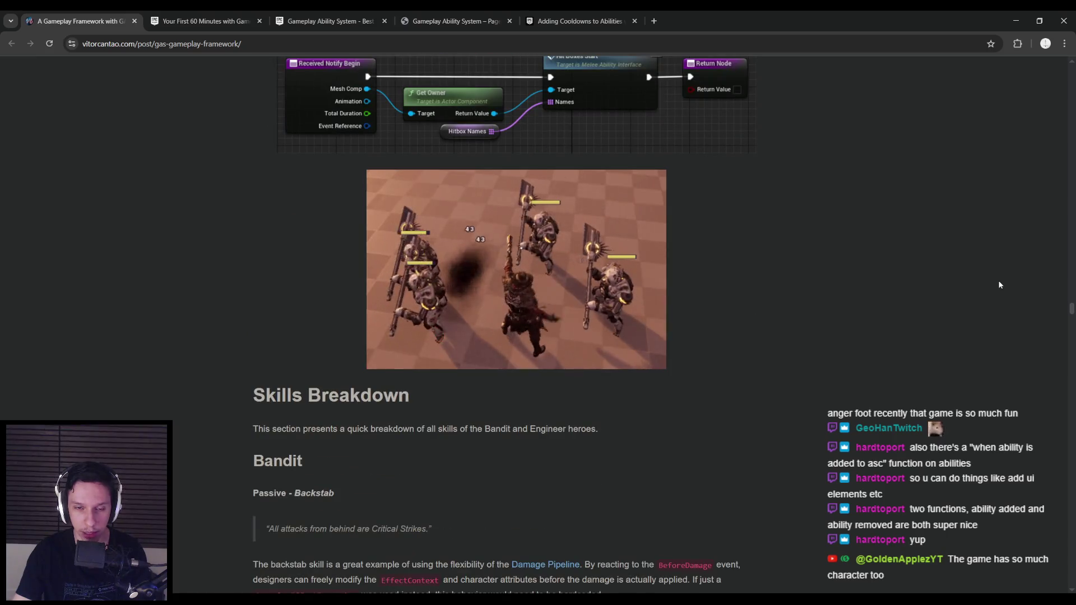
scroll(999, 285, "down", 8)
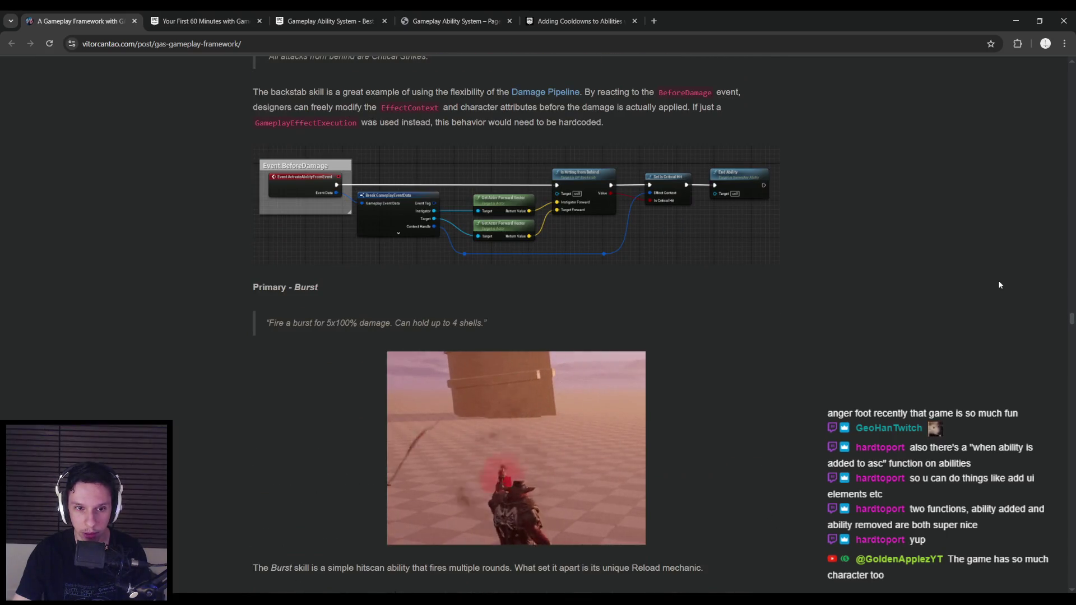
scroll(1000, 285, "down", 9)
scroll(999, 285, "up", 20)
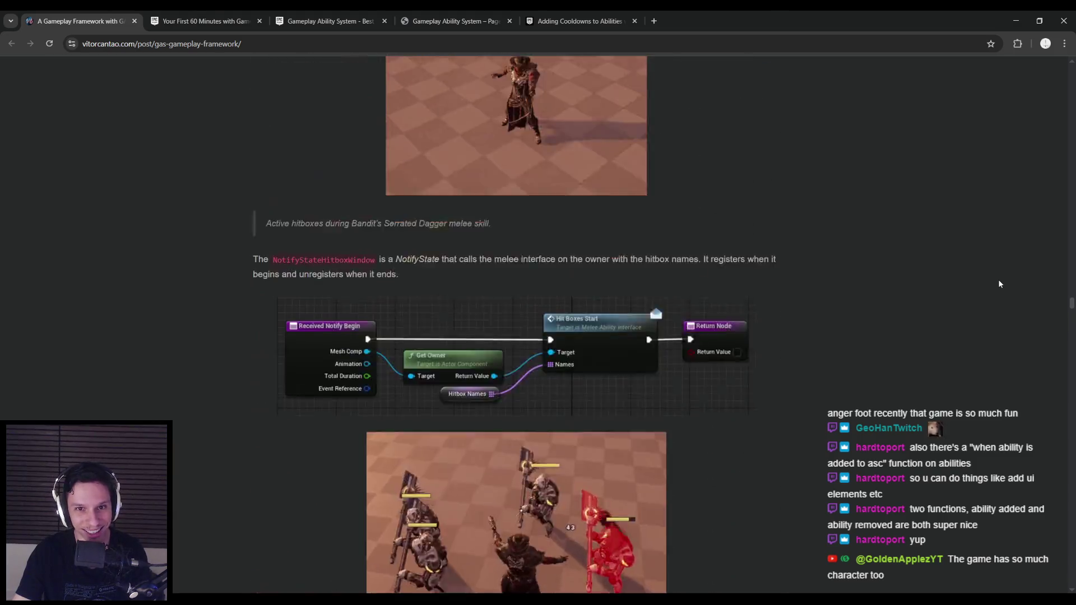
scroll(1000, 284, "up", 20)
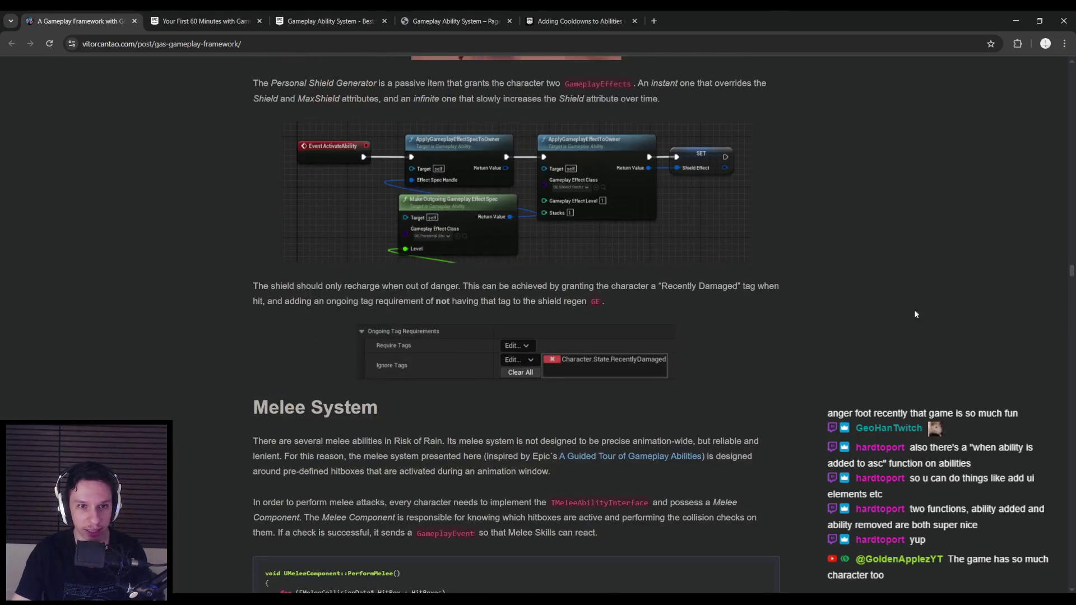
left_click(377, 560)
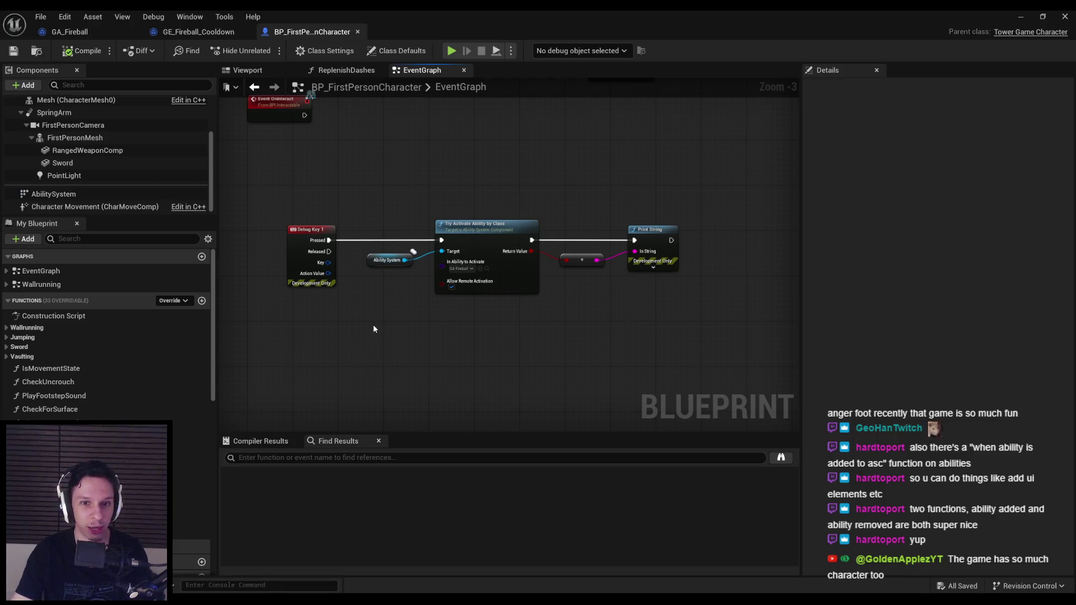
In GA_Fireball, move the End Ability node further right to make room.
left_click(119, 33)
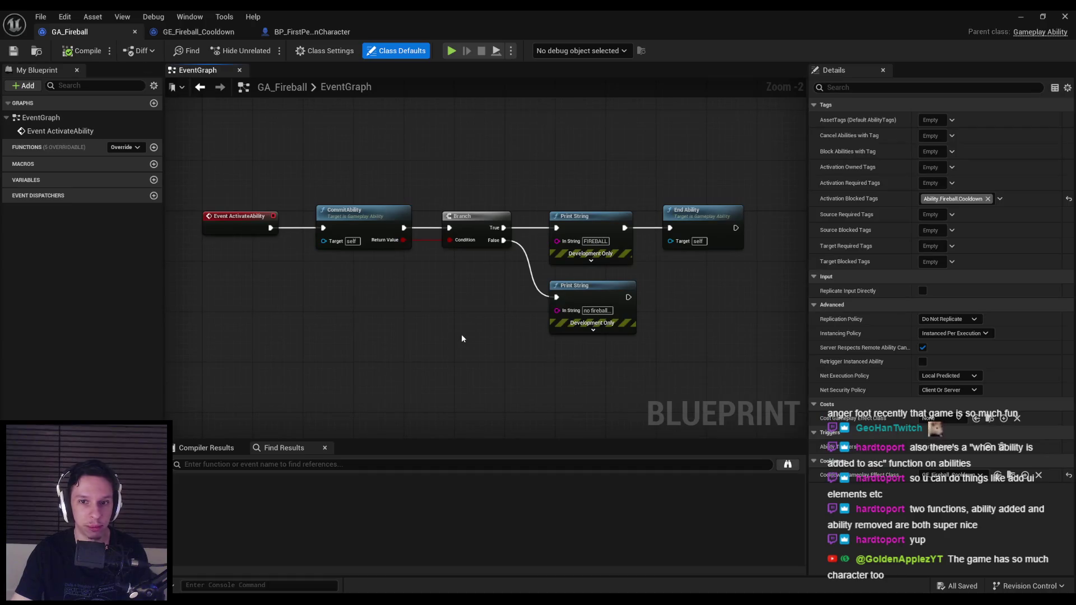
mouse_move(519, 297)
left_mouse_down()
mouse_move(648, 295)
mouse_move(705, 281)
mouse_move(515, 277)
mouse_move(751, 282)
left_mouse_up()
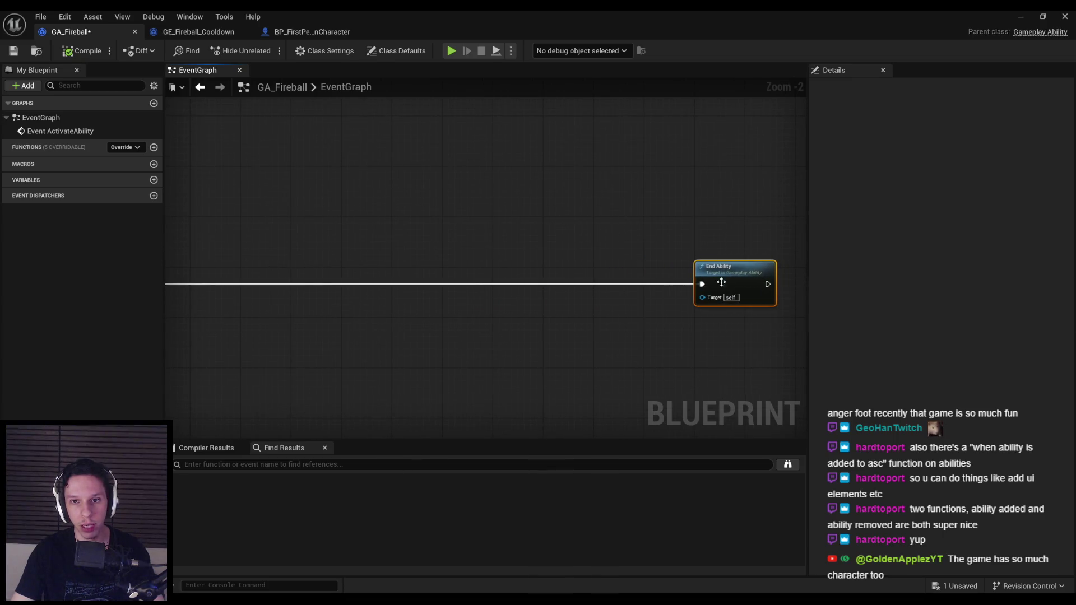
scroll(721, 281, "down", 1)
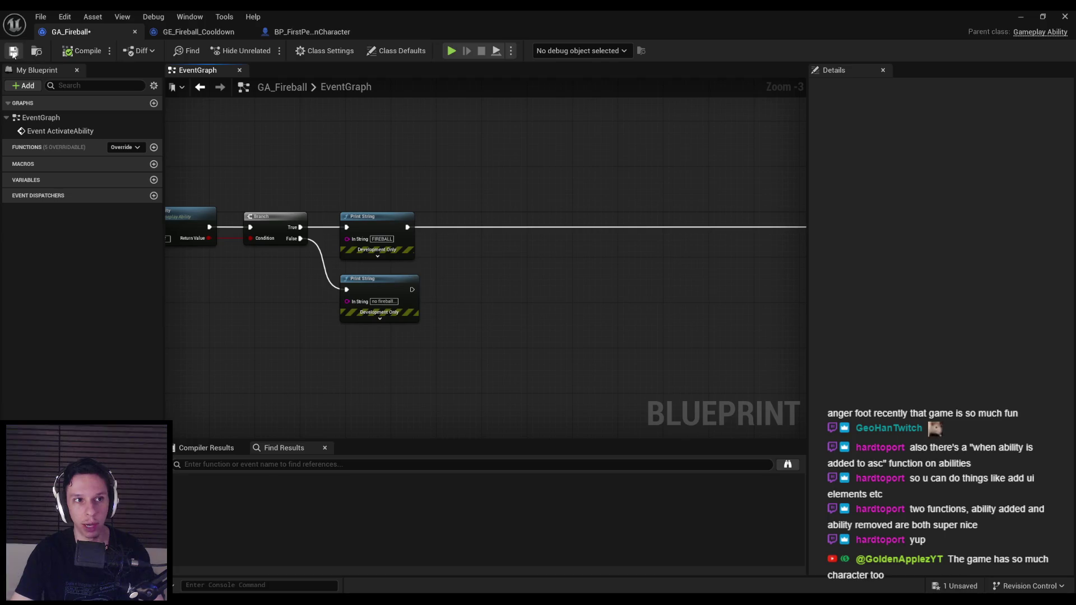
Duplicate BP_Projectile in the Content Browser and name the copy BP_Projectile-Fireball.
left_click(1020, 17)
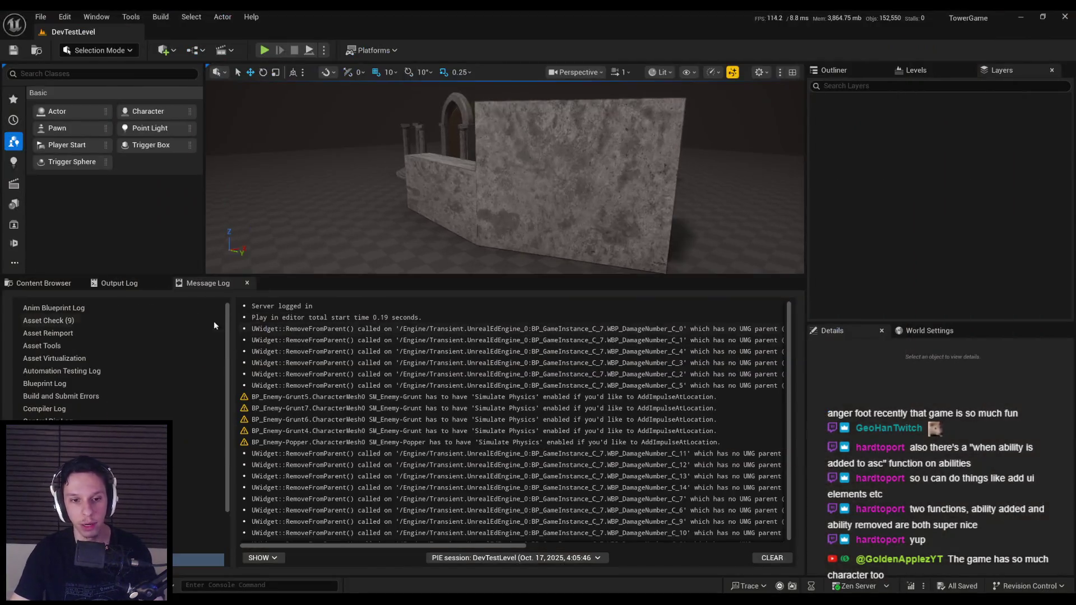
left_click(43, 283)
right_click(289, 454)
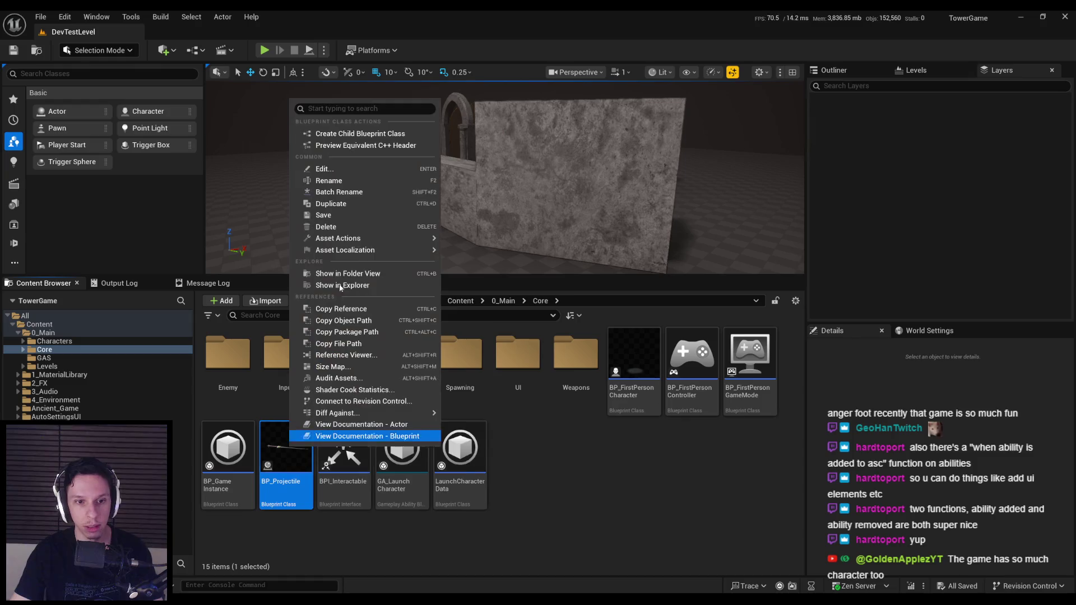
left_click(344, 203)
key("BackSpace")
type("-Fireball")
key("Return")
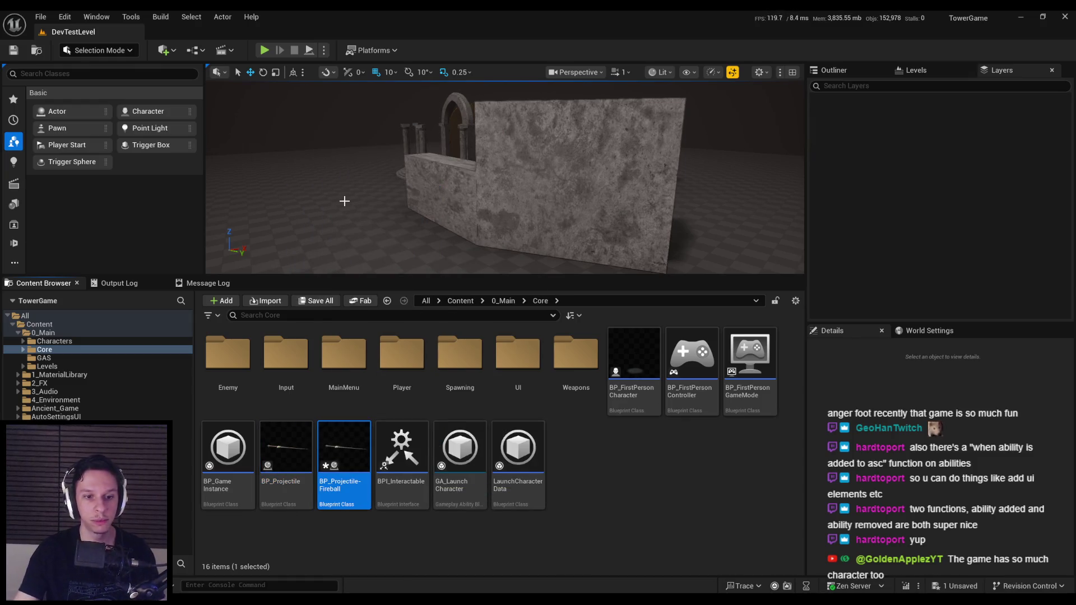
Move BP_Projectile-Fireball into the GAS folder and fix up redirectors in Core.
left_click(43, 358)
left_click(44, 349)
left_click_drag(334, 465, 68, 363)
left_click(84, 374)
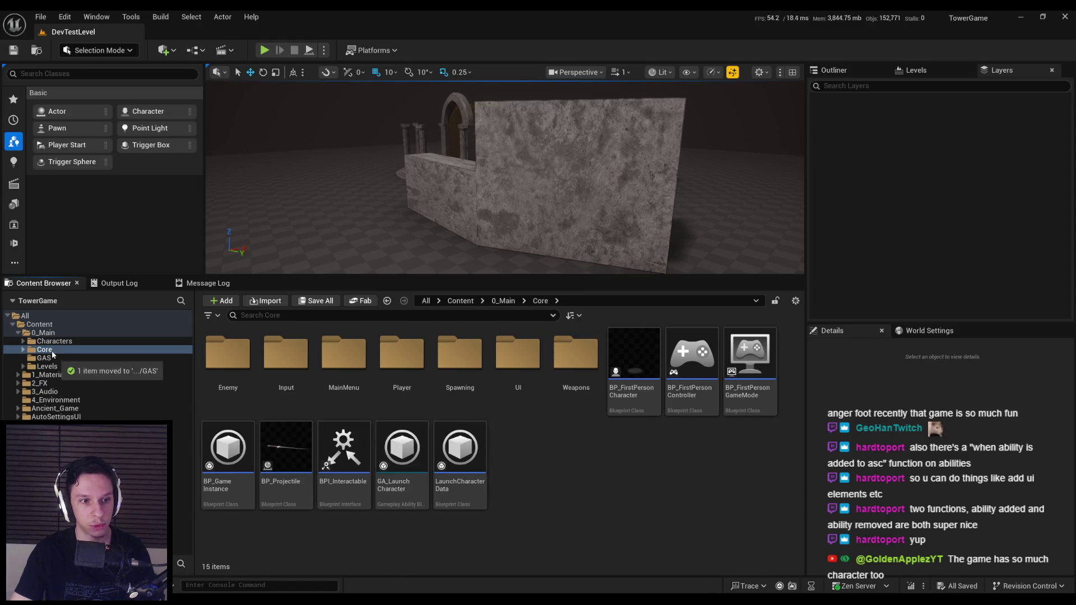
right_click(52, 351)
left_click(98, 251)
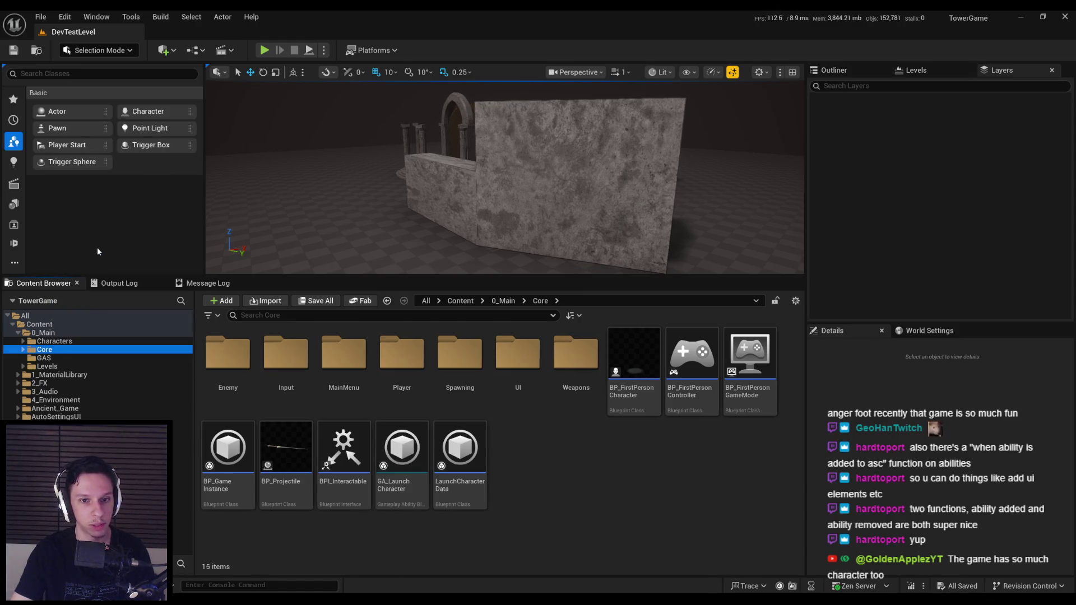
Show the GAS folder's contents and open BP_Projectile-Fireball for editing.
right_click(53, 351)
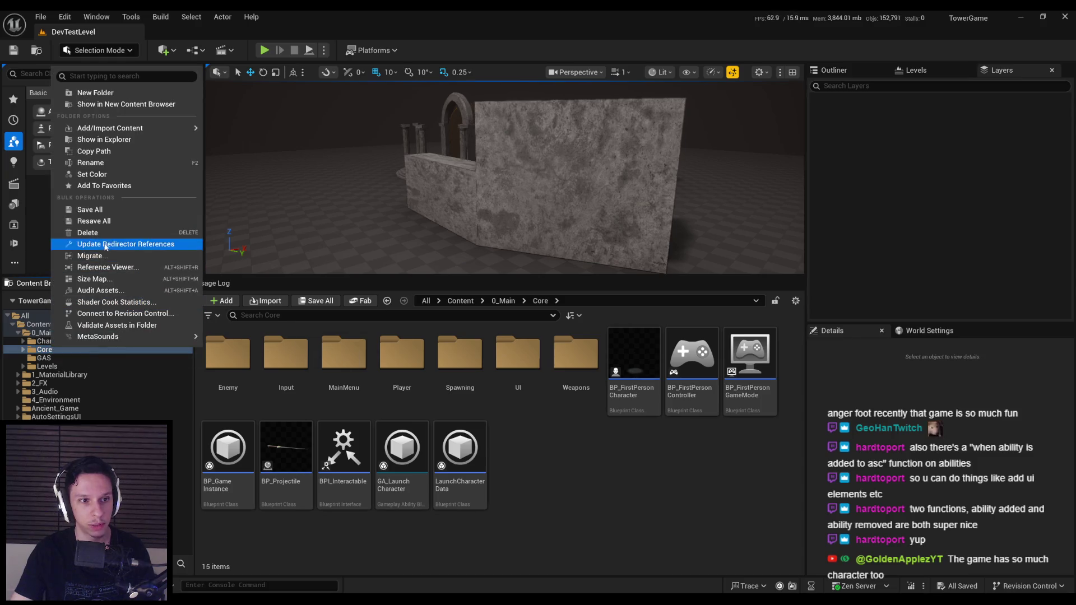
left_click(97, 245)
left_click(43, 357)
right_click(44, 357)
left_click(97, 264)
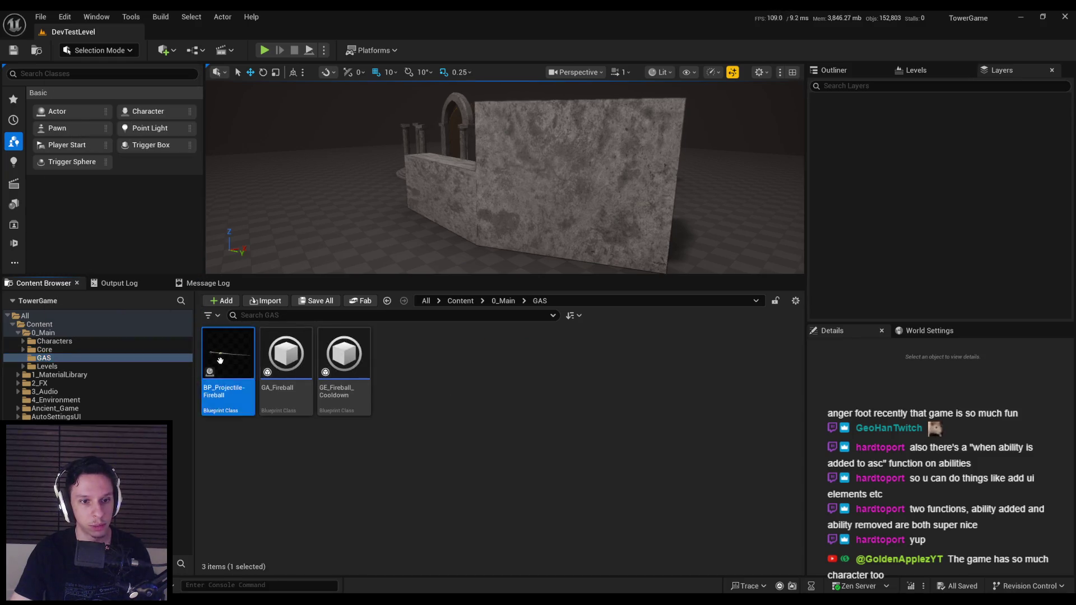
double_click(227, 353)
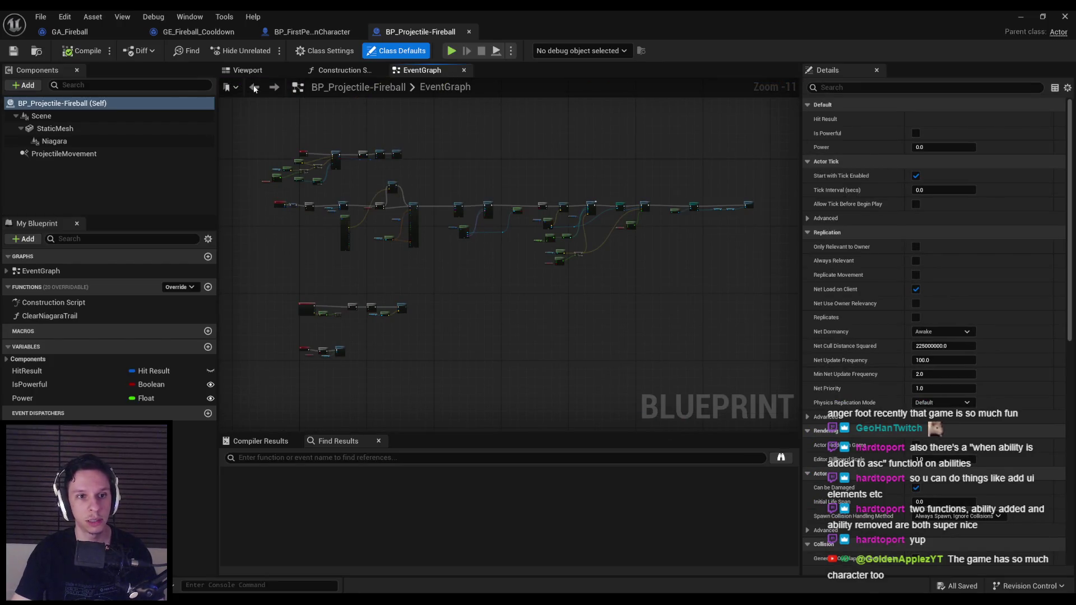
Change the projectile's StaticMesh to Shape_Sphere, then to MaterialSphere.
left_click(247, 70)
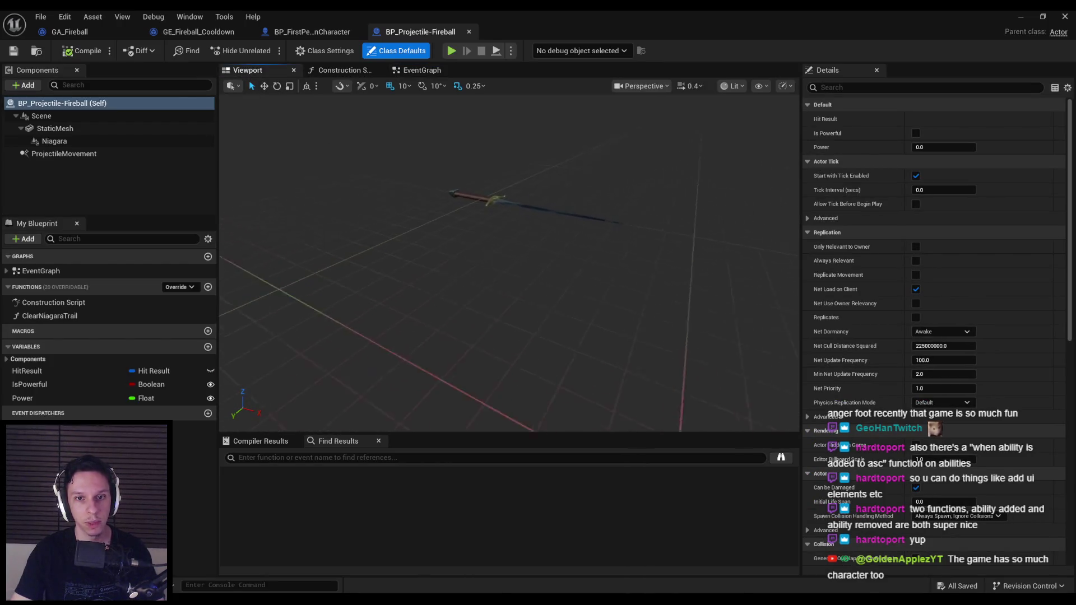
left_click(55, 128)
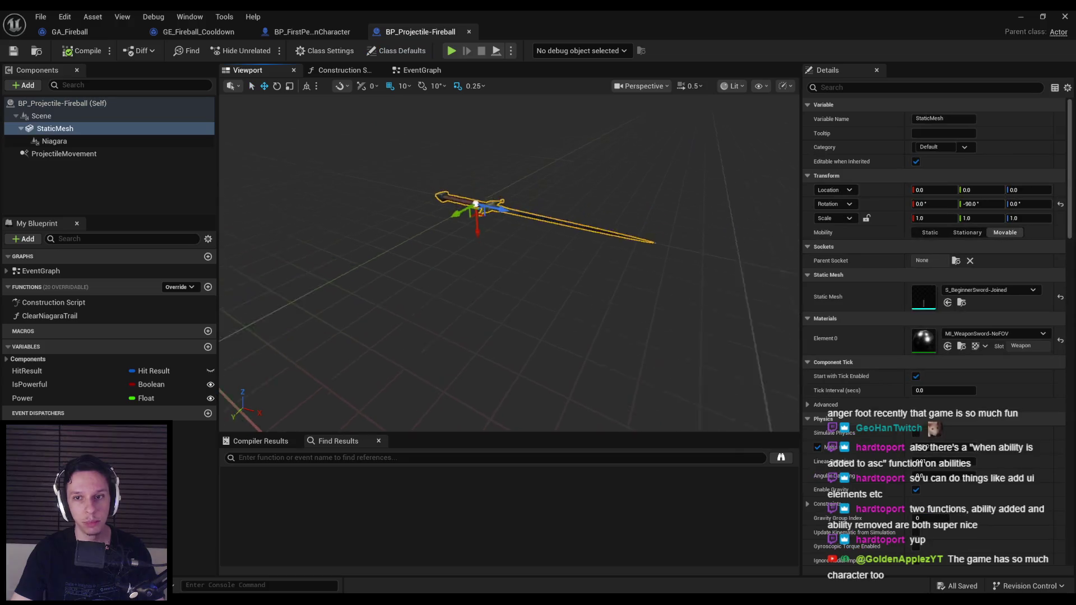
left_click(964, 294)
type("re")
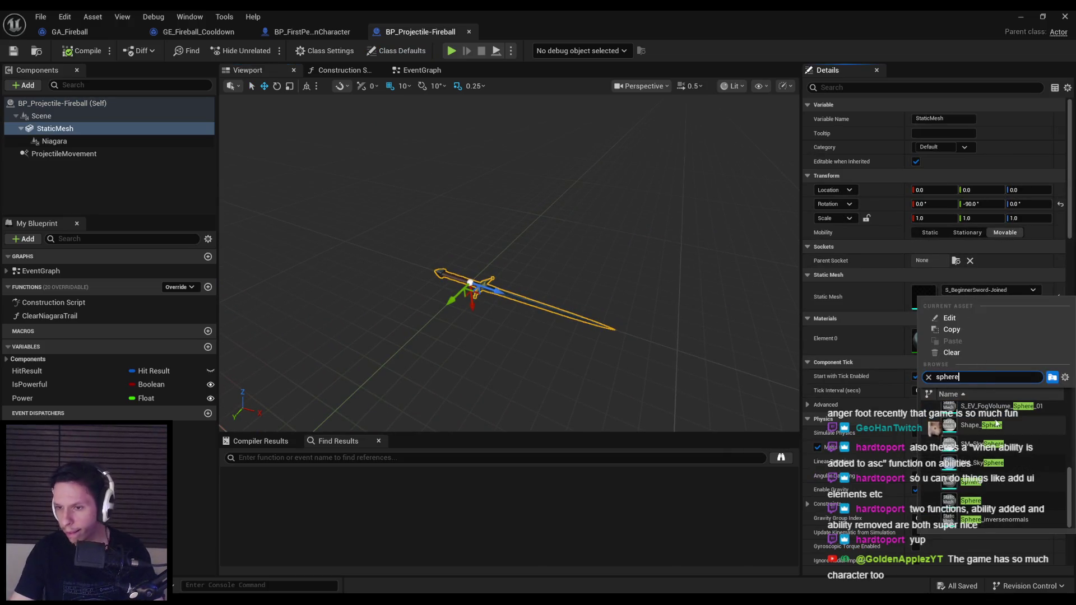
left_click(981, 426)
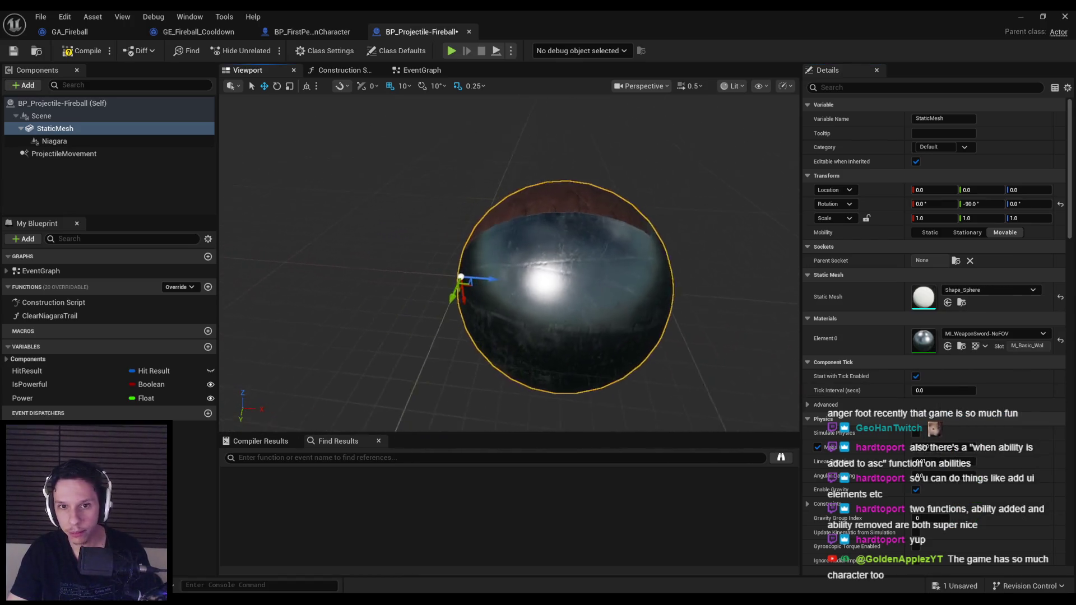
left_click(997, 291)
type("sphe")
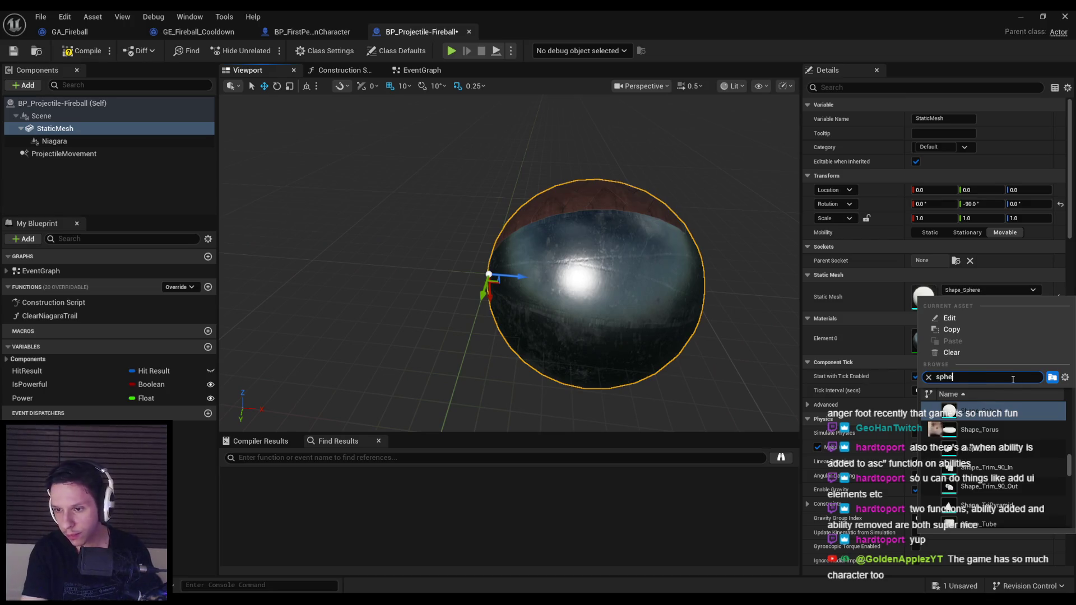
type("re")
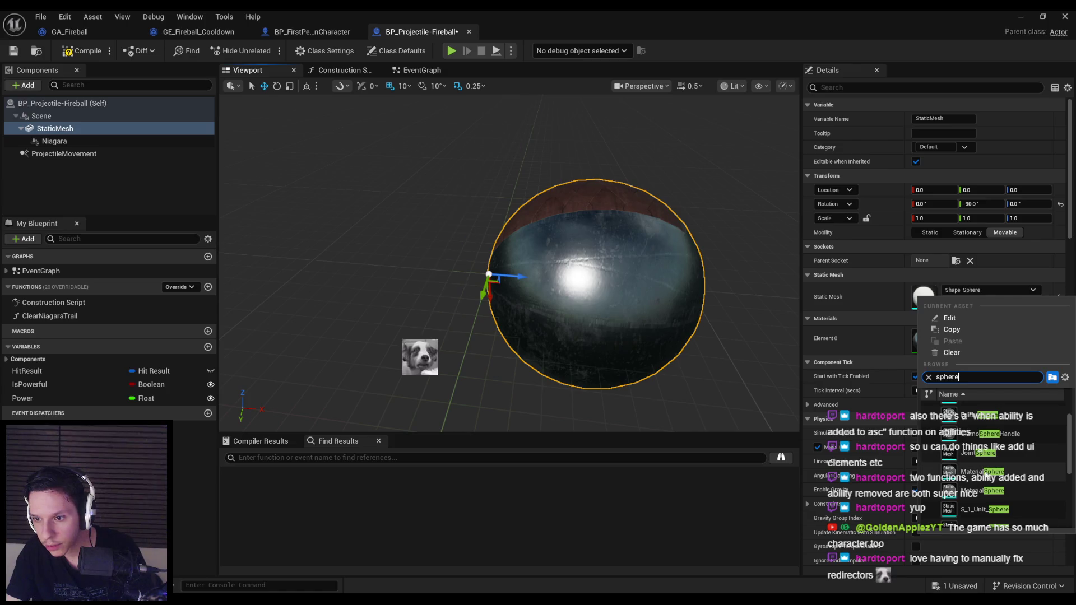
left_click(981, 471)
Apply the BulletEmissive material to the sphere's Element 0.
left_click(982, 335)
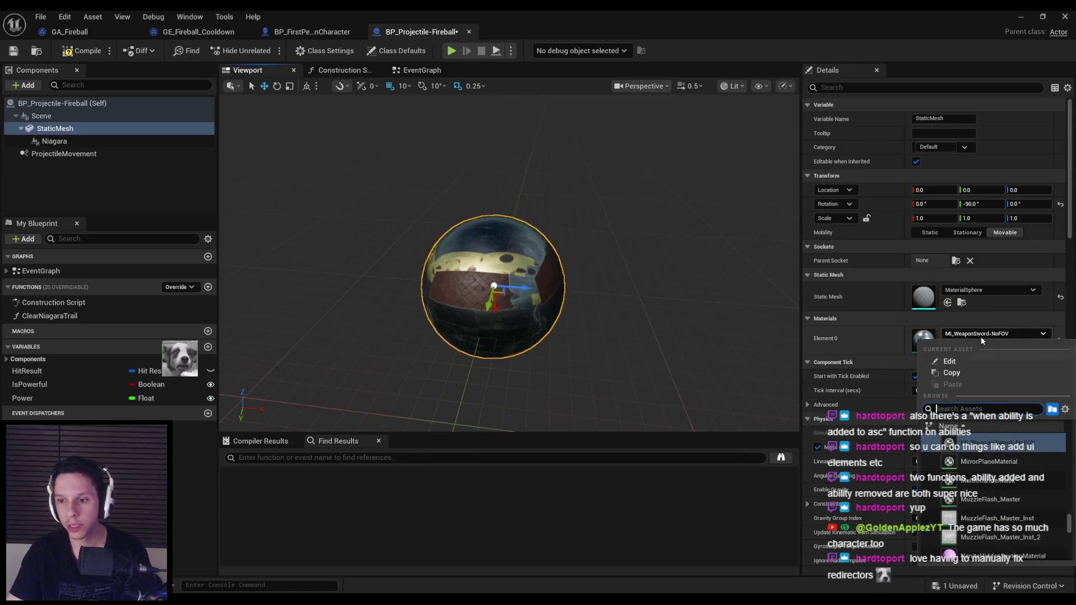
type("emis")
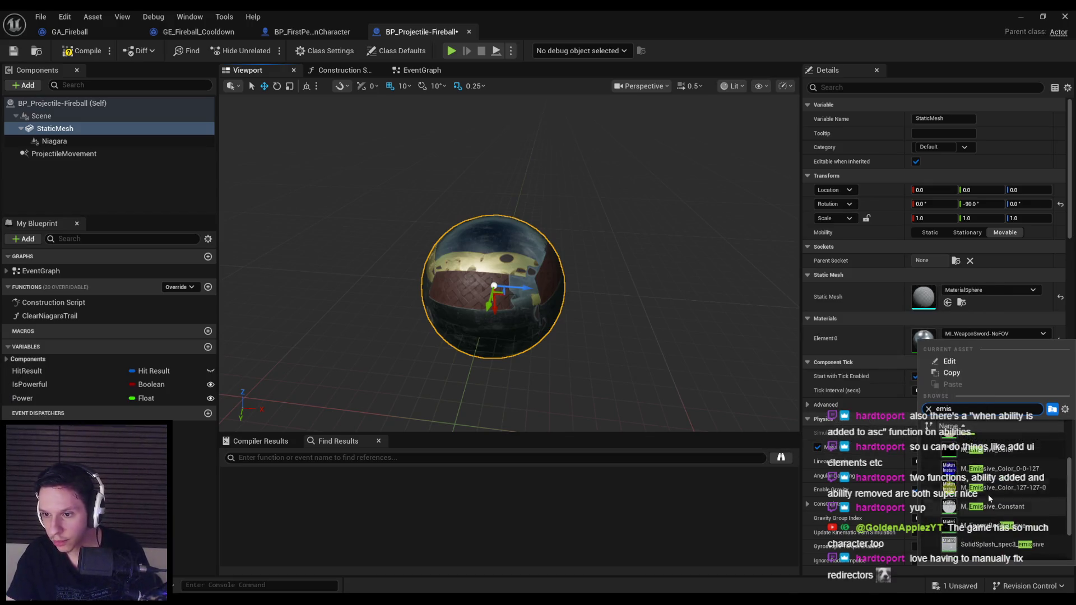
left_click(988, 496)
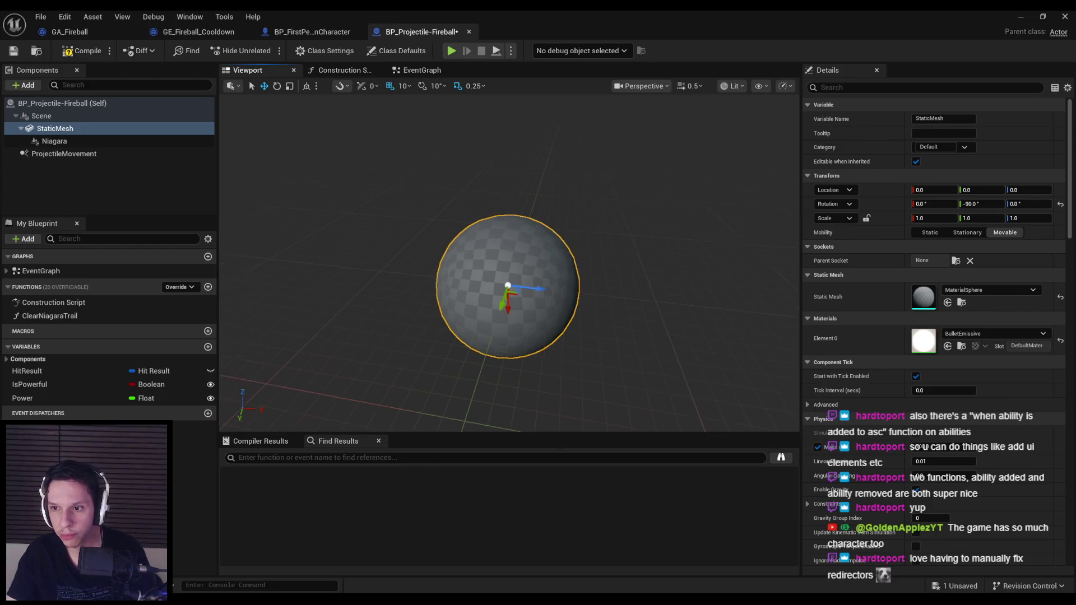
scroll(580, 335, "down", 2)
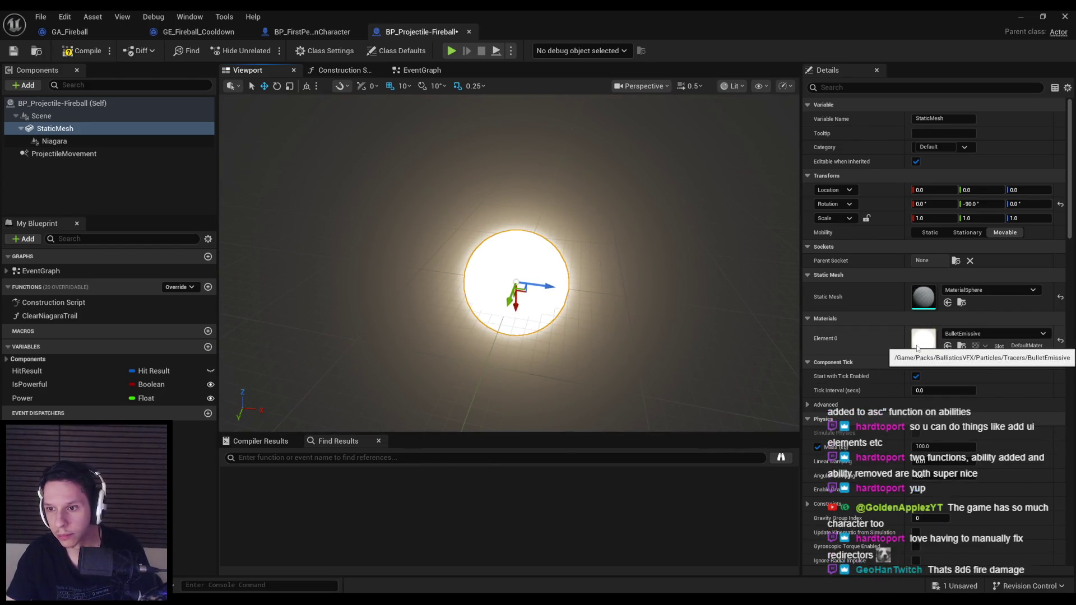
Scale the sphere mesh to 0.5 on all axes.
left_click(184, 191)
left_click(503, 268)
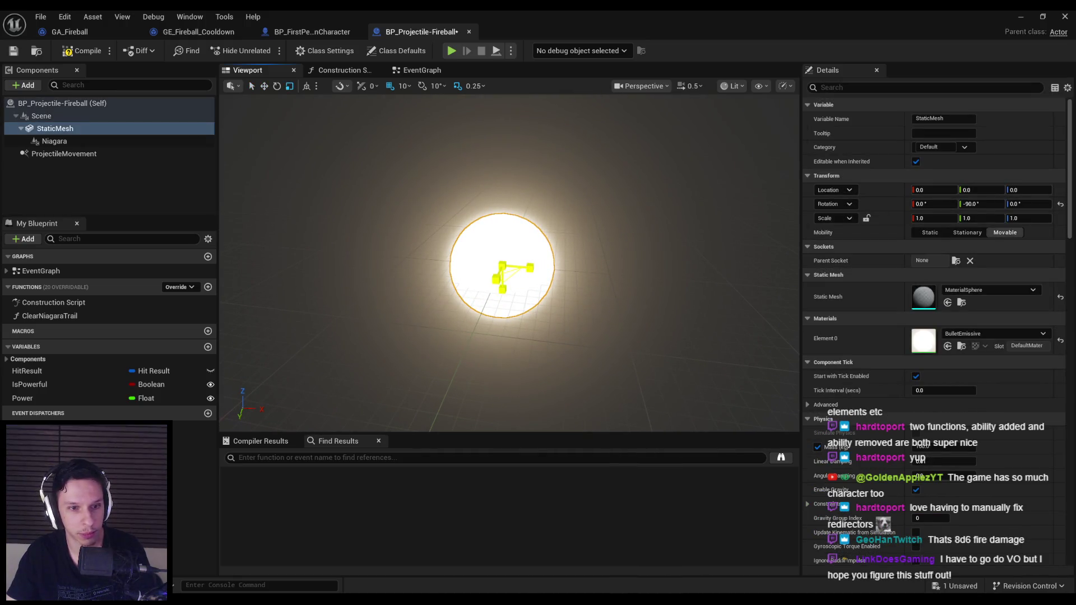
type("0.5")
key("Return")
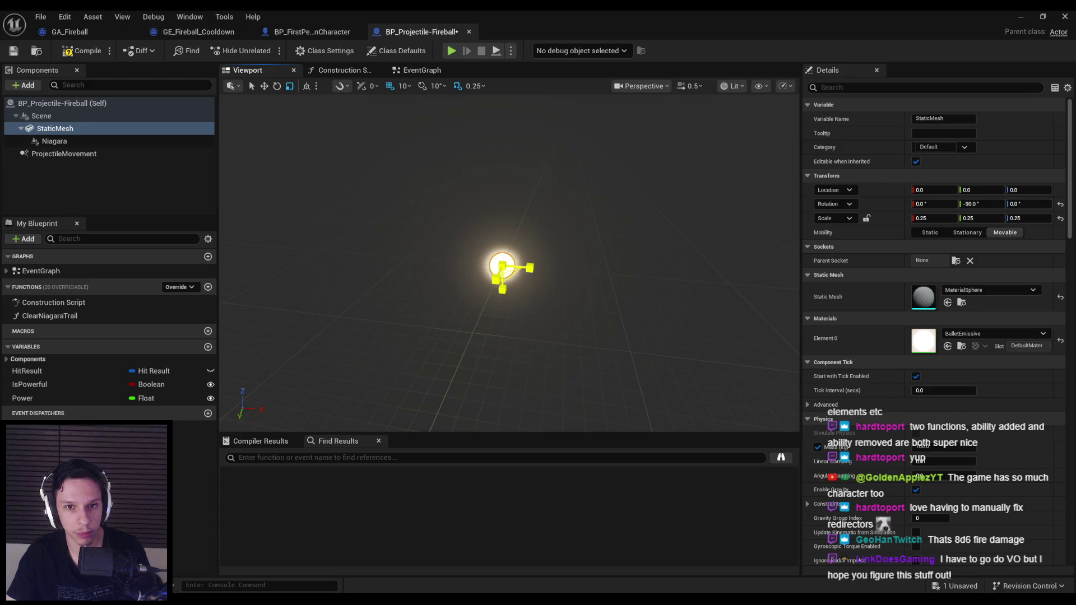
Switch back to the move gizmo, then compile and save BP_Projectile-Fireball.
key("w")
left_click(82, 50)
left_click(19, 50)
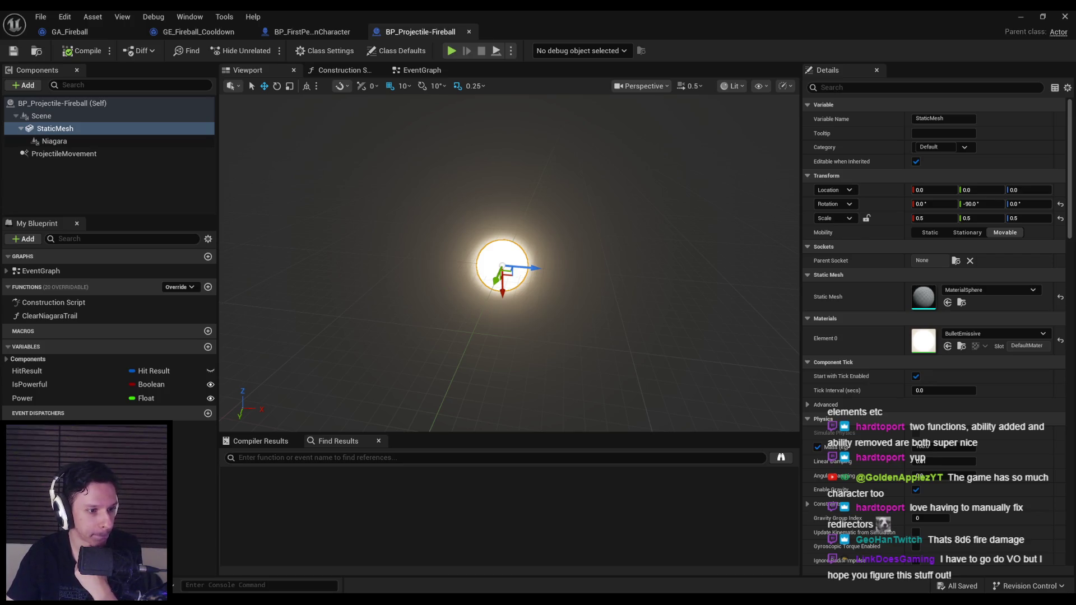
left_click(127, 187)
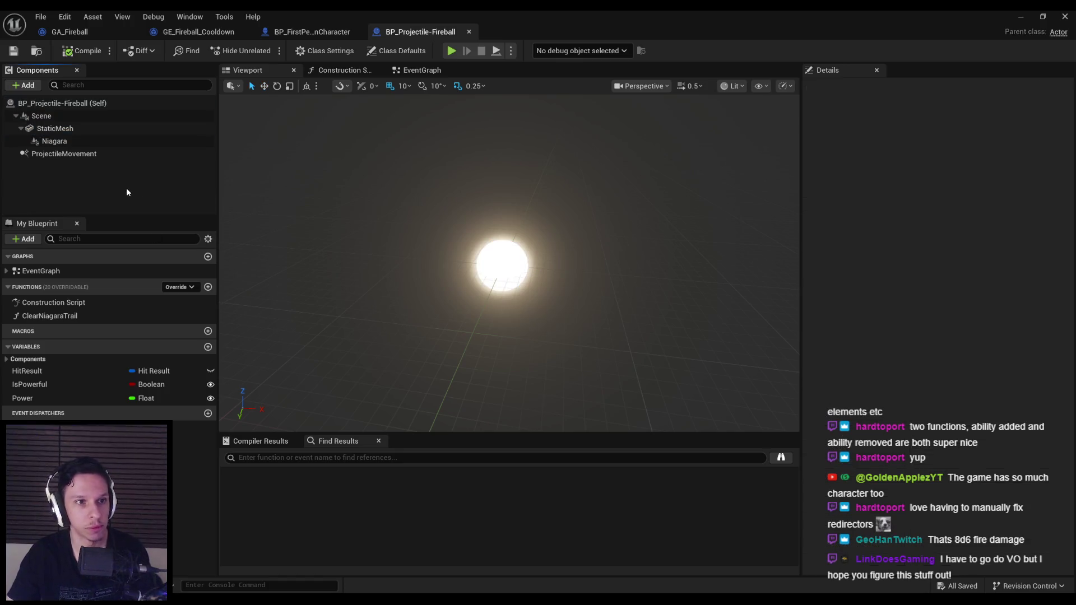
Give ProjectileMovement Initial Speed 5000 and Projectile Gravity Scale 0.3, compile, and view the EventGraph.
left_click(85, 153)
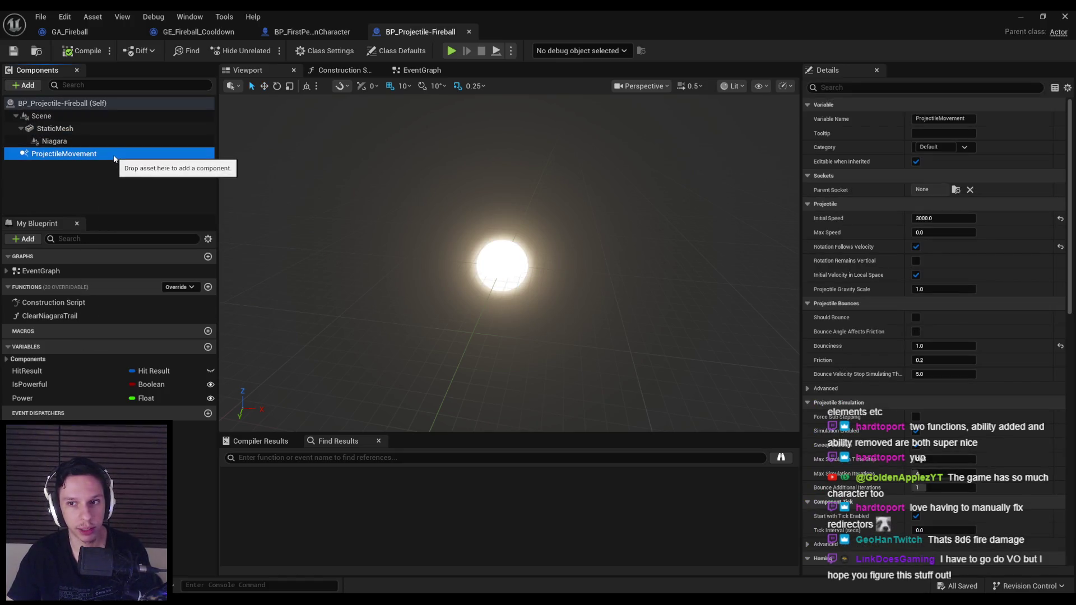
left_click(930, 218)
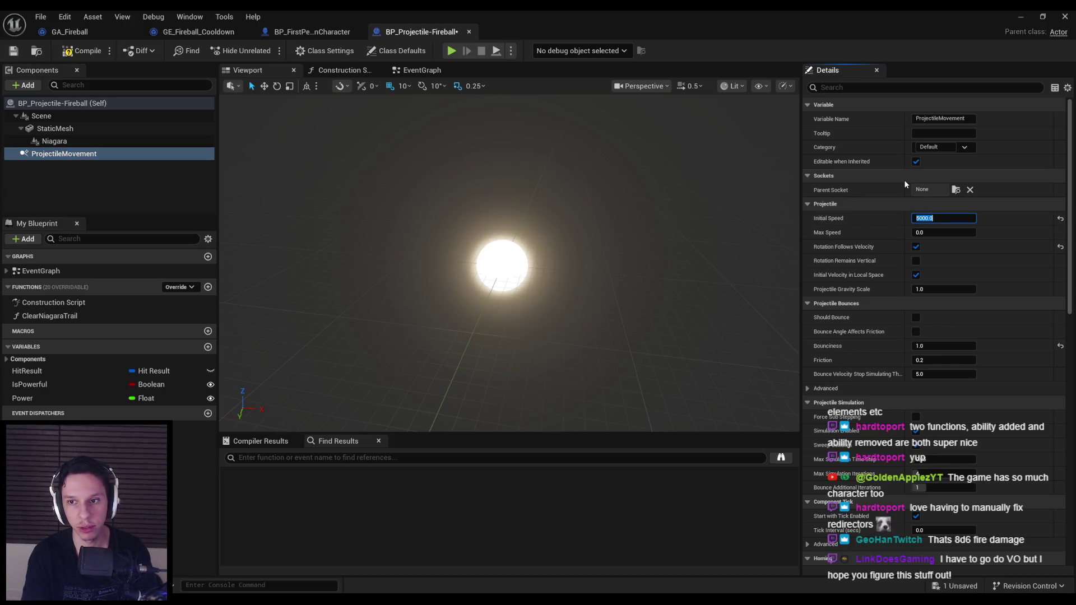
left_click(854, 288)
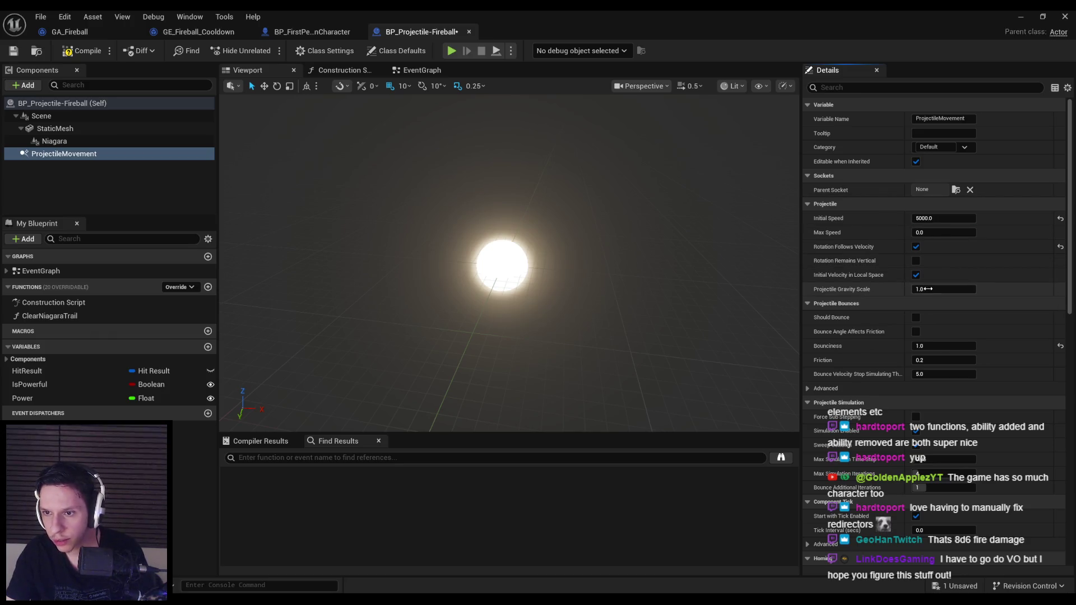
left_click(933, 290)
type("0.3")
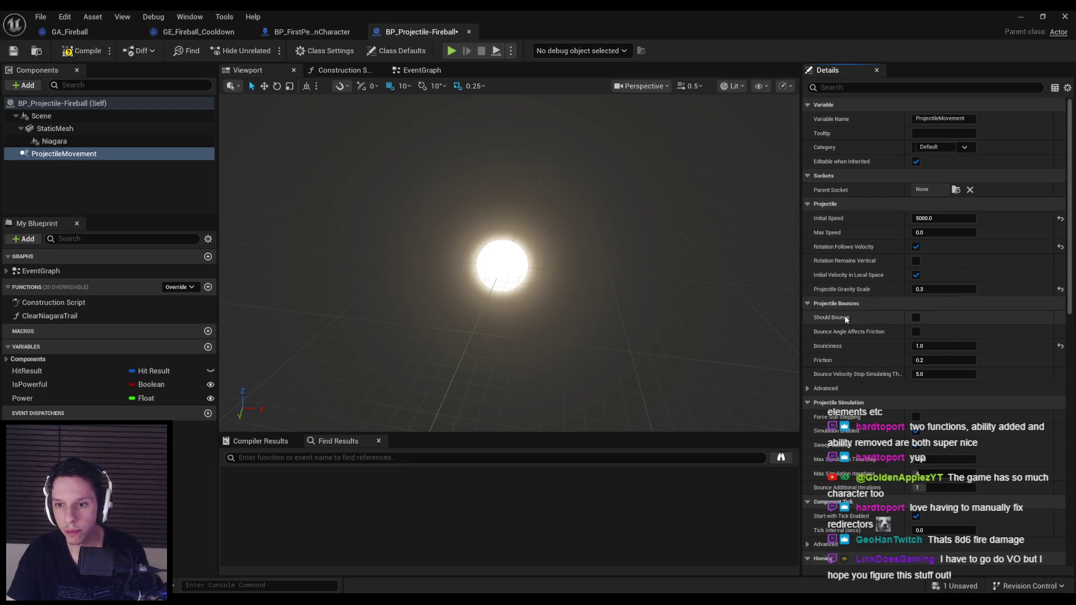
left_click(83, 51)
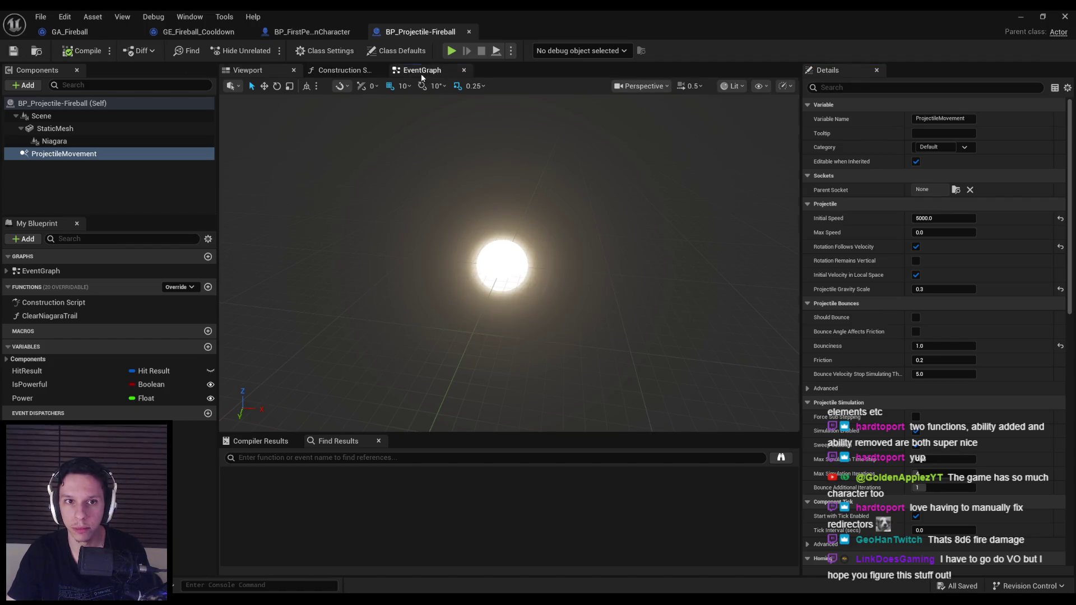
left_click(422, 71)
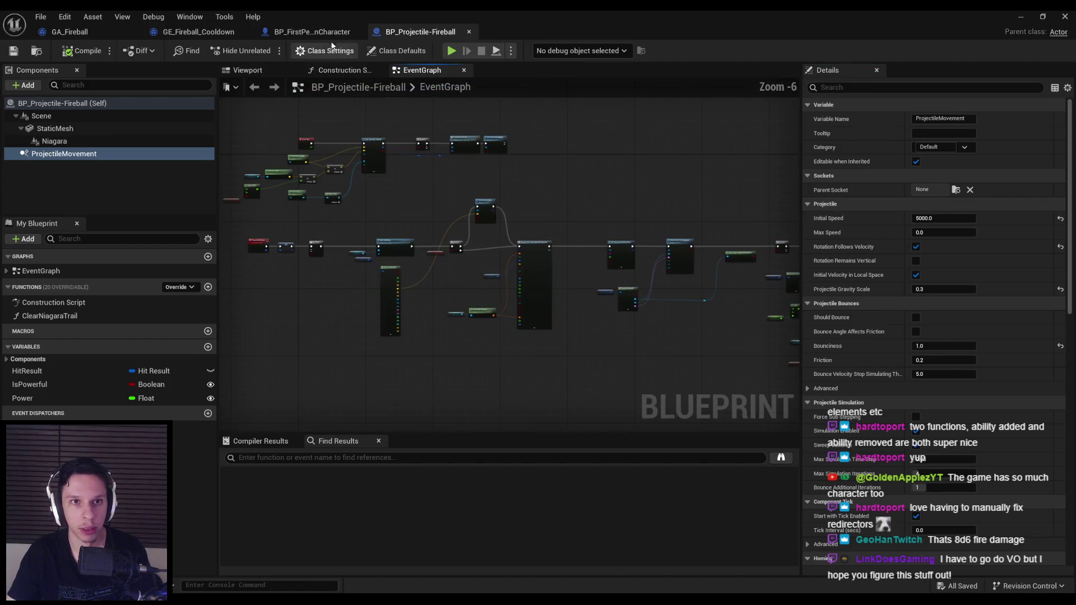
In GA_Fireball, add a Spawn Actor from Class node after the FIREBALL Print String.
left_click(95, 32)
left_click_drag(408, 227, 466, 226)
type("spawn a")
key("Return")
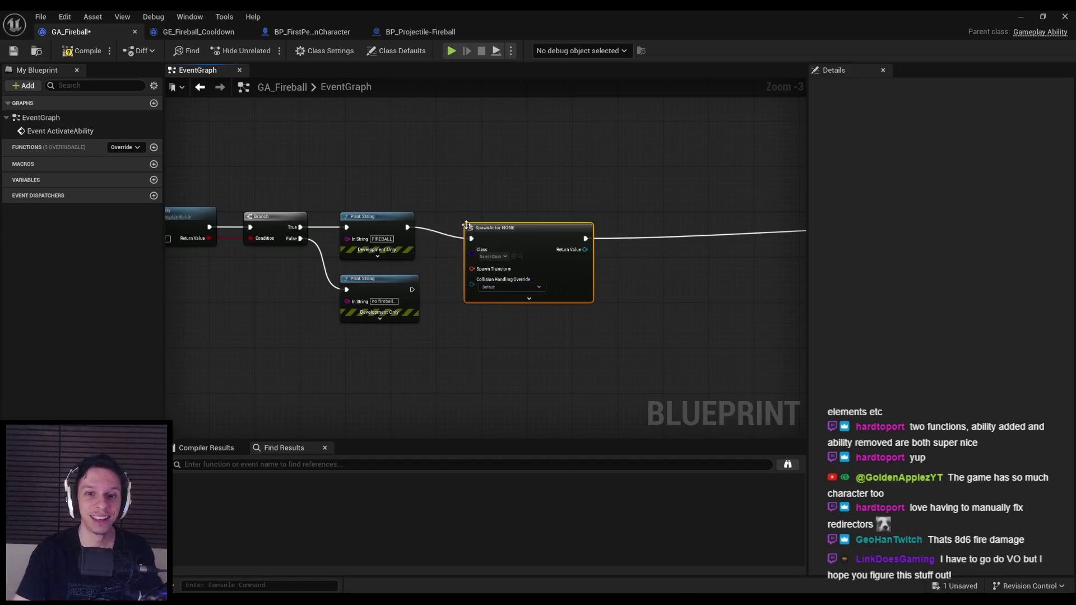
Add the Ability Tasks Spawn Actor node below it and tidy both spawn nodes' positions.
right_click(493, 351)
type("spawn actor")
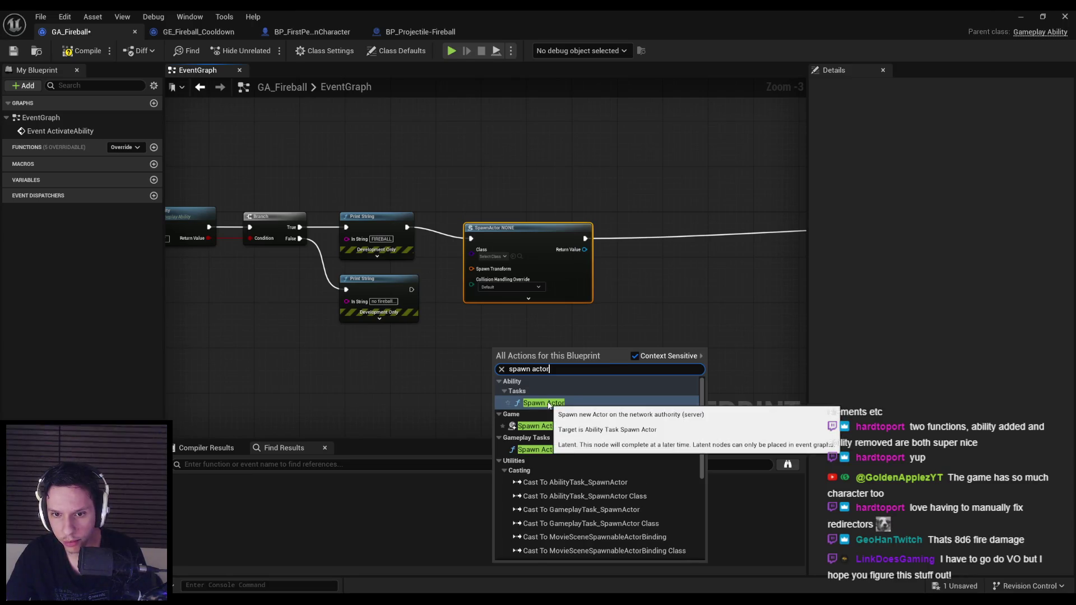
left_click(548, 404)
scroll(530, 353, "up", 3)
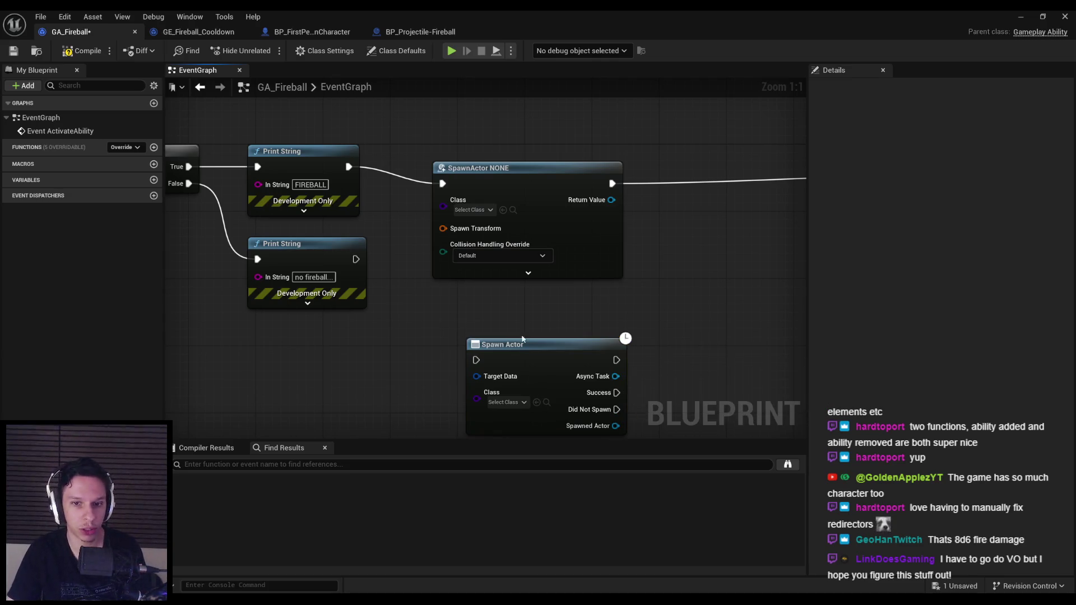
left_click_drag(540, 339, 523, 299)
left_click_drag(539, 189, 539, 172)
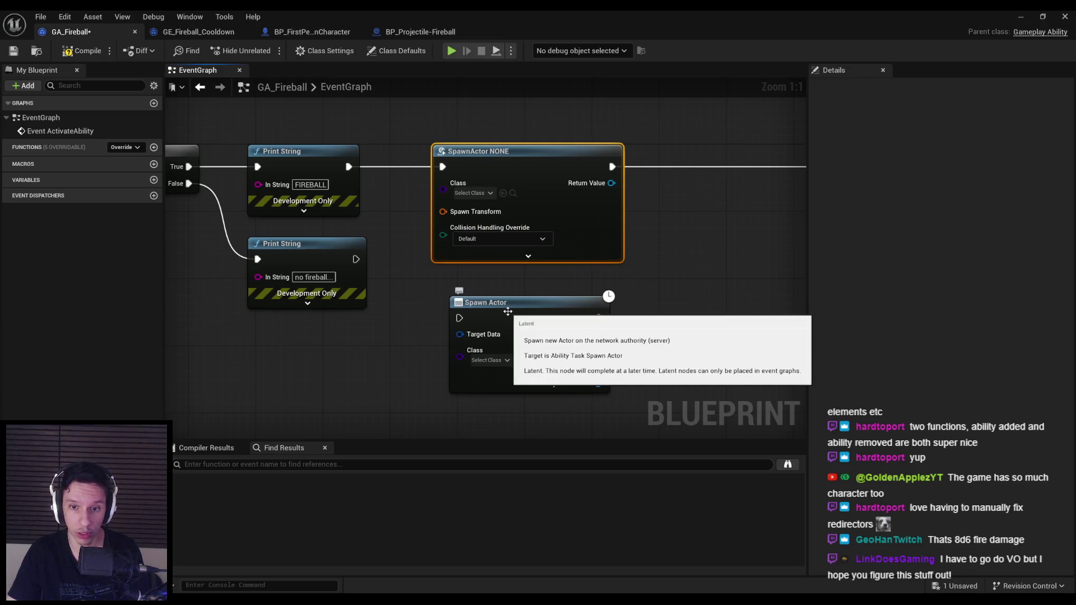
scroll(372, 295, "down", 2)
scroll(374, 298, "up", 1)
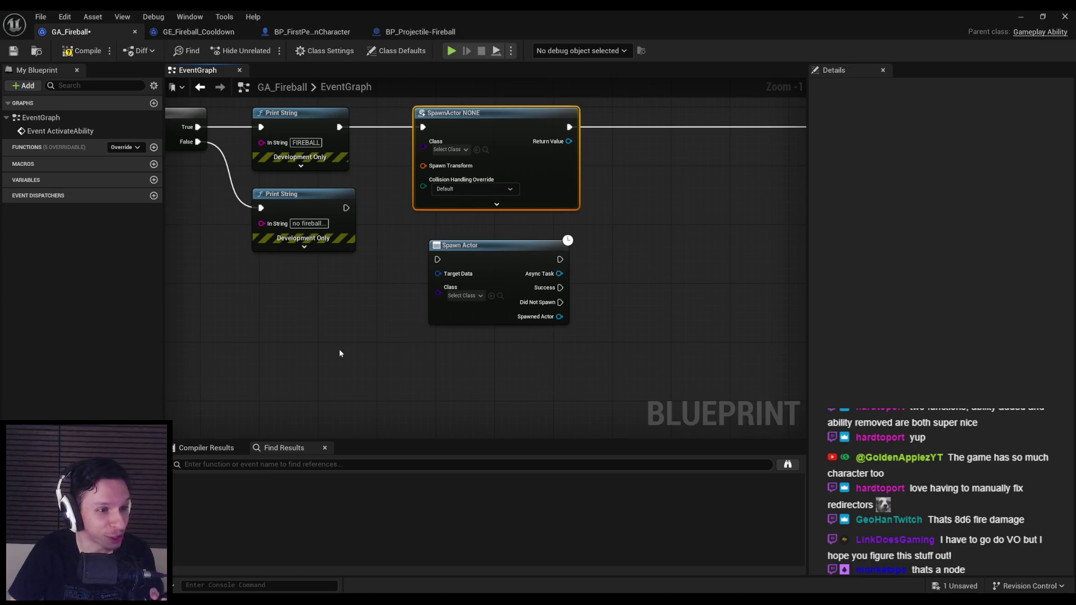
right_click(411, 357)
type("spawn actor")
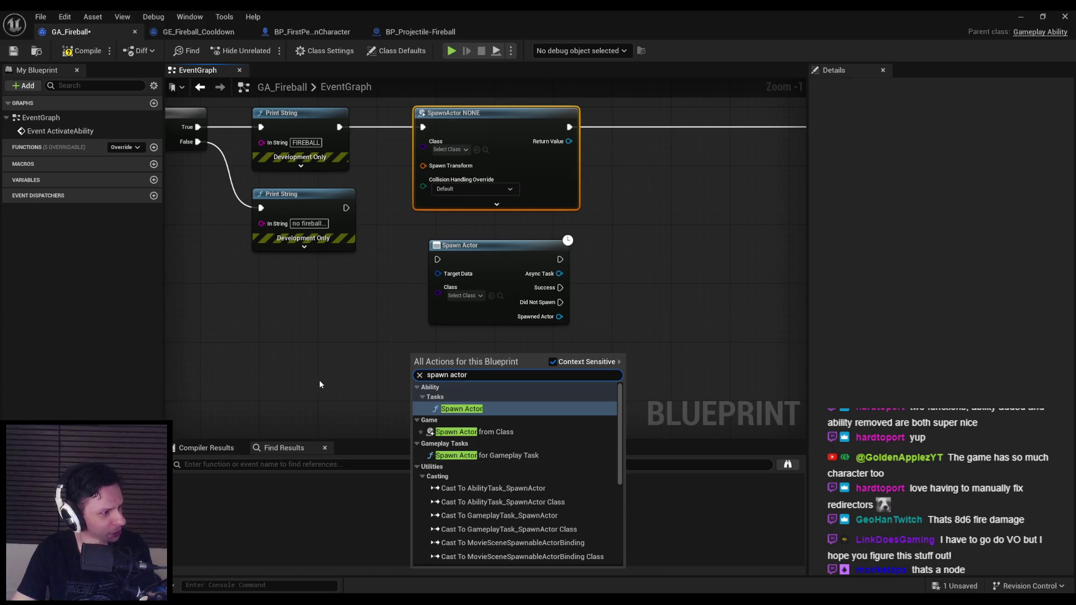
left_click(487, 455)
mouse_move(463, 370)
left_mouse_down()
mouse_move(463, 275)
mouse_move(477, 277)
left_mouse_up()
left_click(494, 365)
left_click(643, 289)
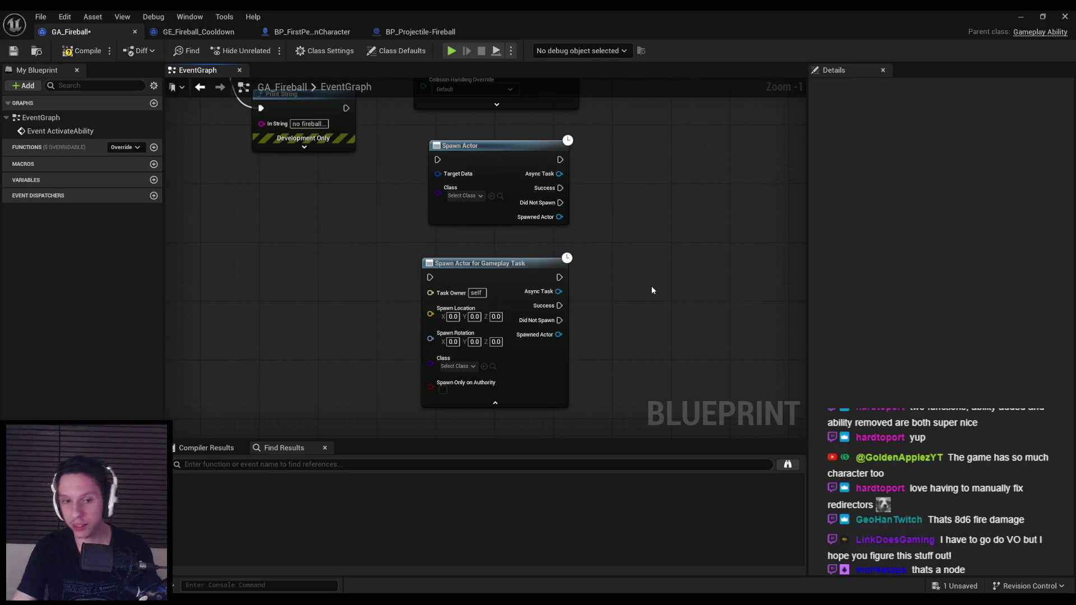
left_click(505, 264)
left_click_drag(441, 248, 416, 348)
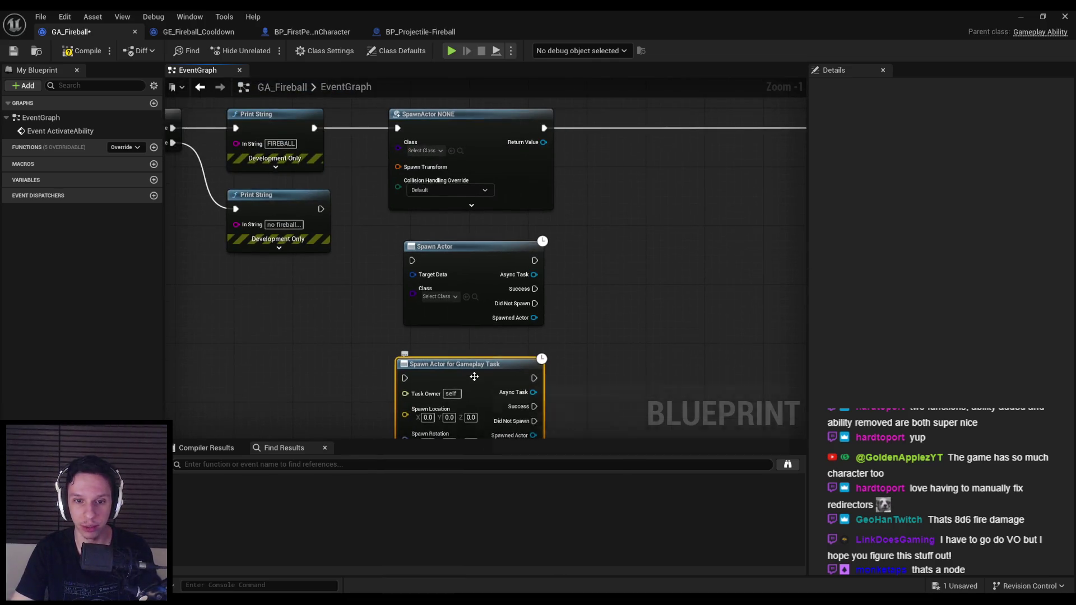
key("Delete")
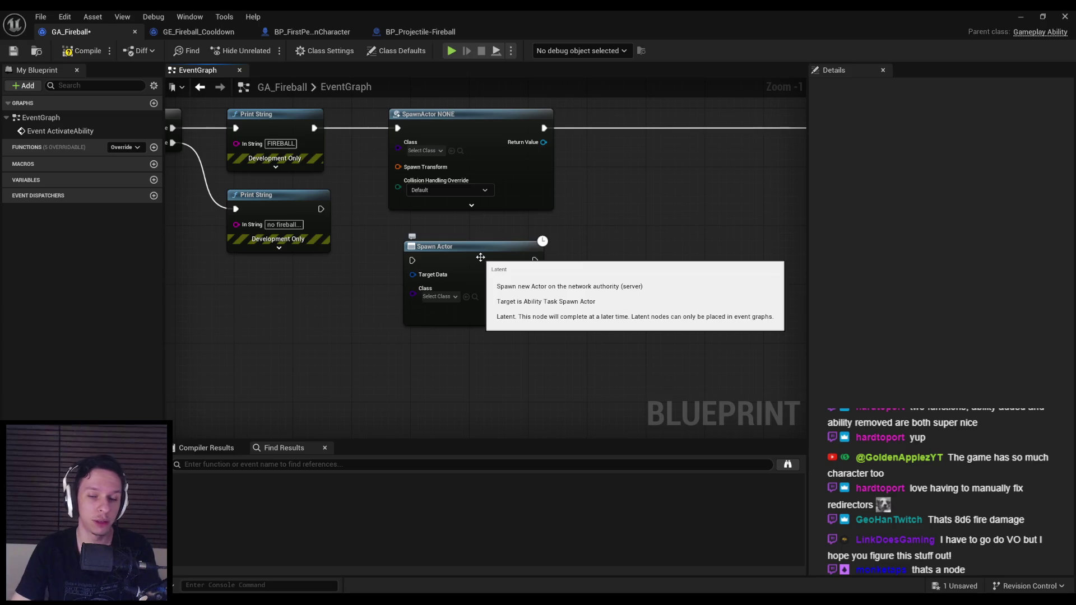
mouse_move(413, 274)
left_mouse_down()
mouse_move(329, 312)
mouse_move(249, 322)
left_mouse_up()
left_click(367, 441)
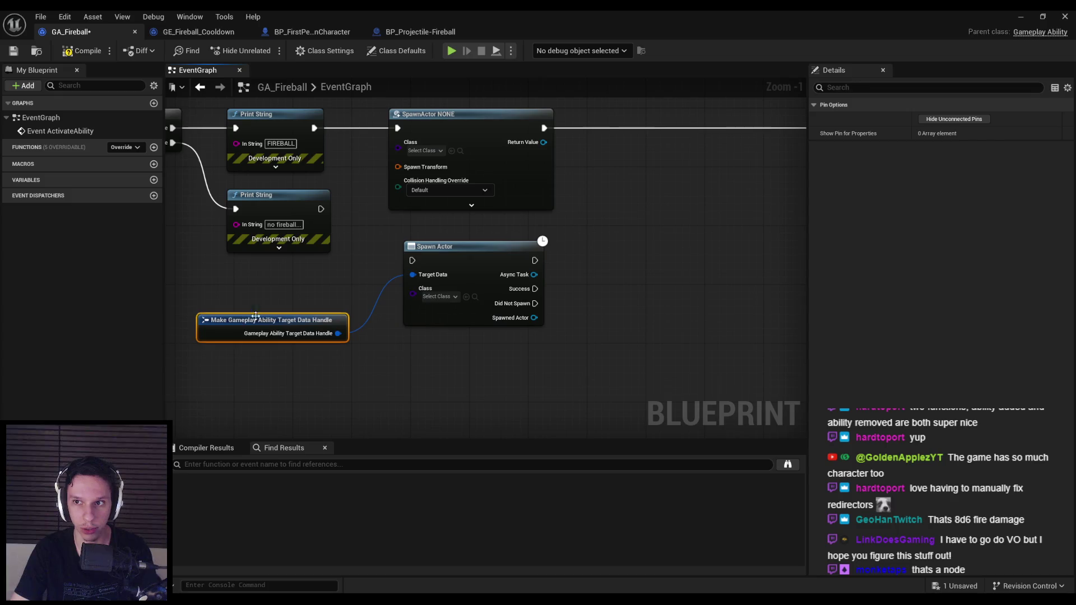
key("Delete")
left_click_drag(413, 274, 286, 324)
left_click(292, 409)
left_click(291, 409)
left_click(292, 399)
left_click(298, 408)
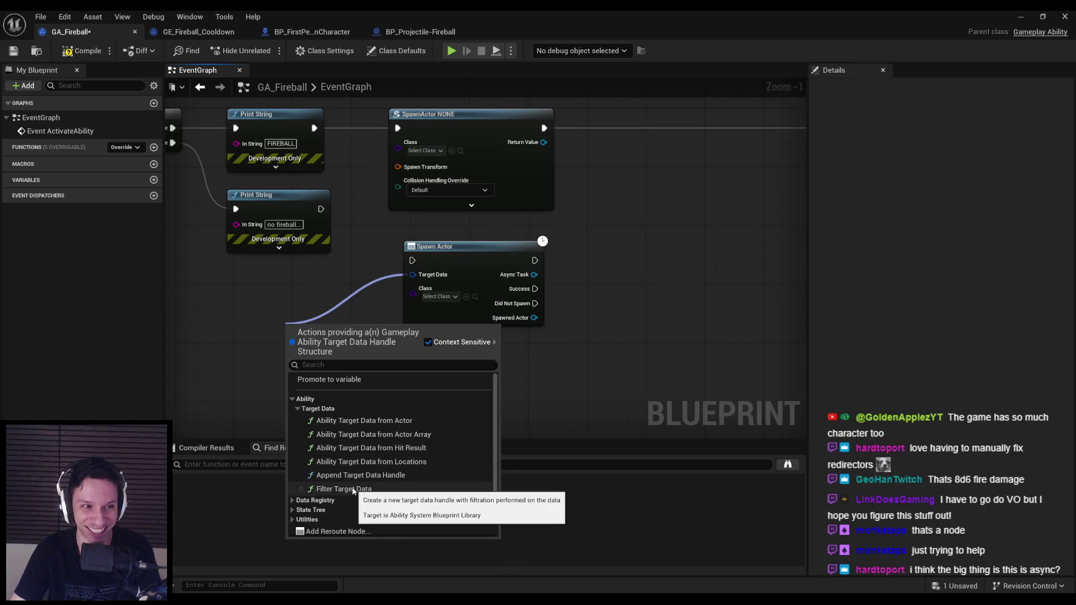
left_click(366, 421)
mouse_move(334, 330)
left_mouse_down()
mouse_move(304, 308)
mouse_move(428, 307)
left_mouse_up()
key("Delete")
left_click_drag(547, 268, 462, 341)
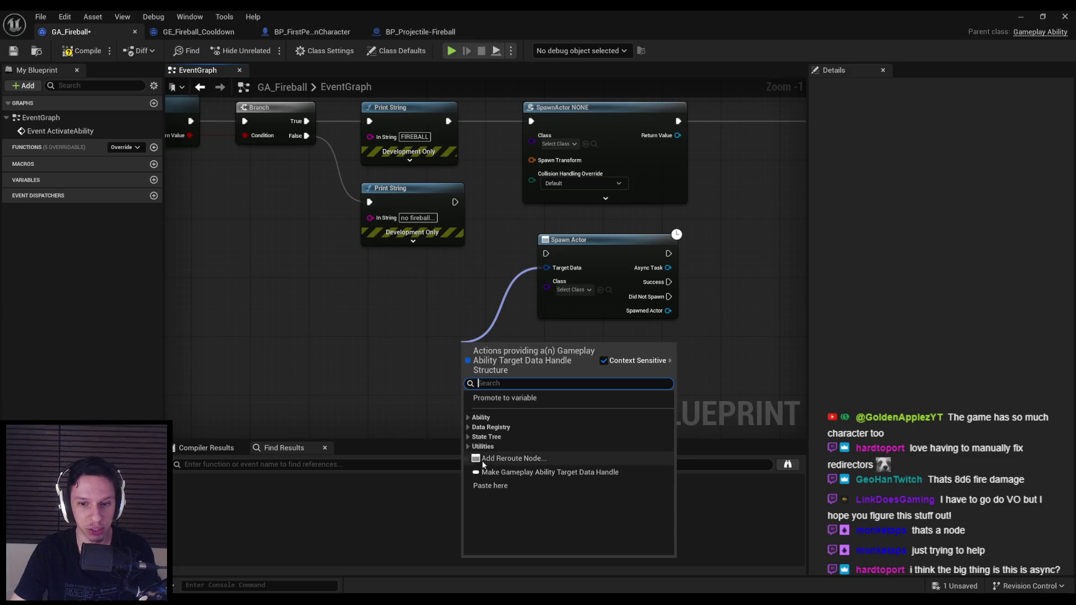
left_click(467, 446)
left_click(467, 447)
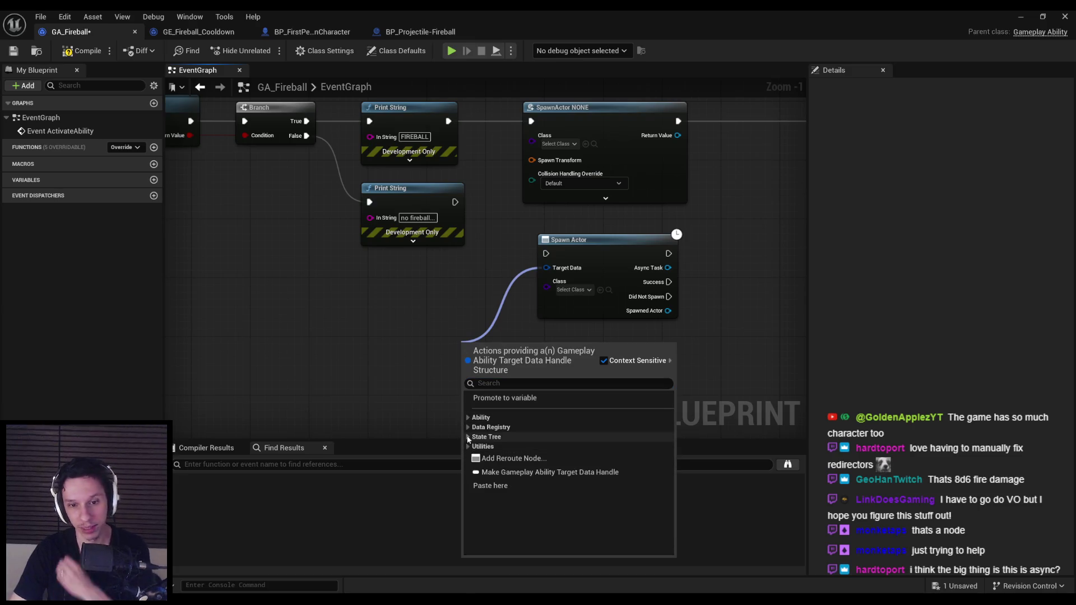
left_click(468, 437)
left_click(472, 447)
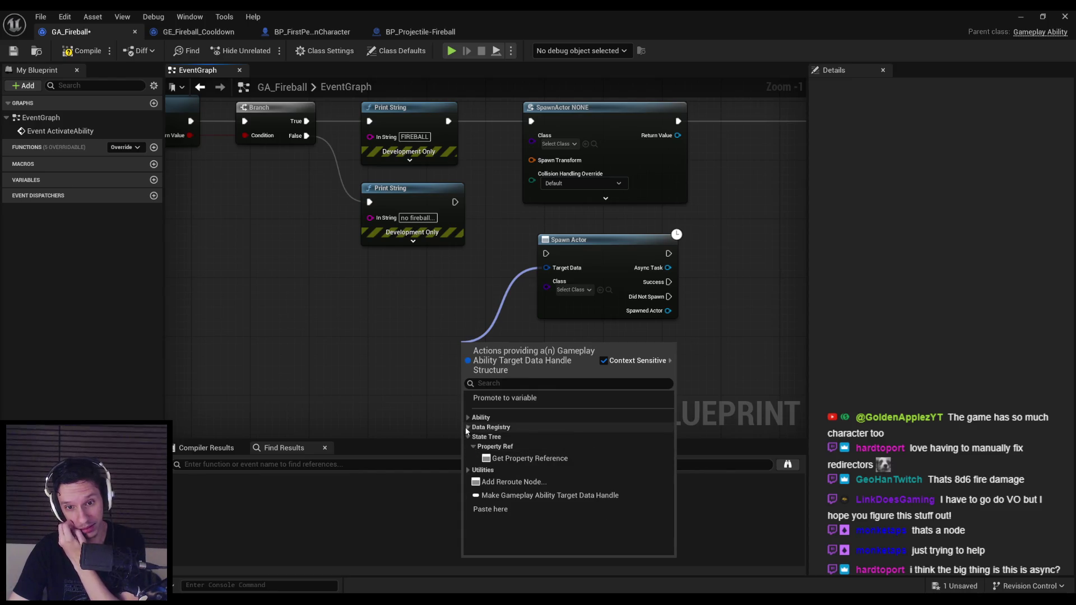
left_click(468, 427)
left_click(468, 418)
left_click(473, 427)
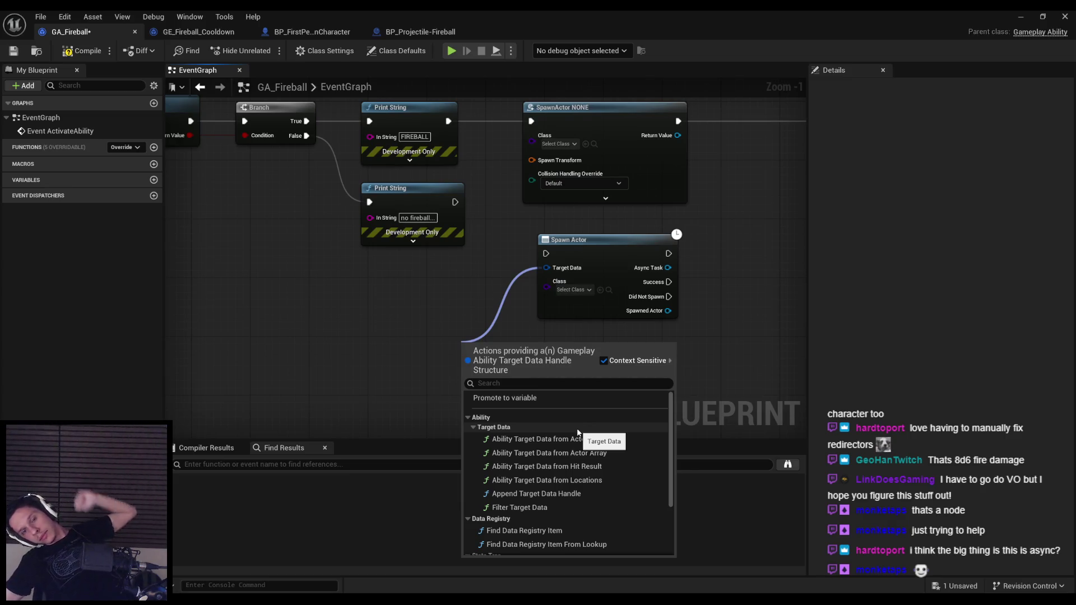
left_click(582, 250)
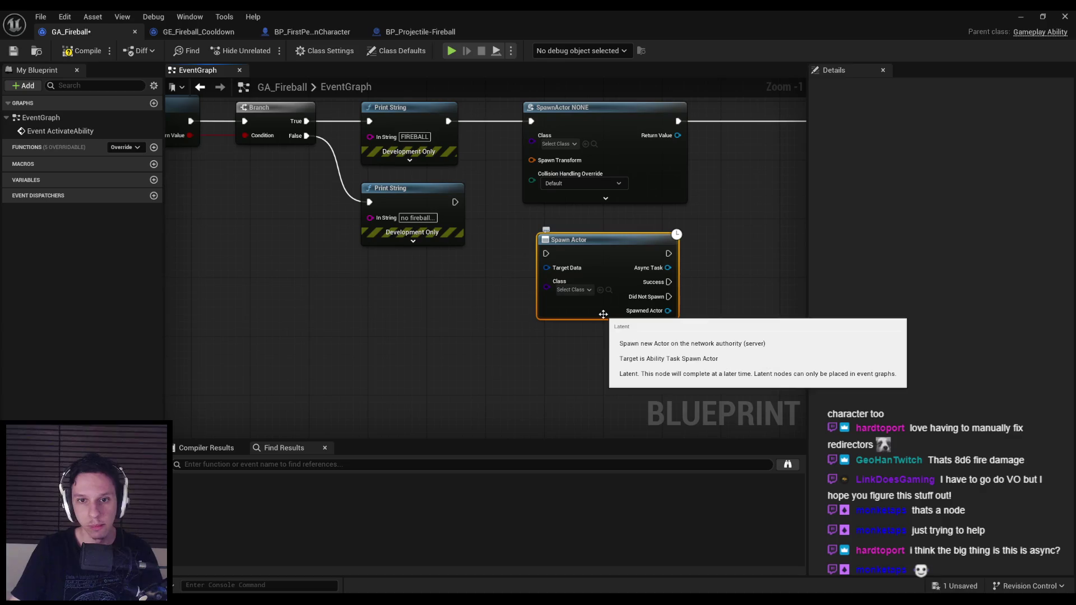
mouse_move(255, 604)
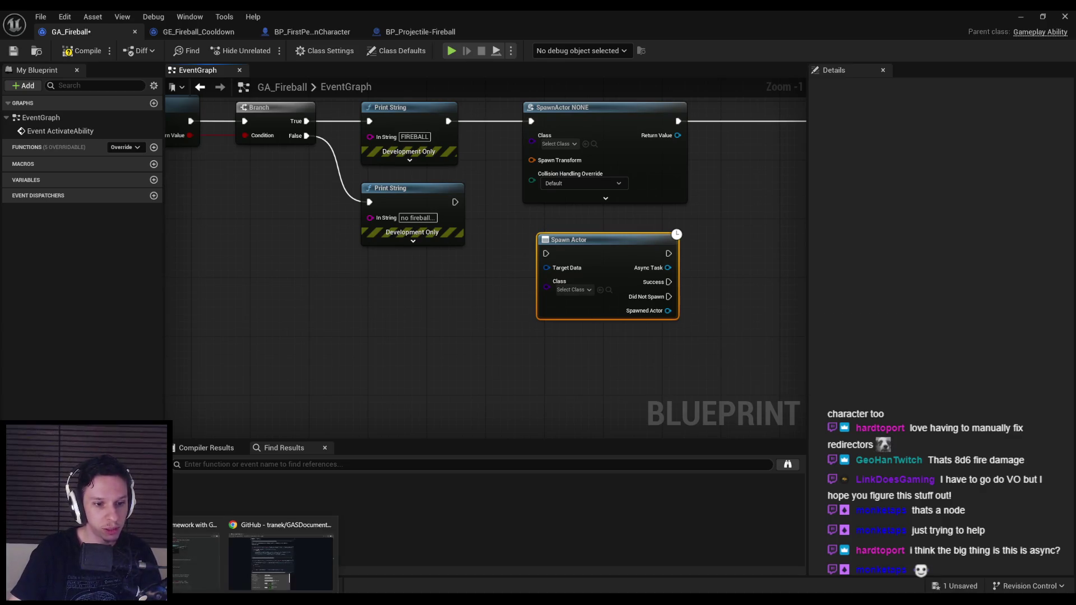
left_click(217, 566)
Find 'spawn' in the article, stepping through matches like Bubble Shield and Pressure Mines, then return to Unreal.
scroll(204, 372, "up", 4)
scroll(207, 348, "down", 10)
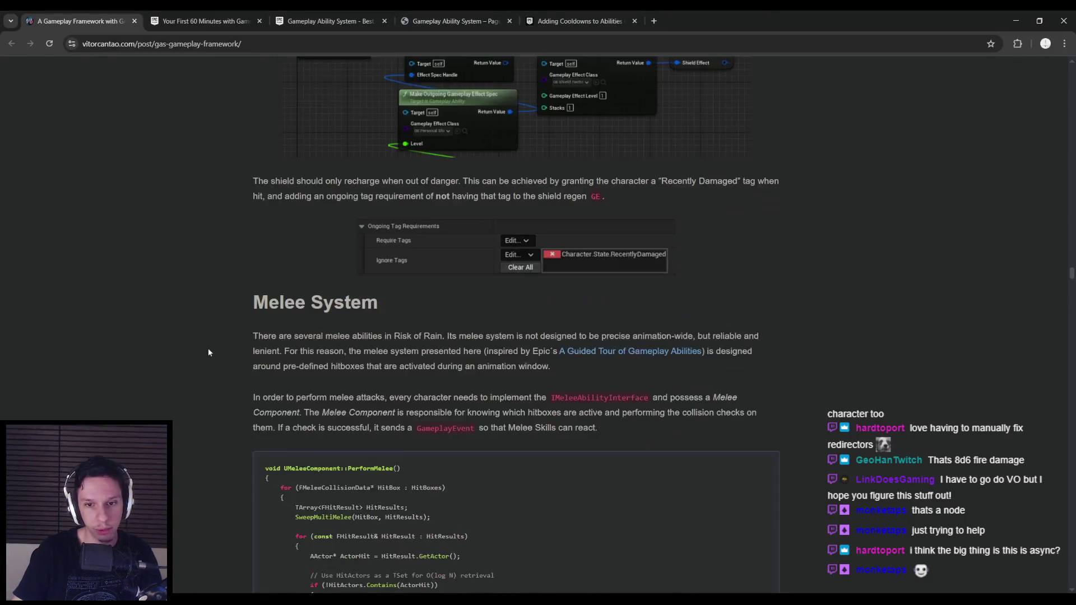
key("ctrl+f")
type("spawn")
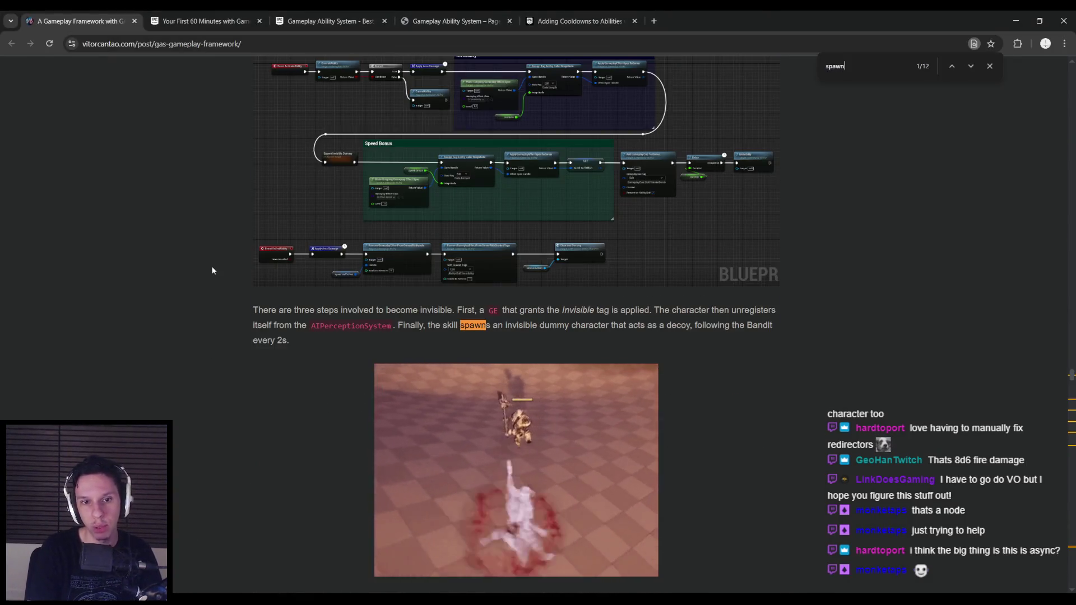
key("Return")
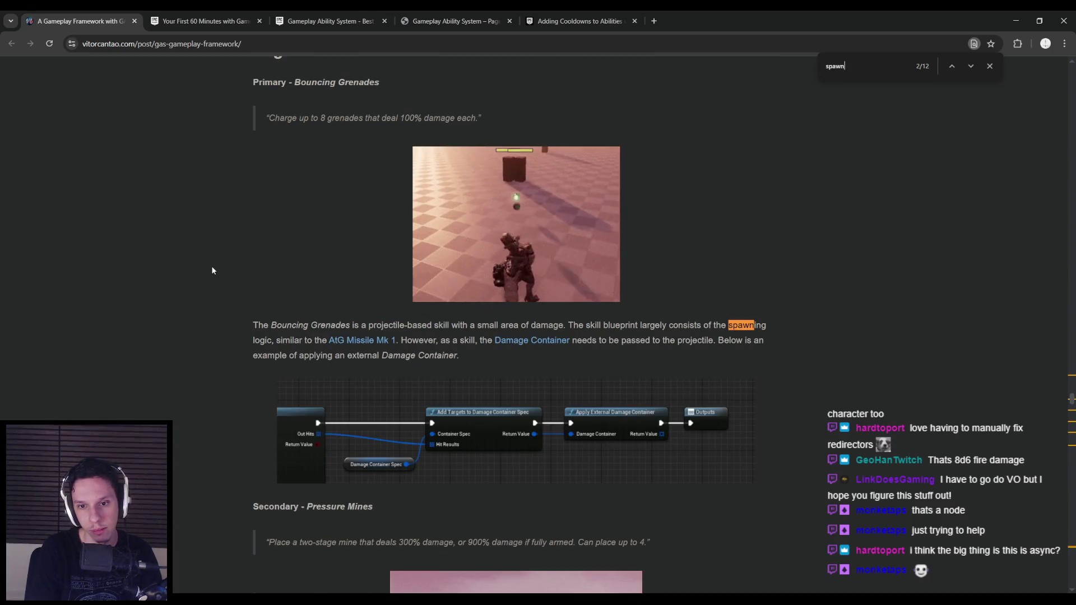
key("Return")
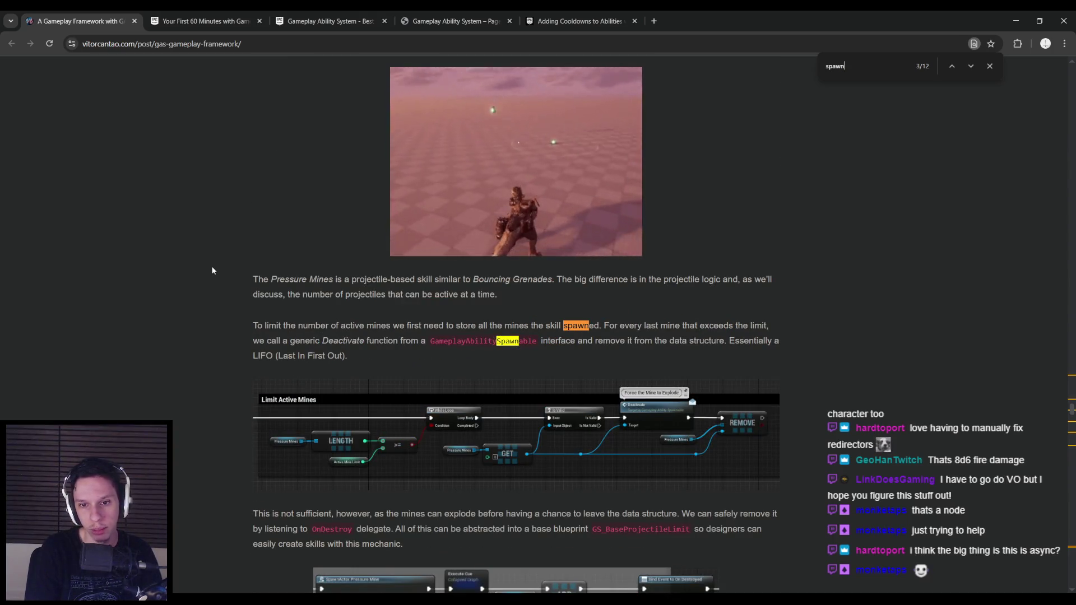
key("Return")
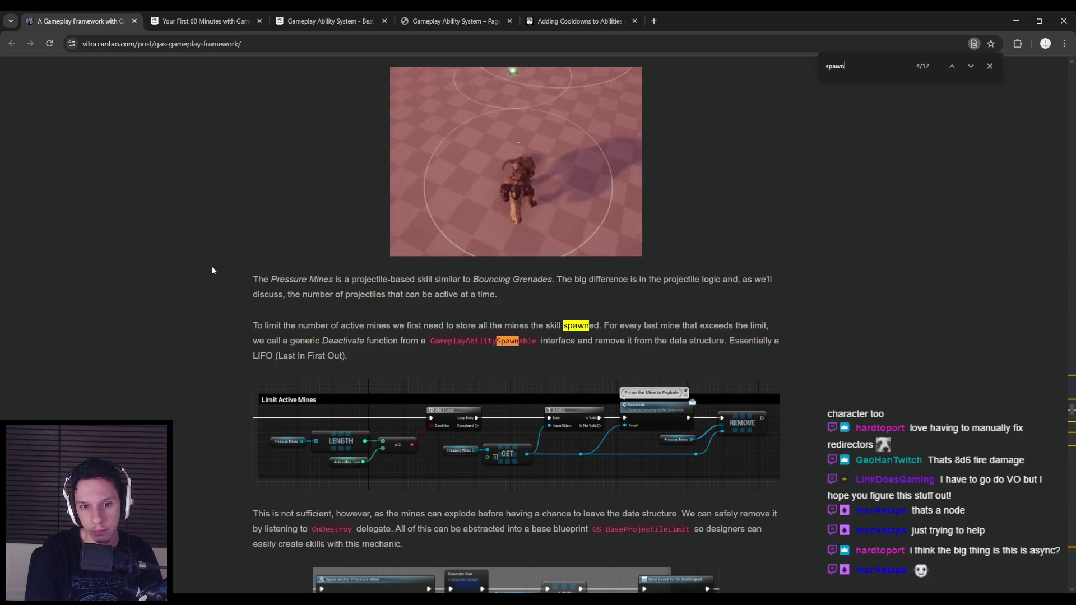
key("Return")
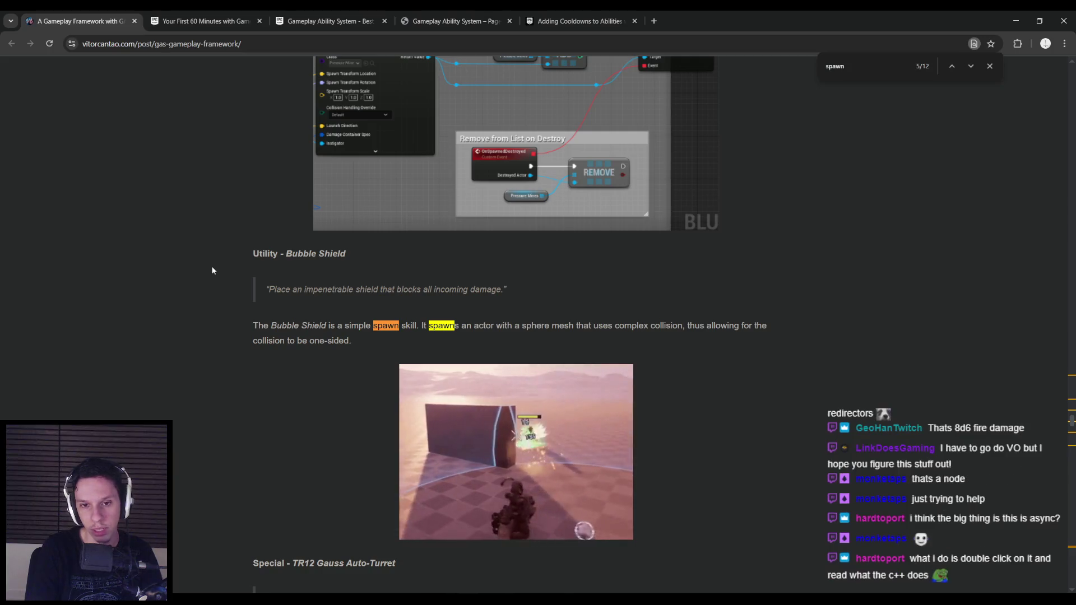
key("Return")
key("Return")
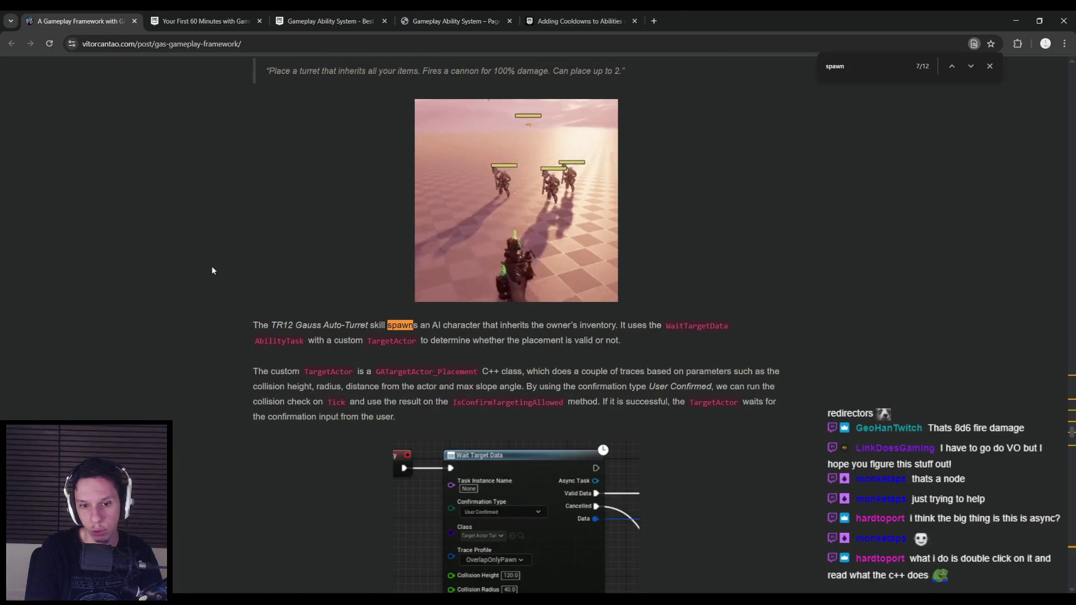
key("Return")
key("Return")
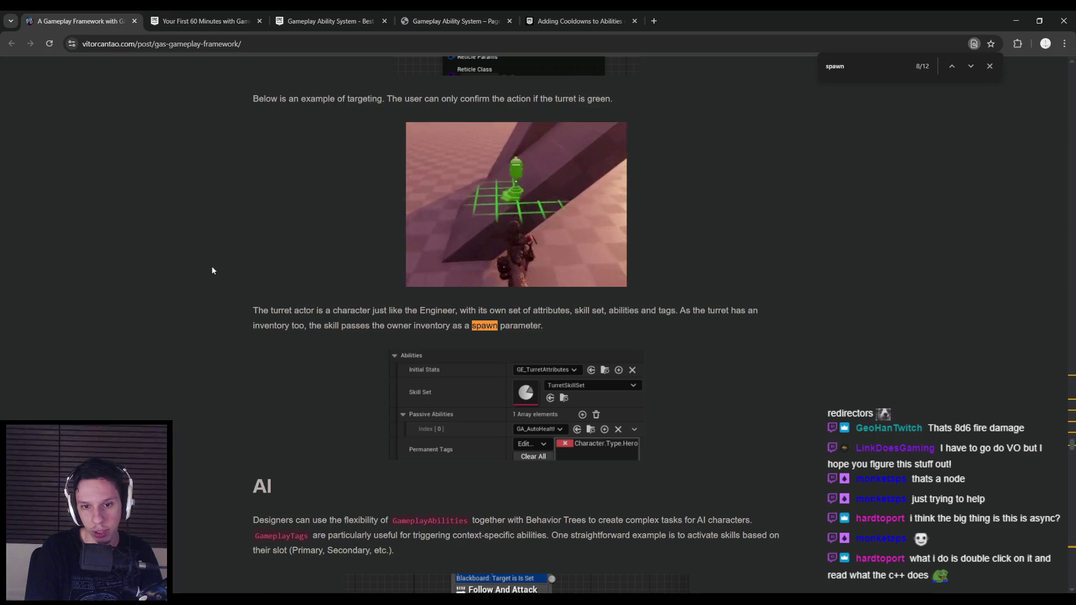
key("Return")
key("Return")
key("Return")
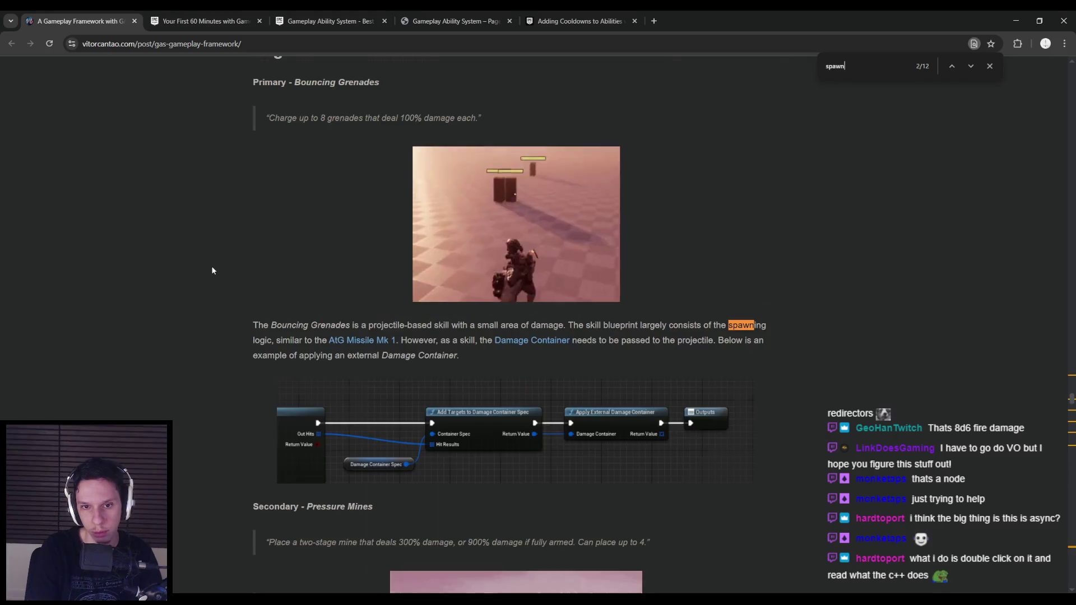
key("Return")
key("Return")
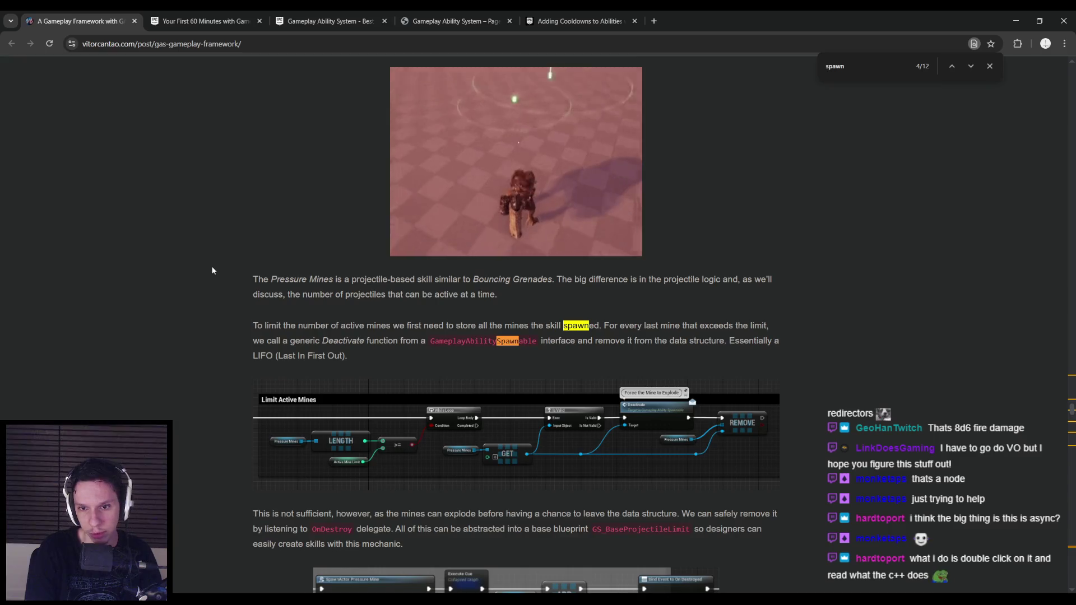
key("Return")
key("Return")
key("Return")
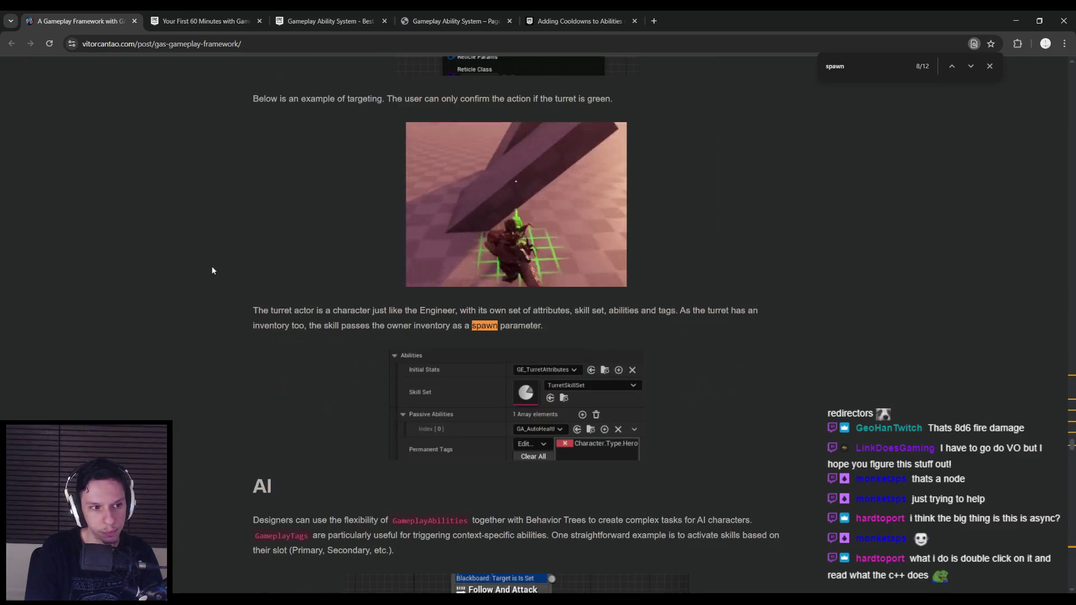
key("Return")
key("Return")
key("Return")
key("Return")
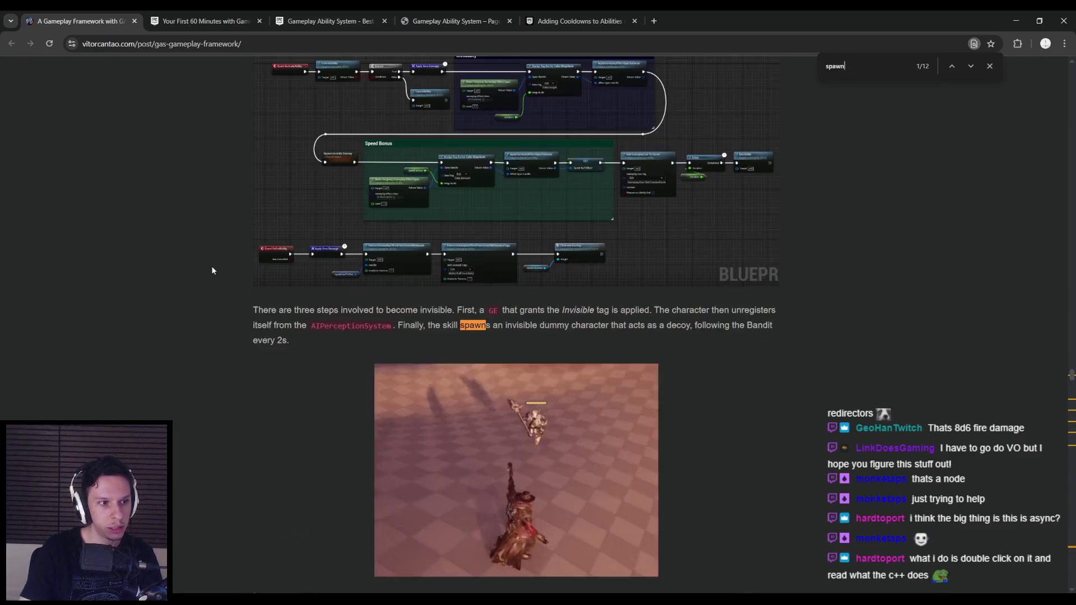
key("Escape")
key("alt+Tab")
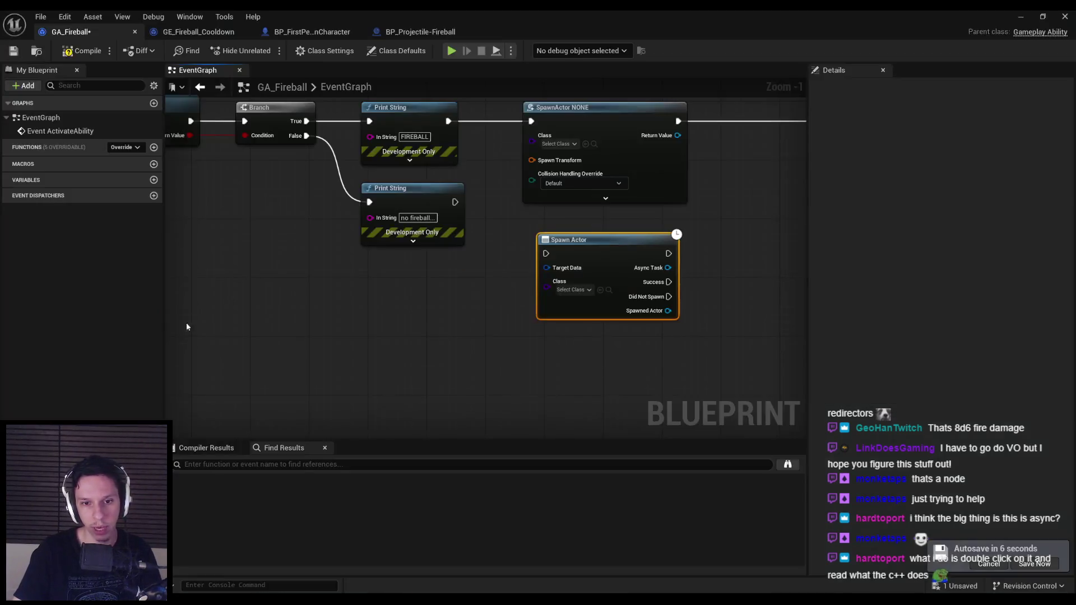
Delete the async Spawn Actor node and set collision handling to Always Spawn, Ignore Collisions.
key("Delete")
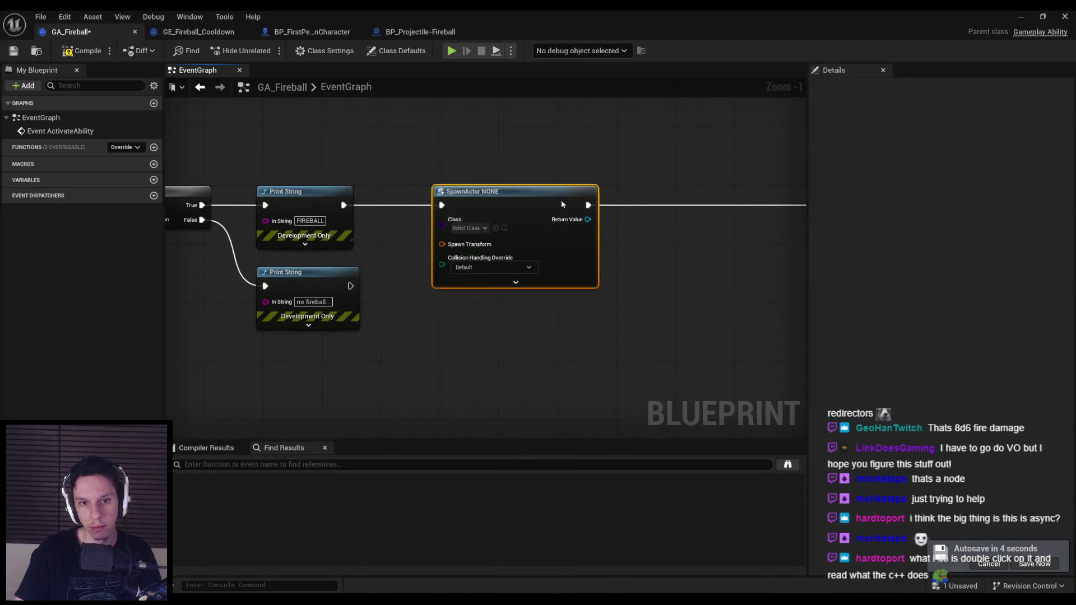
left_click(541, 267)
left_click(538, 291)
left_click(581, 284)
mouse_move(663, 283)
left_mouse_down()
mouse_move(476, 298)
mouse_move(552, 295)
left_mouse_up()
scroll(494, 235, "up", 1)
Split the SpawnActor's Spawn Transform into location, rotation and scale, then compile.
right_click(496, 223)
left_click(521, 259)
left_click(469, 275)
scroll(420, 267, "down", 2)
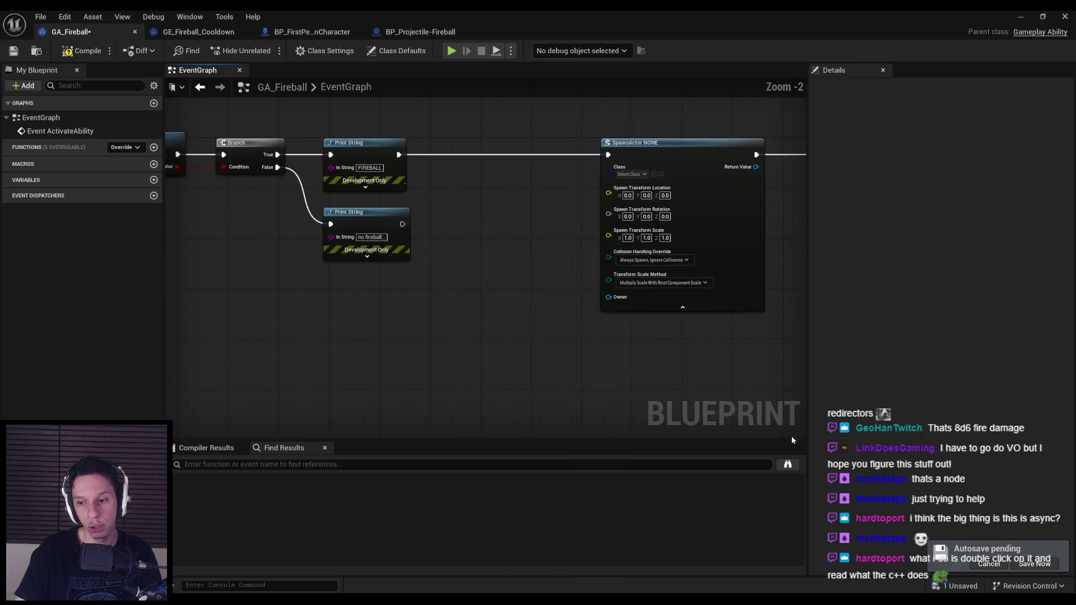
left_click(73, 52)
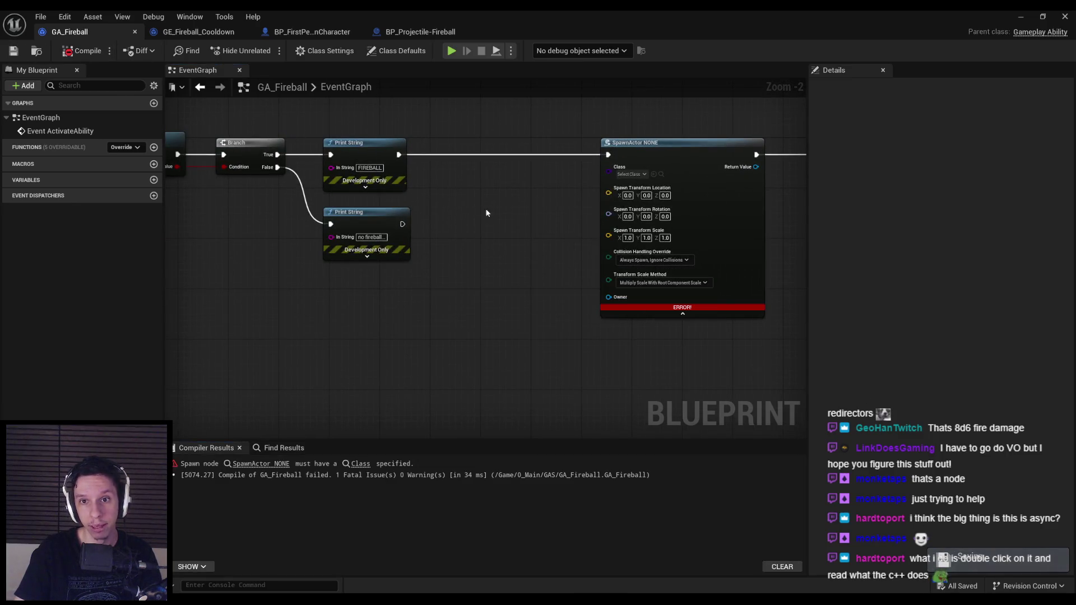
Set the spawned Class to BP_Projectile-Fireball, recompile without errors, and save GA_Fireball.
left_click(631, 174)
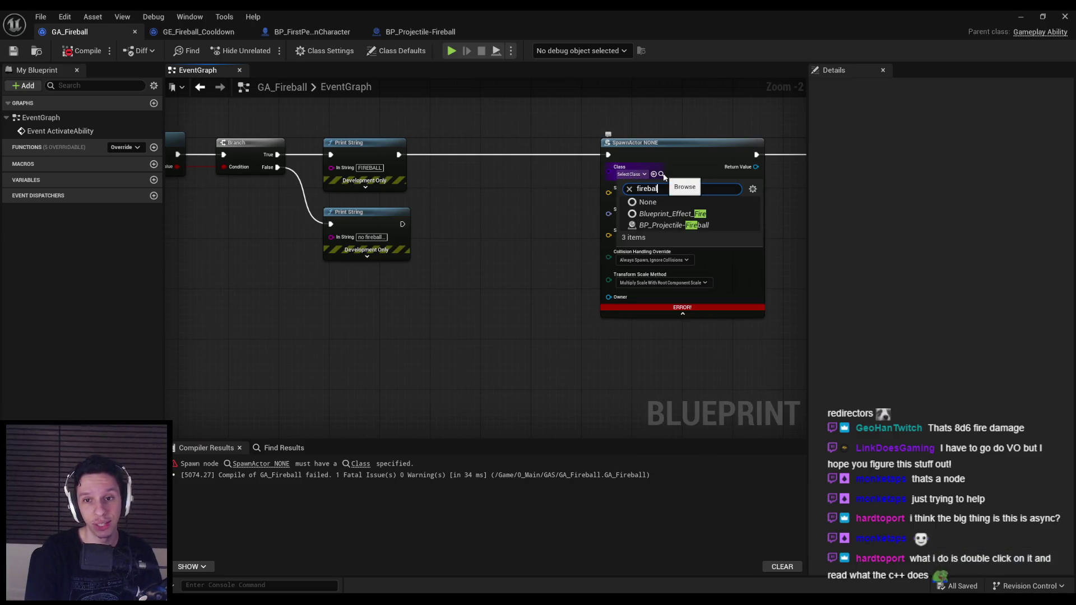
left_click(678, 225)
left_click(76, 51)
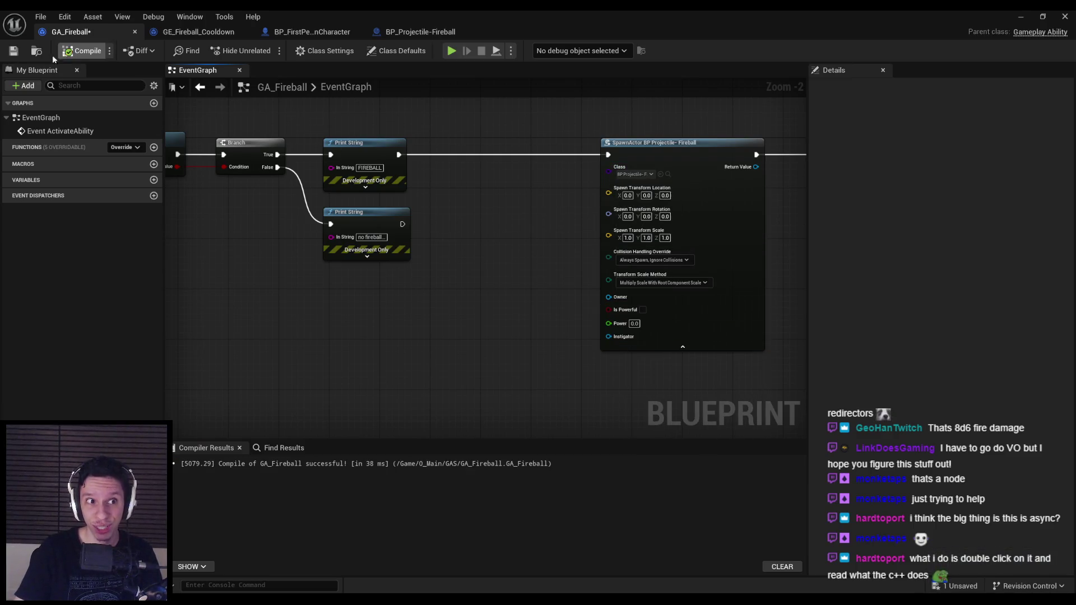
left_click(13, 50)
Glance at the BP_FirstPersonCharacter blueprint, then return to the GA_Fireball graph.
left_click_drag(350, 36, 425, 34)
scroll(482, 286, "up", 2)
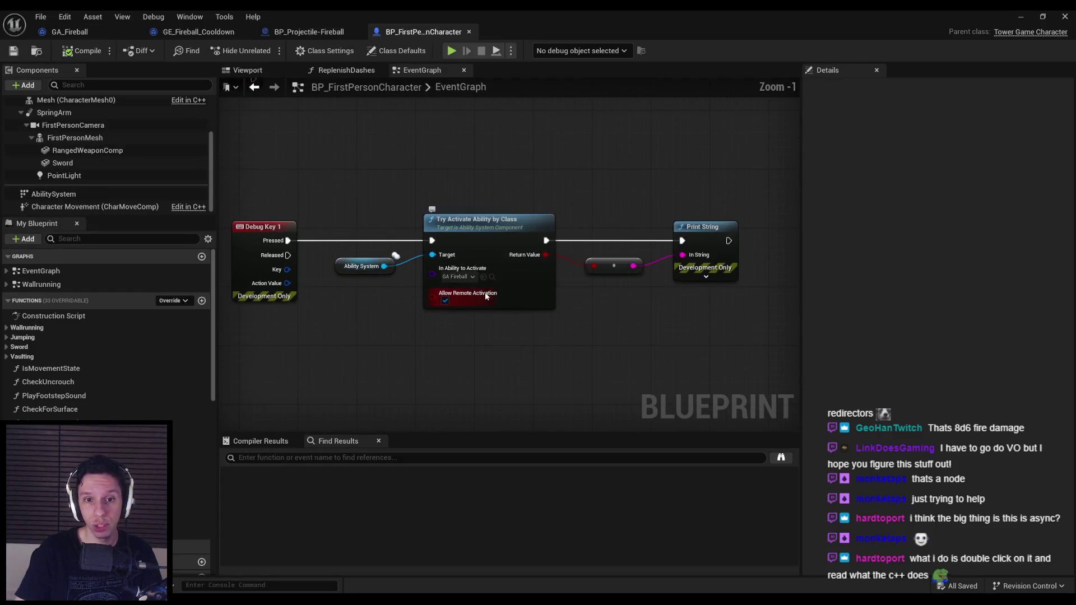
mouse_move(500, 231)
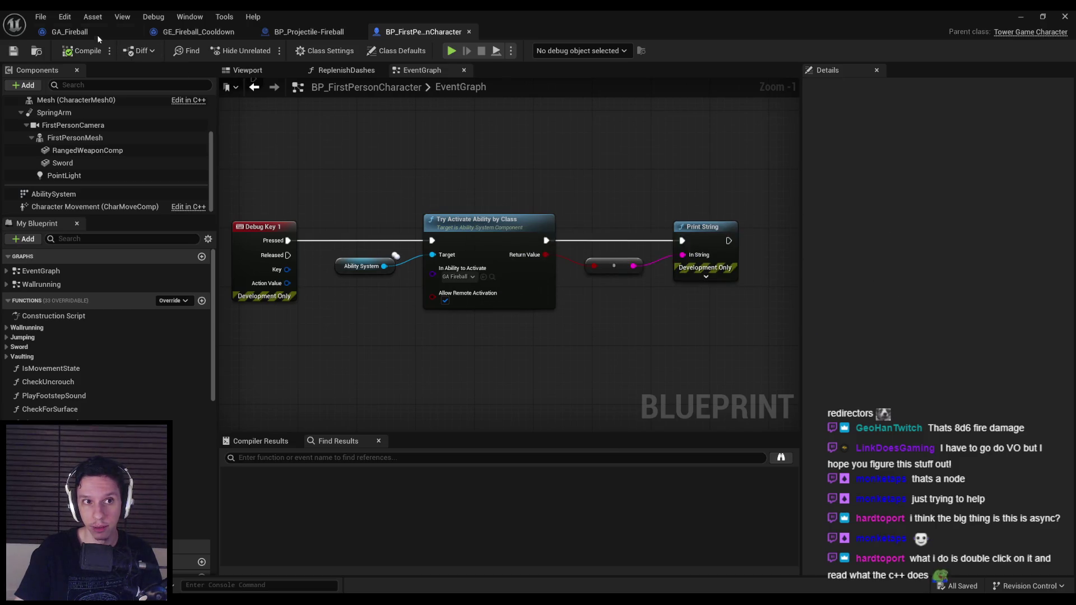
left_click(115, 33)
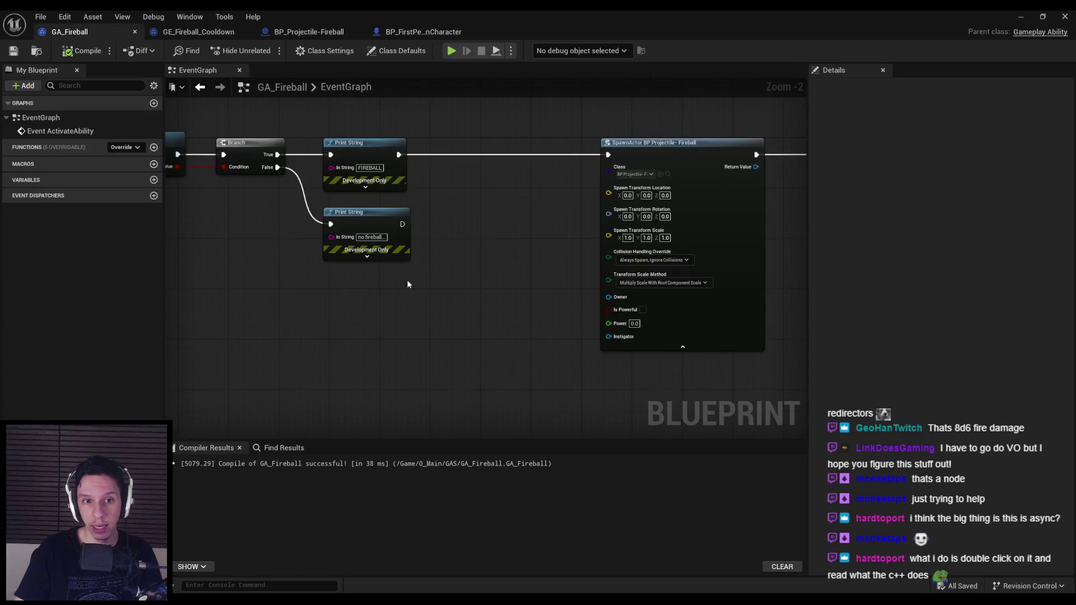
Place a GetInstigatorActor node, trying and then deleting a Get Effect Context node.
right_click(330, 303)
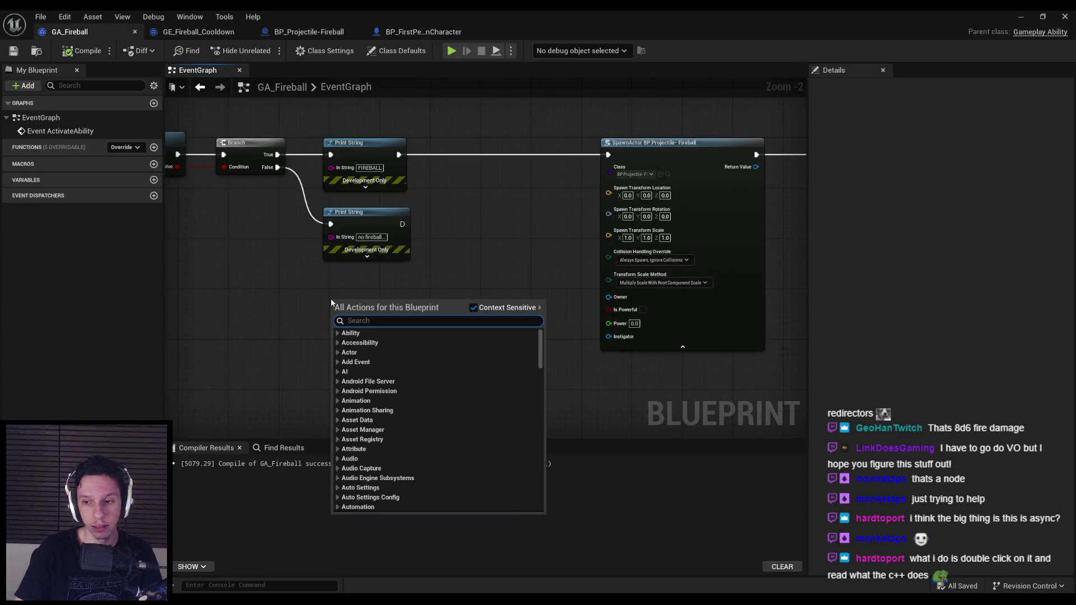
type("get instigato")
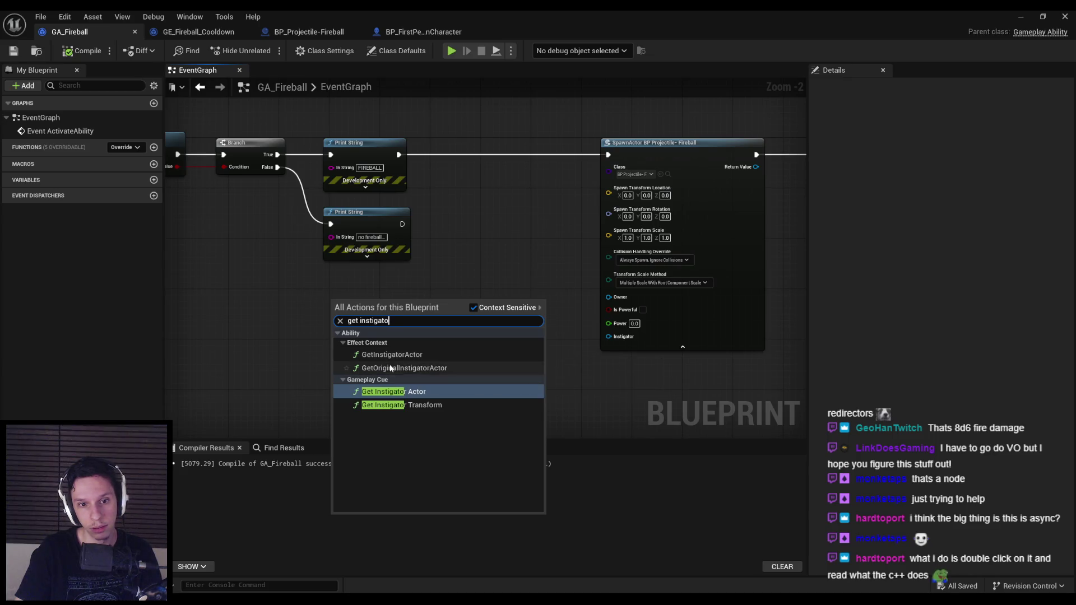
left_click(387, 355)
left_click_drag(337, 311, 227, 311)
type("effect")
left_click(348, 375)
key("Delete")
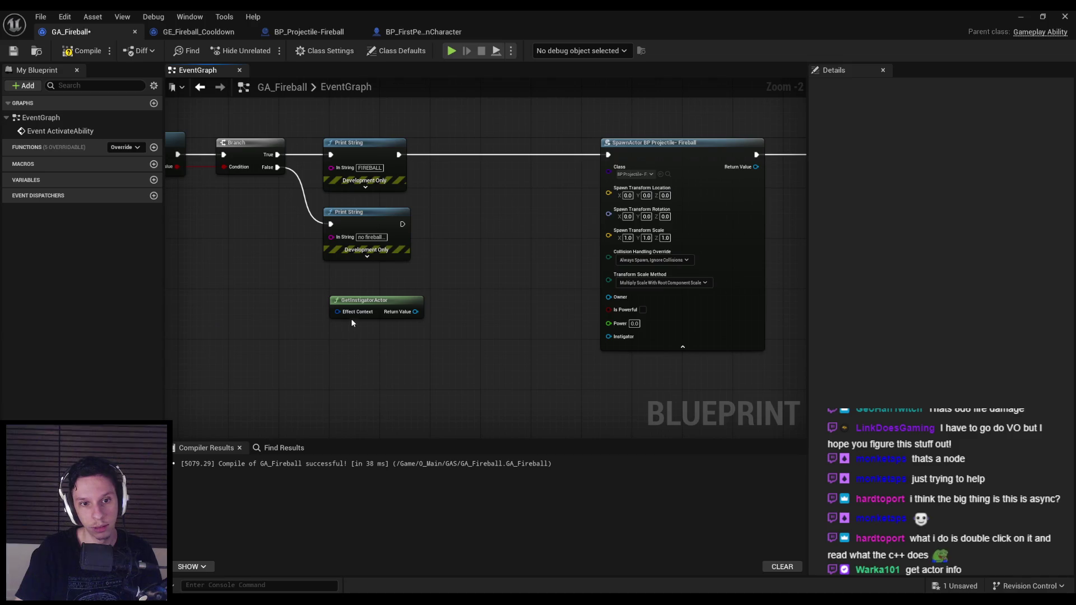
left_click_drag(337, 311, 268, 316)
key("Escape")
Add a Get Actor Info node just below the Print String nodes and drag from its Return Value.
right_click(285, 363)
type("get actor info")
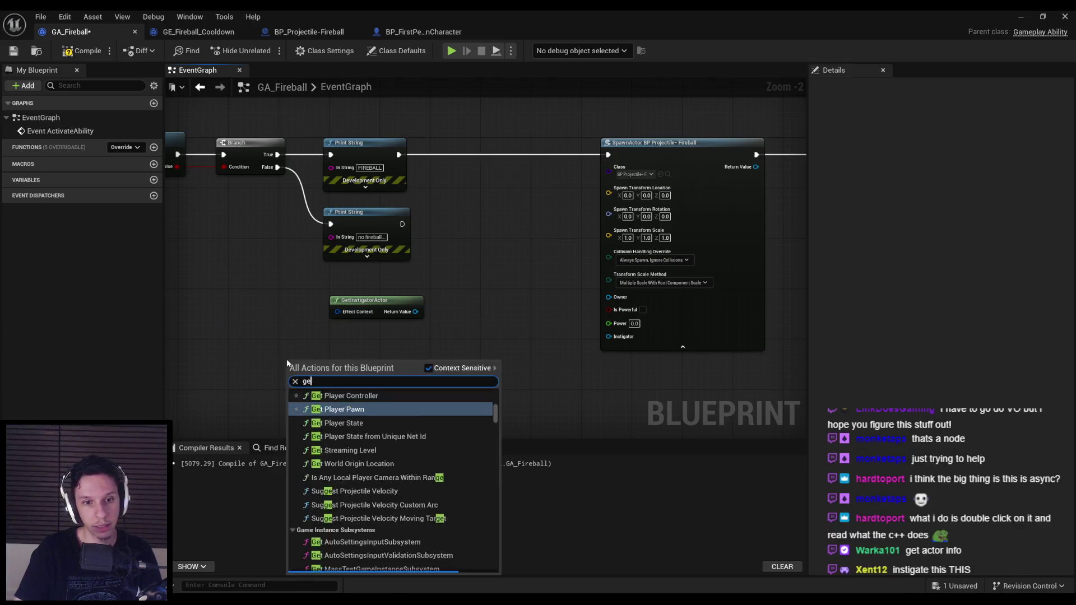
key("Return")
mouse_move(294, 364)
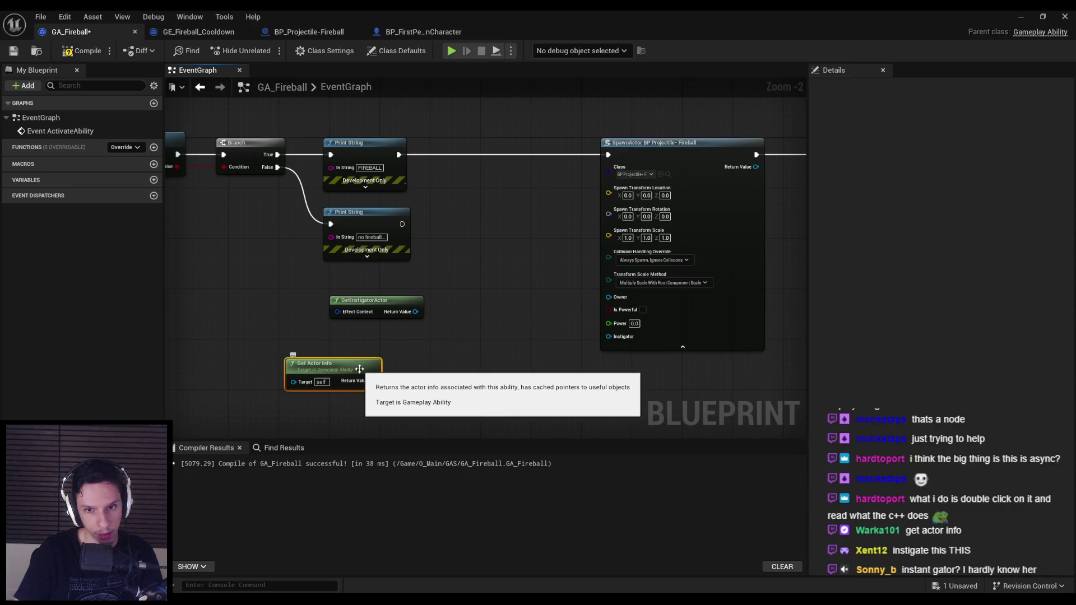
mouse_move(361, 367)
left_mouse_down()
mouse_move(405, 311)
mouse_move(379, 298)
left_mouse_up()
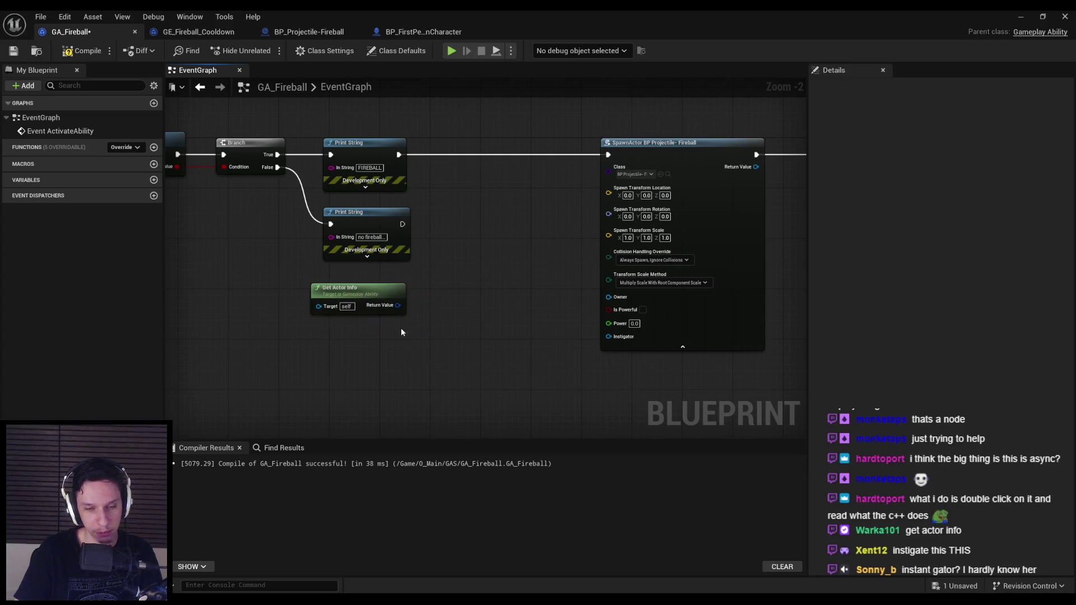
mouse_move(397, 305)
left_mouse_down()
mouse_move(455, 313)
mouse_move(434, 306)
left_mouse_up()
Add a Break Gameplay Ability Actor Info node from Get Actor Info, showing all its output pins.
left_click(432, 340)
left_click(441, 371)
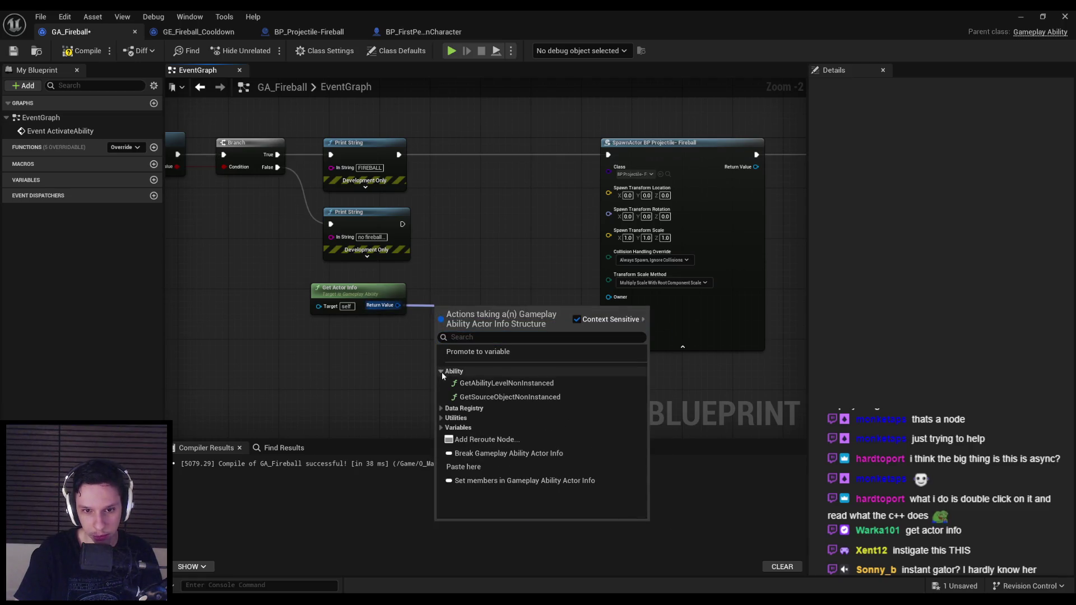
left_click(441, 371)
left_click(442, 391)
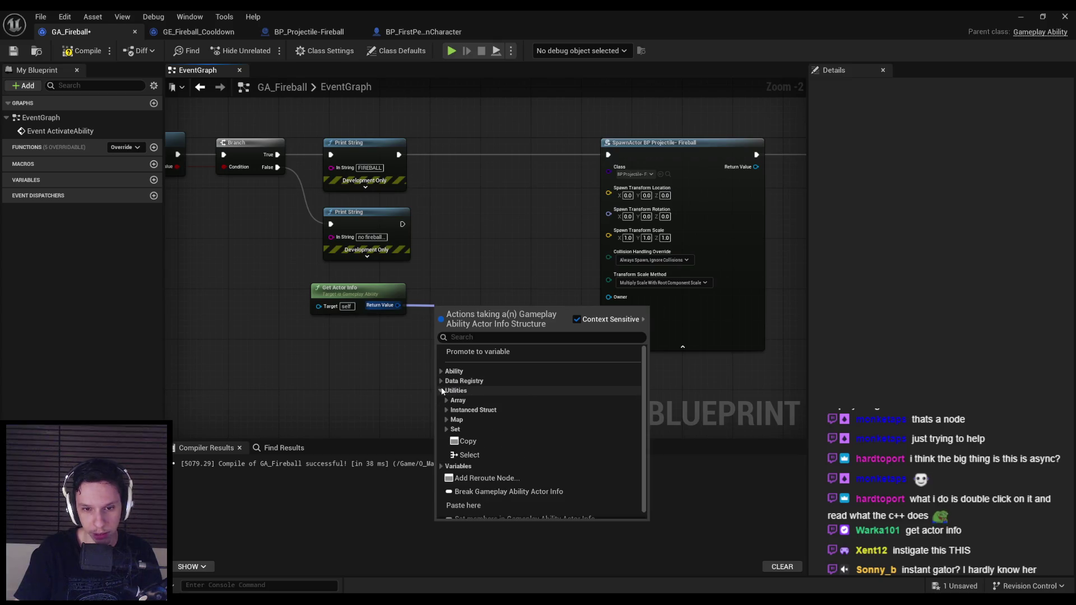
left_click(442, 391)
left_click(465, 426)
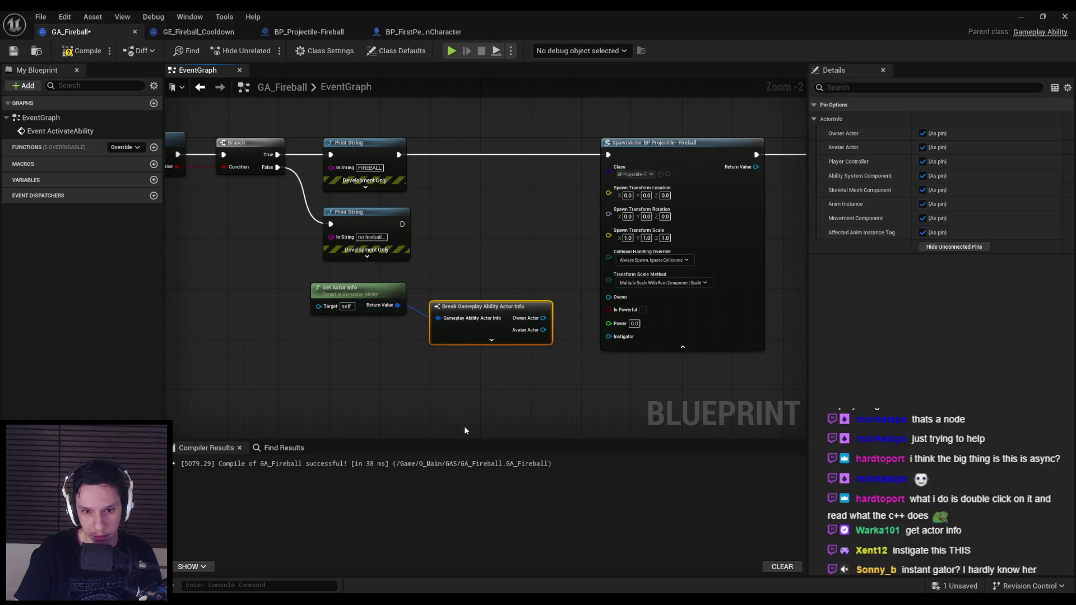
left_click(491, 339)
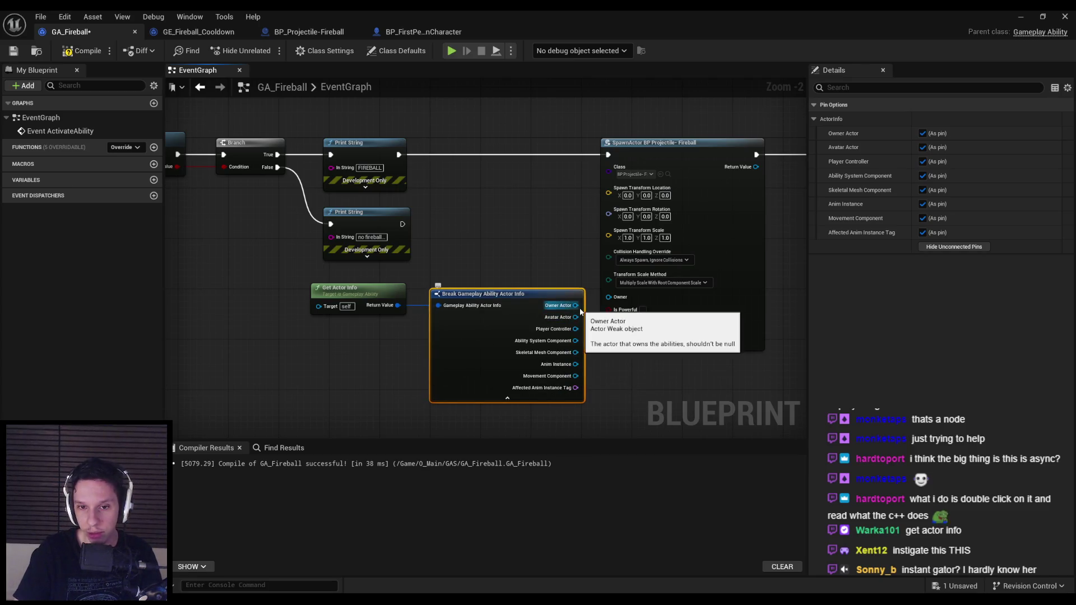
Box-select Get Actor Info and the break node and shift them left together.
mouse_move(577, 318)
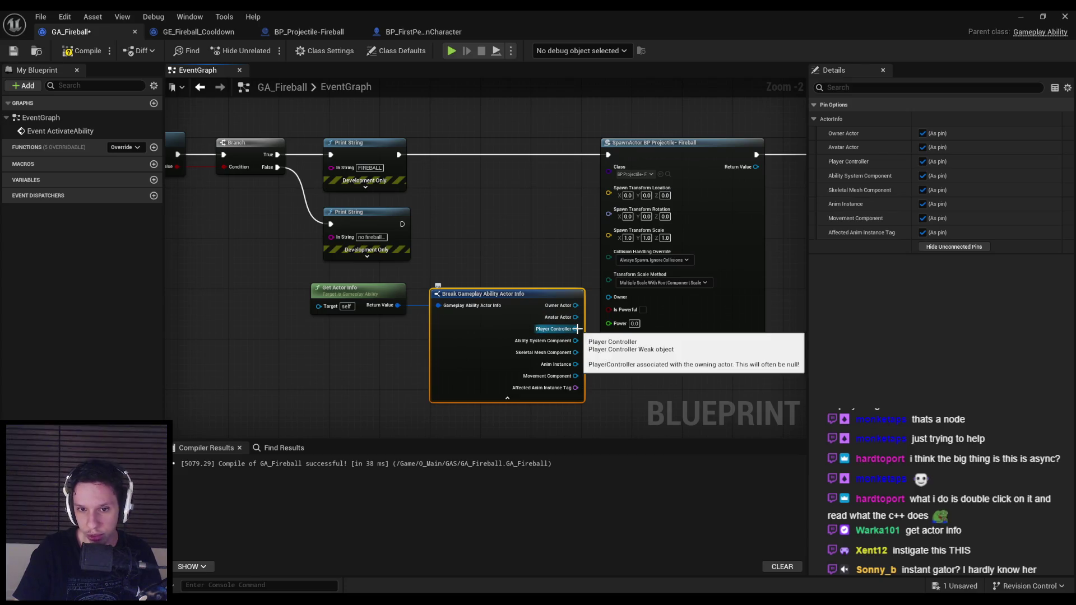
mouse_move(577, 340)
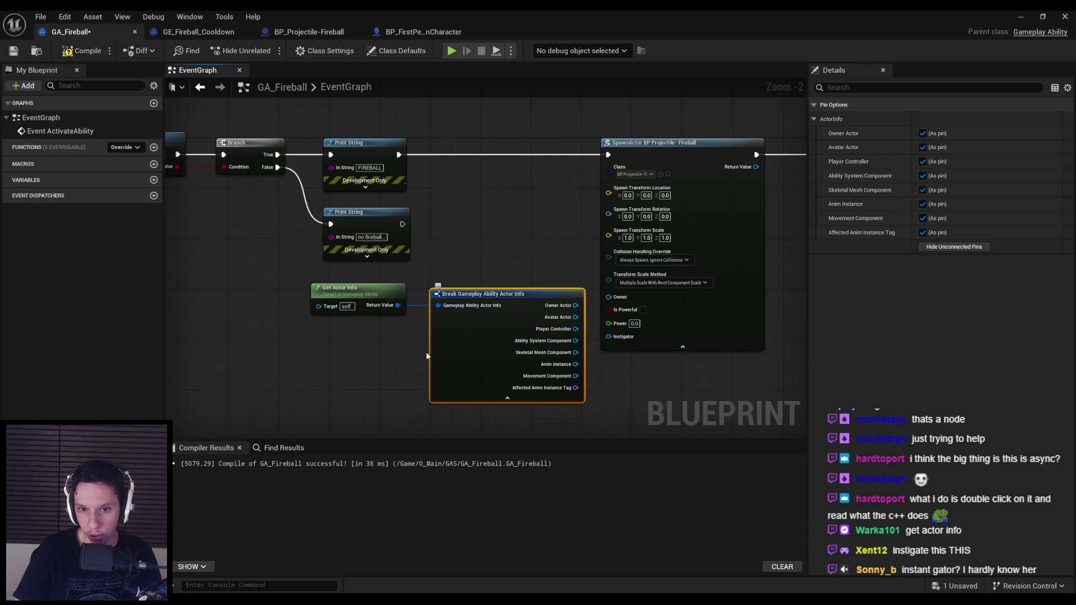
mouse_move(238, 290)
left_mouse_down()
mouse_move(432, 326)
mouse_move(494, 365)
left_mouse_up()
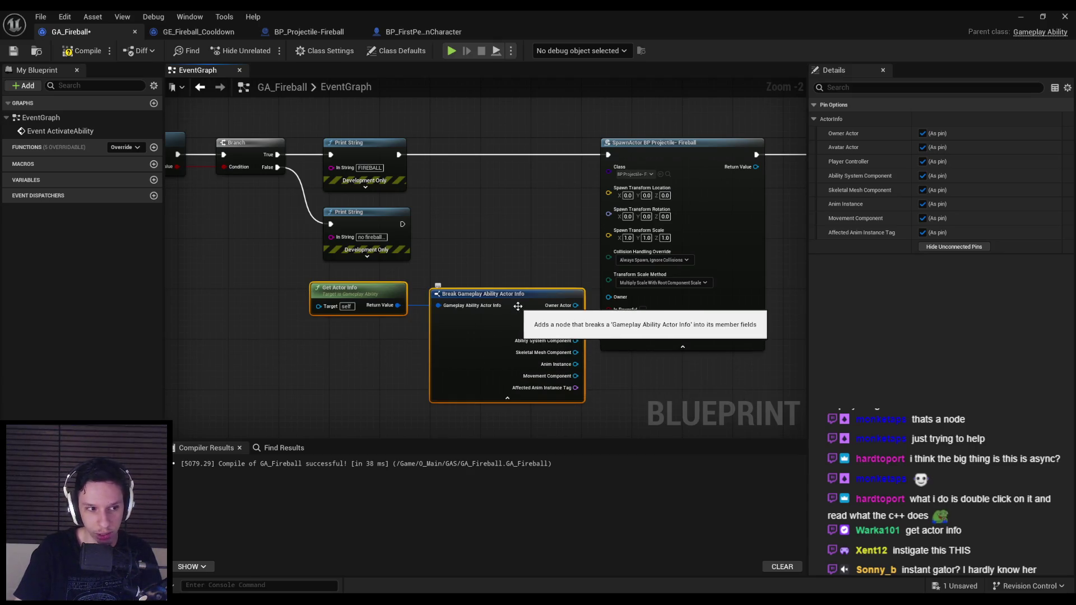
mouse_move(569, 270)
left_mouse_down()
mouse_move(493, 273)
mouse_move(395, 258)
left_mouse_up()
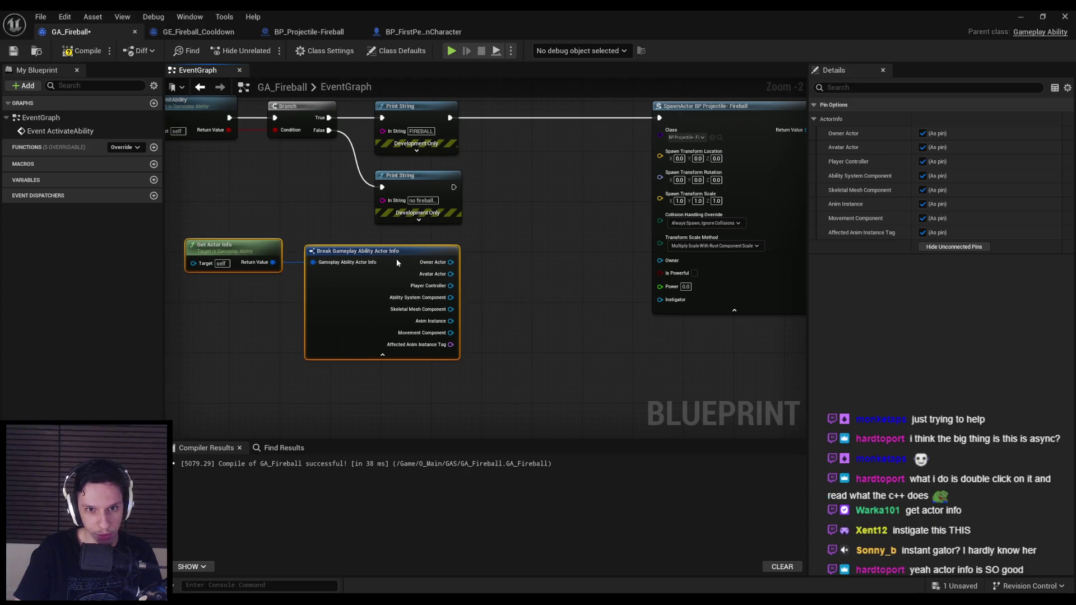
left_click(489, 287)
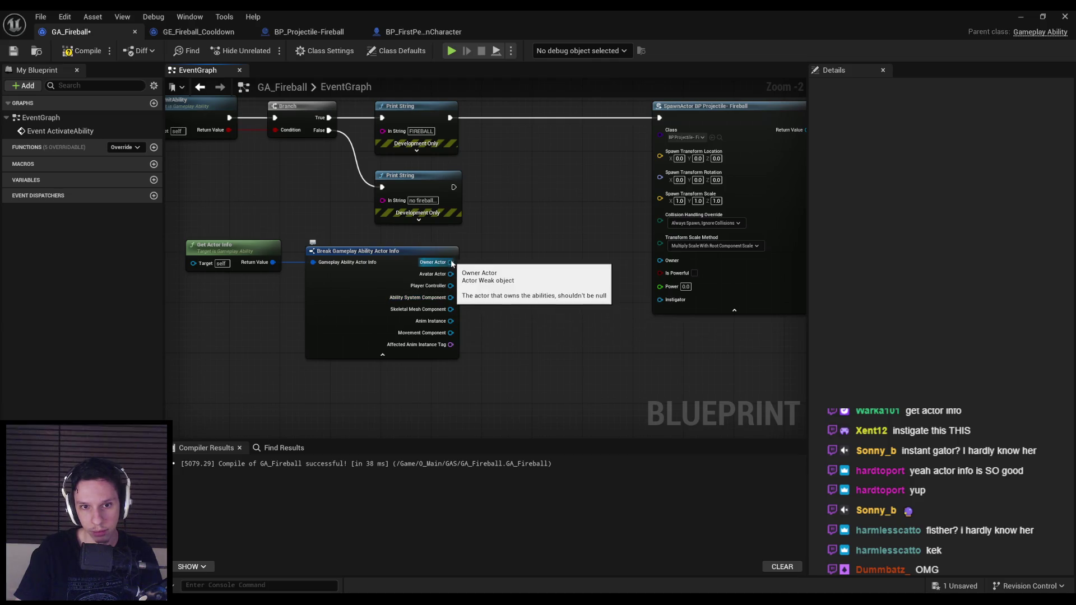
Take Owner Actor's Get Actor Forward Vector through Rotation From X Vector into the spawn rotation.
mouse_move(450, 263)
left_mouse_down()
mouse_move(502, 264)
mouse_move(505, 254)
left_mouse_up()
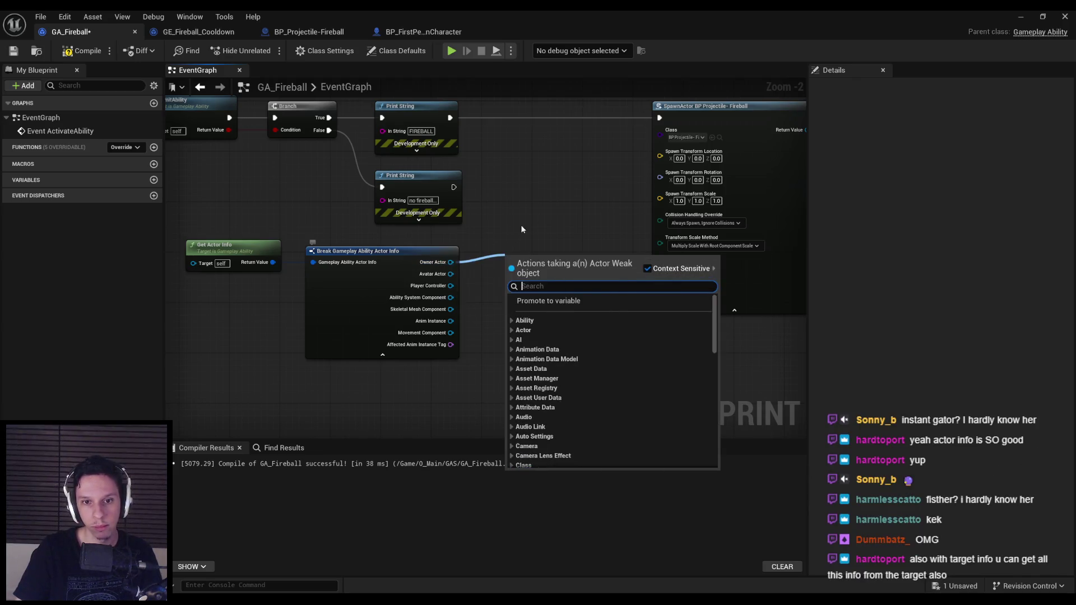
type("get forward")
key("Return")
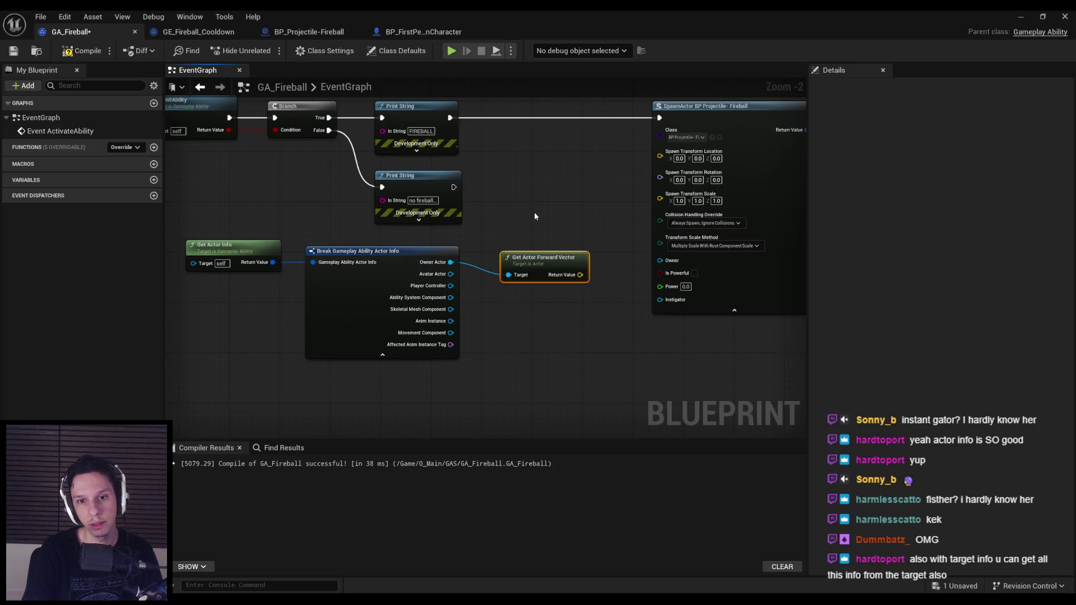
scroll(392, 252, "down", 1)
left_click_drag(525, 163, 626, 163)
left_click(434, 314)
left_click_drag(390, 307, 570, 229)
scroll(496, 245, "up", 3)
left_click_drag(471, 227, 459, 330)
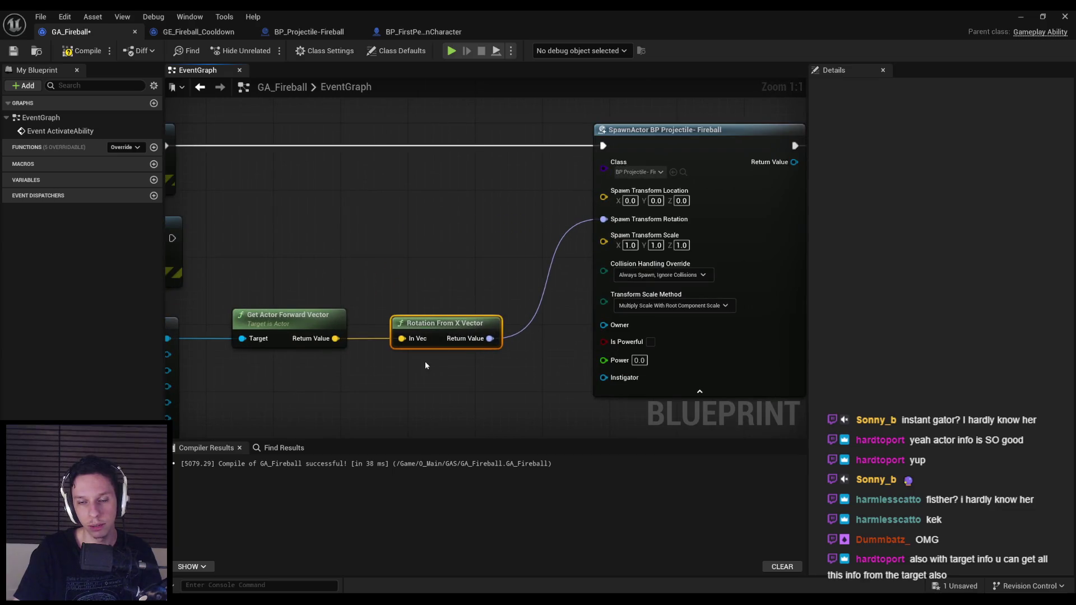
scroll(617, 252, "down", 2)
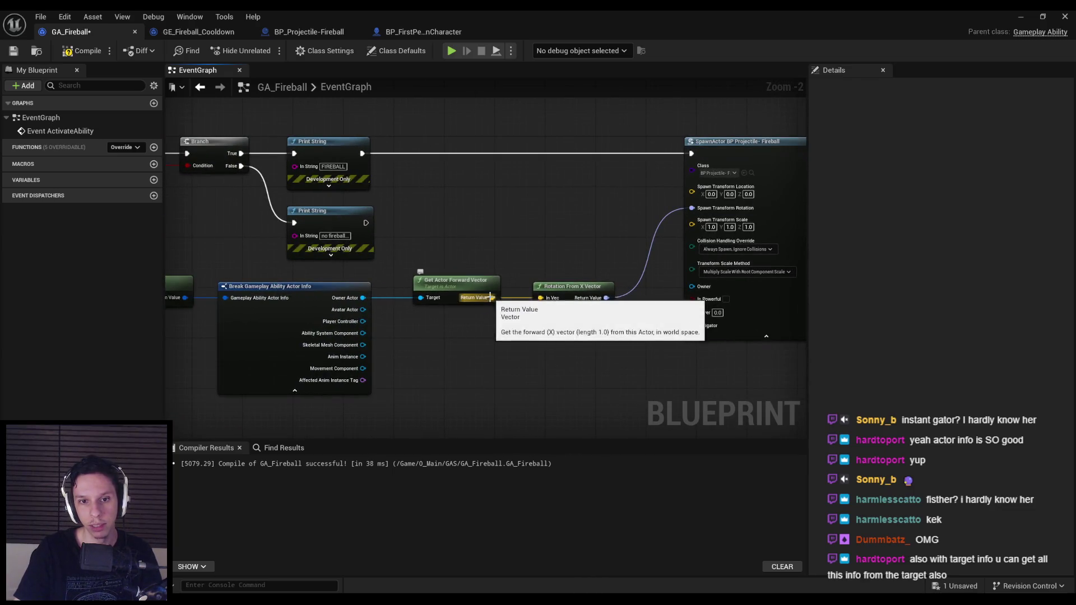
Add Get Actor Location from Owner Actor and multiply the forward vector by 35.
left_click_drag(363, 298, 439, 212)
type("get actorlocation")
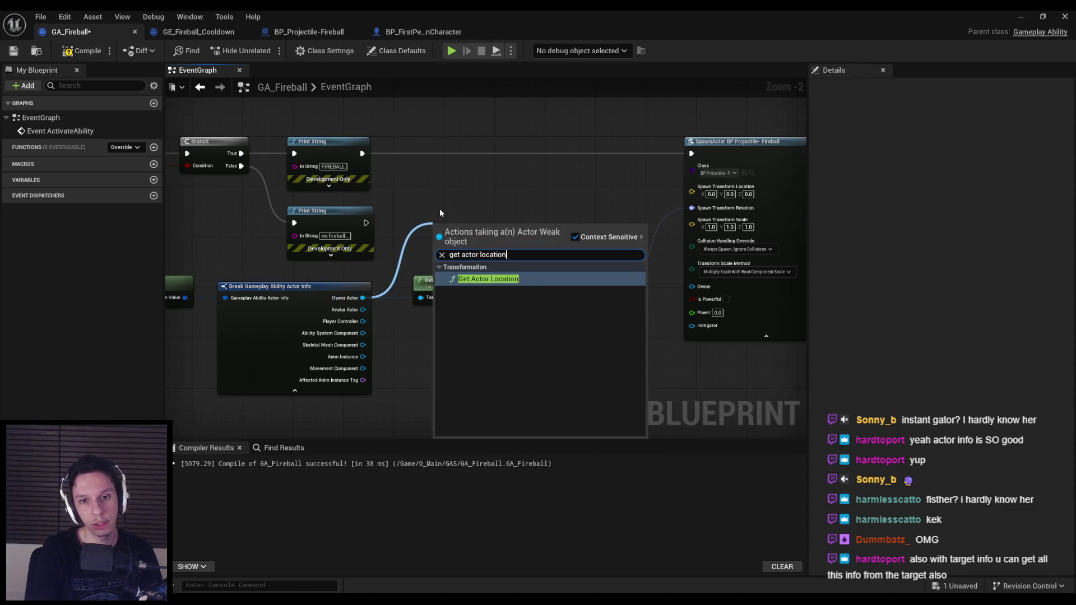
key("Return")
left_click_drag(492, 298, 516, 235)
type("multiply")
key("Return")
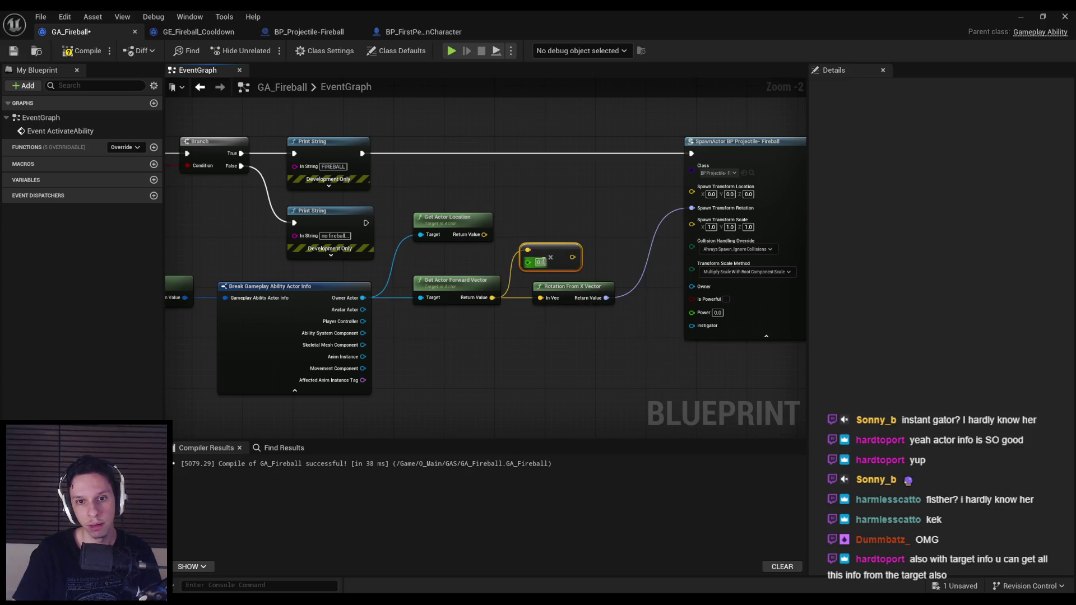
type("5")
key("Return")
Add the actor location to the ×35 forward offset and plug the result into the spawn location.
left_click_drag(498, 300, 531, 270)
type("add")
key("Return")
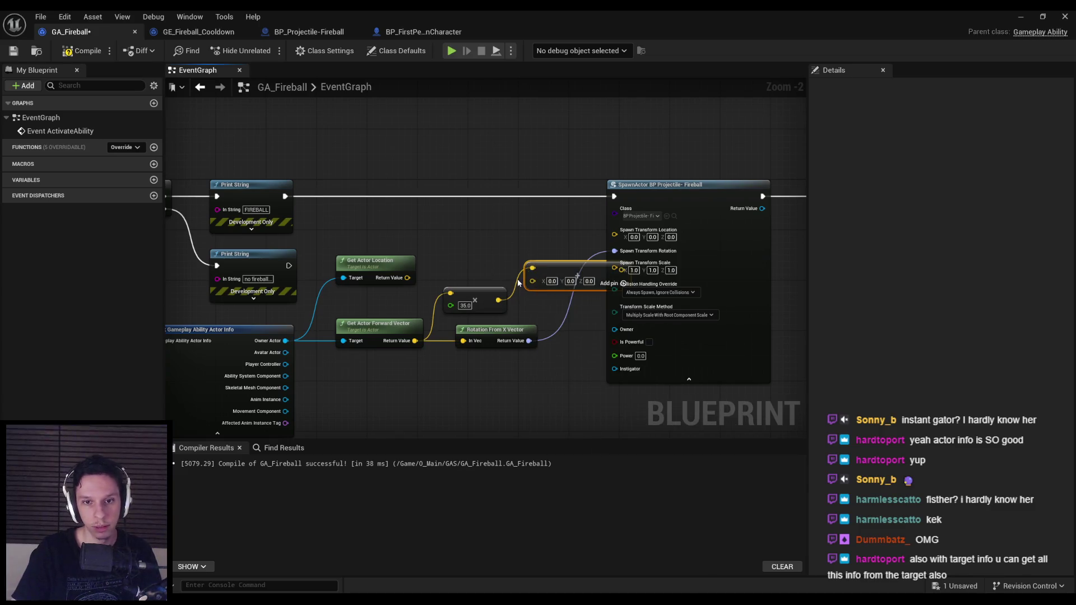
mouse_move(408, 278)
left_mouse_down()
mouse_move(532, 268)
mouse_move(551, 279)
left_mouse_up()
left_click_drag(486, 308, 493, 314)
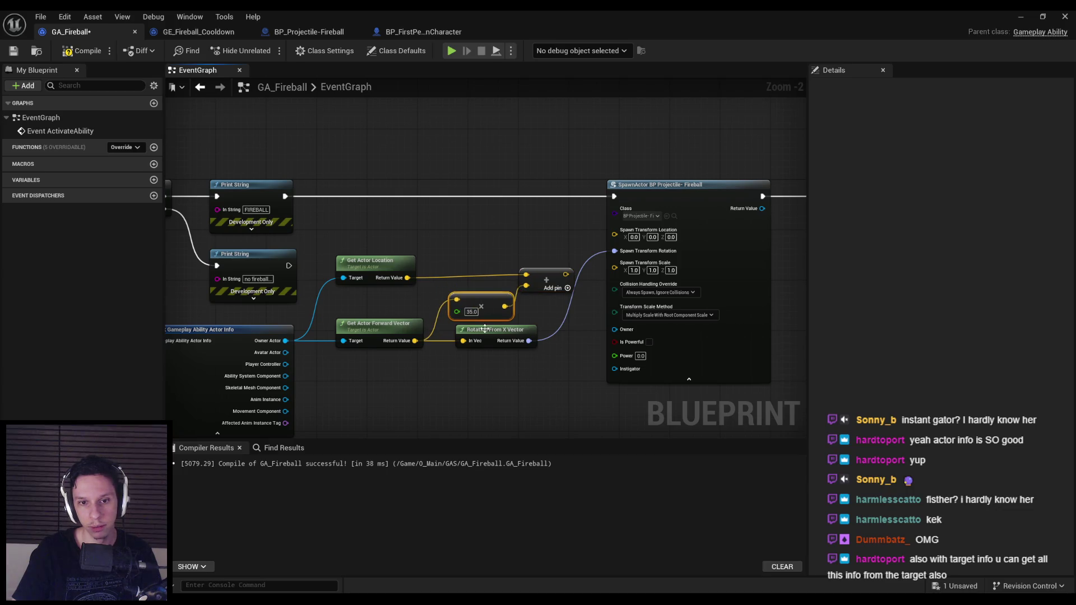
left_click(480, 333)
mouse_move(566, 274)
left_mouse_down()
mouse_move(615, 234)
mouse_move(897, 254)
left_mouse_up()
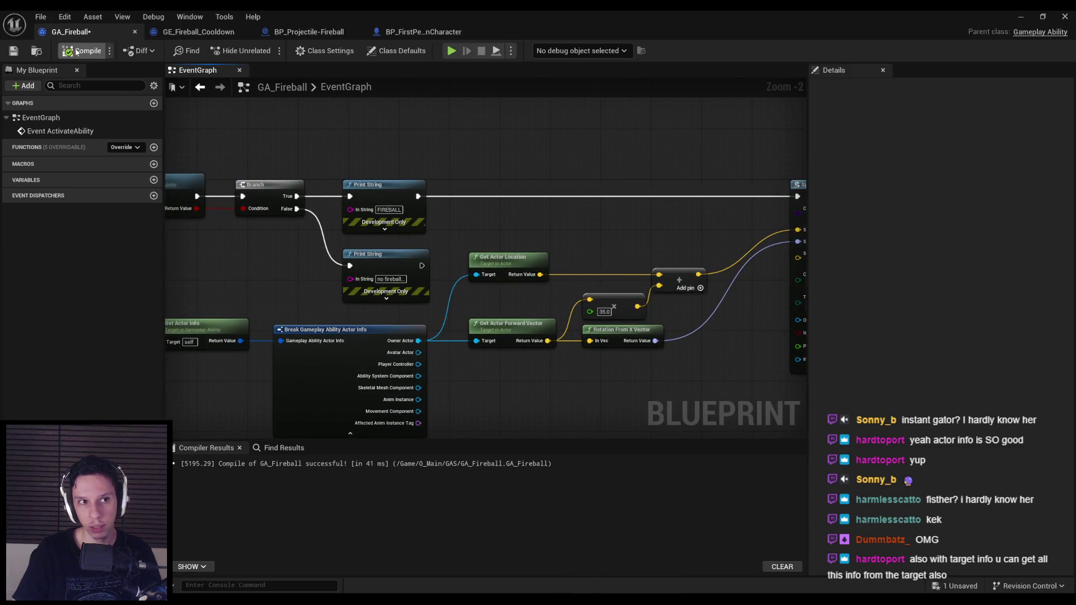
Compile and save GA_Fireball, tidy the SpawnActor node, and return to the level.
left_click(19, 51)
scroll(527, 236, "down", 2)
scroll(527, 236, "up", 3)
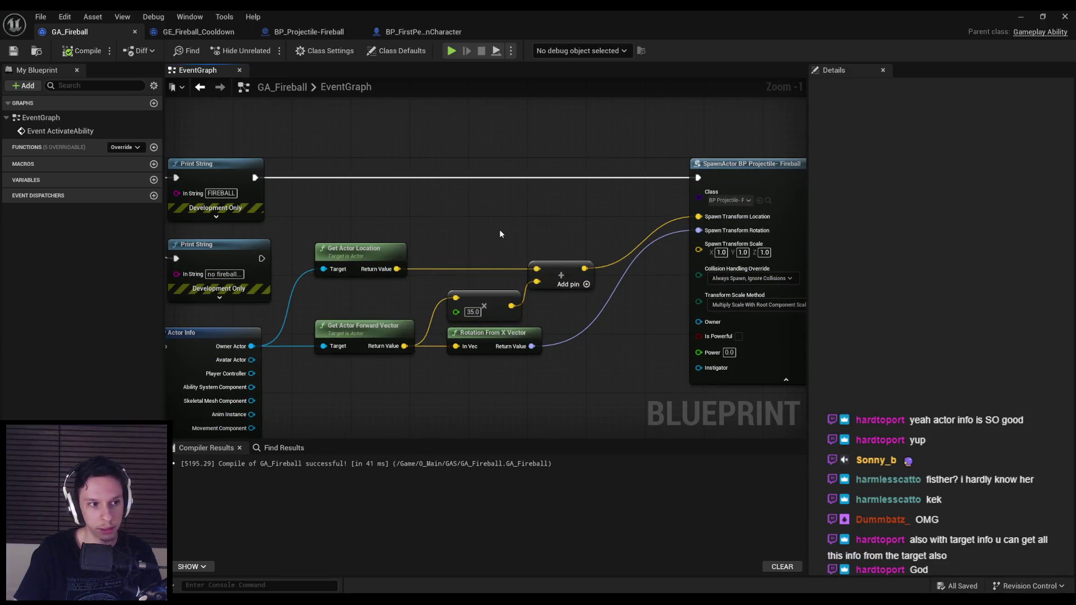
scroll(497, 226, "down", 2)
scroll(722, 219, "up", 1)
left_click_drag(722, 220, 541, 230)
left_click_drag(381, 288, 519, 271)
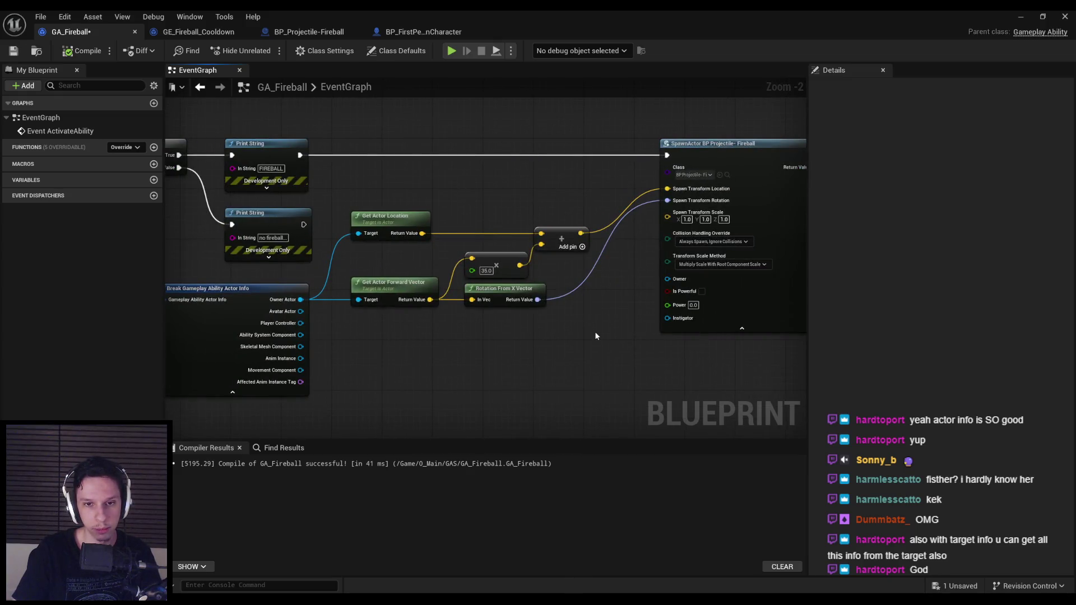
scroll(573, 335, "down", 2)
scroll(566, 325, "up", 1)
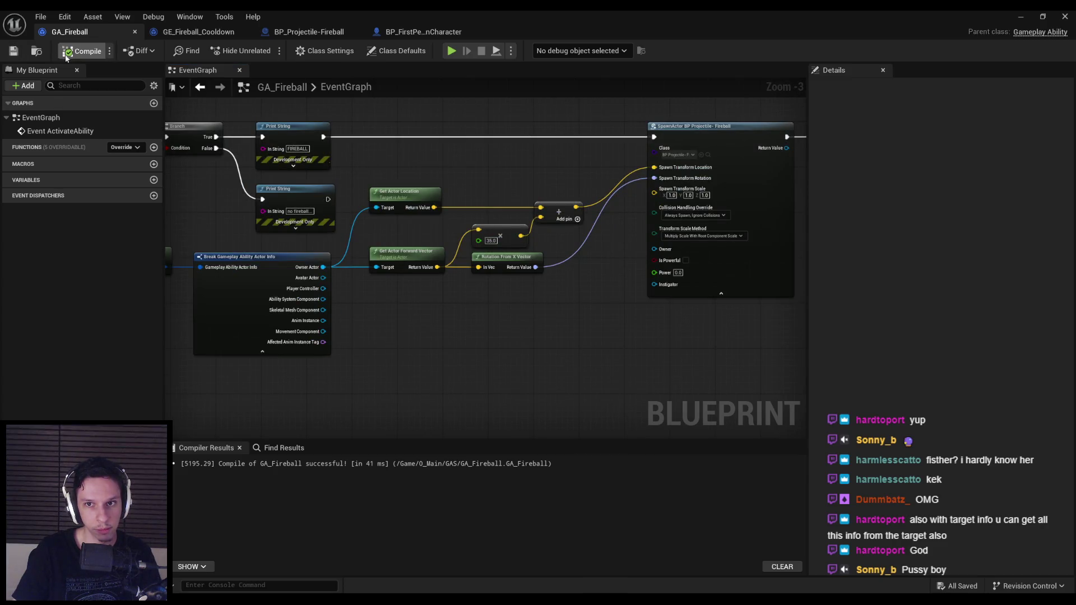
left_click(1020, 17)
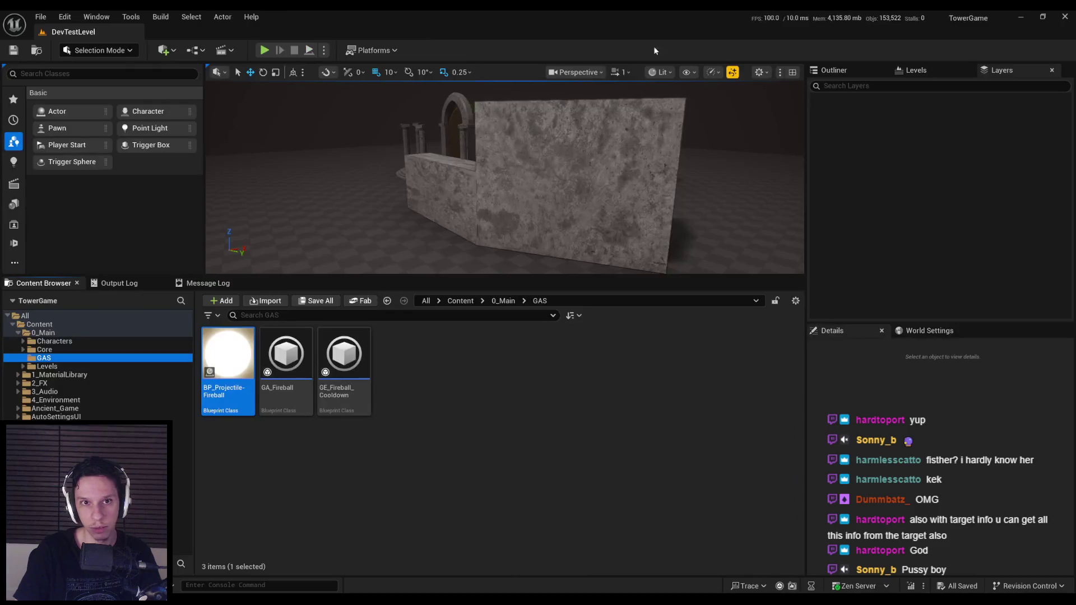
Play-test a fireball cast, stop the session, and bring back the GA_Fireball editor.
left_click(264, 51)
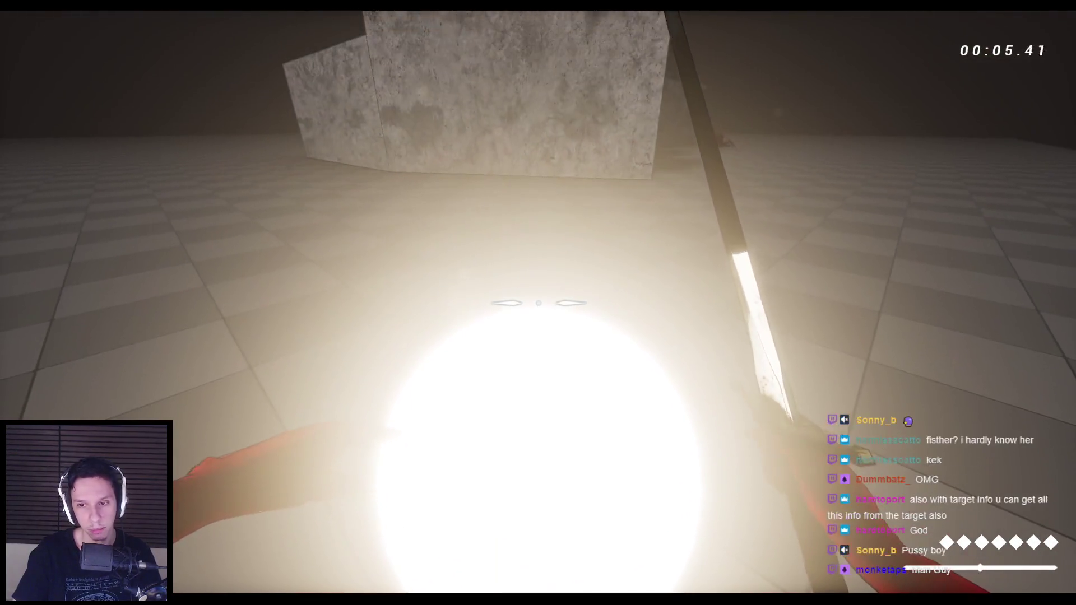
key("Escape")
mouse_move(314, 599)
left_click(381, 560)
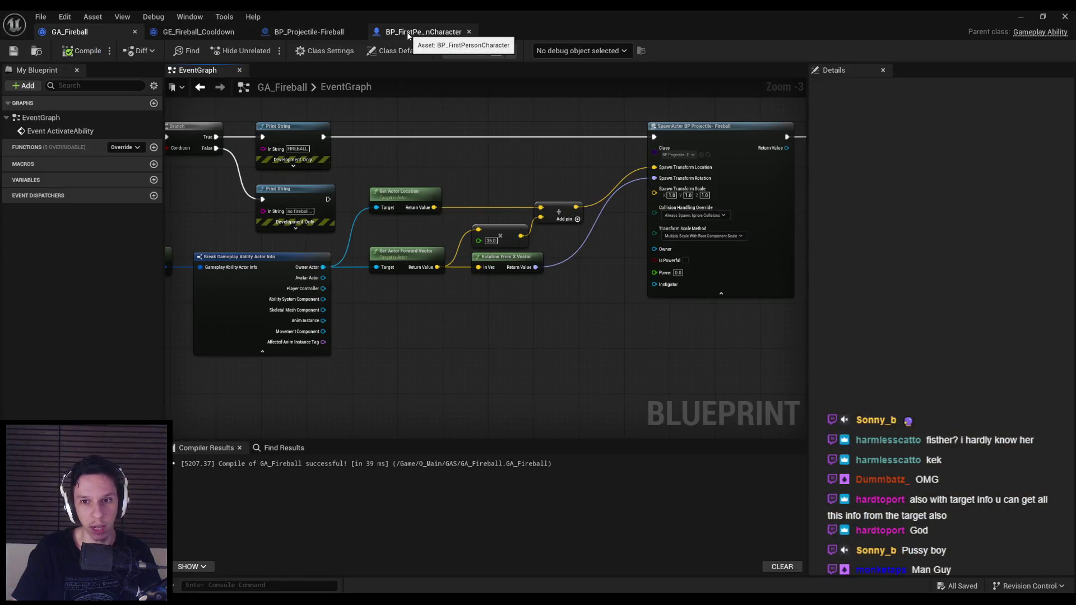
Route Owner Actor into SpawnActor's Owner pin via two reroute points below the nodes.
scroll(662, 277, "up", 3)
mouse_move(651, 236)
left_mouse_down()
mouse_move(572, 316)
mouse_move(232, 267)
left_mouse_up()
double_click(617, 238)
left_click_drag(624, 247, 313, 305)
double_click(407, 293)
mouse_move(406, 292)
left_mouse_down()
mouse_move(644, 305)
mouse_move(723, 290)
left_mouse_up()
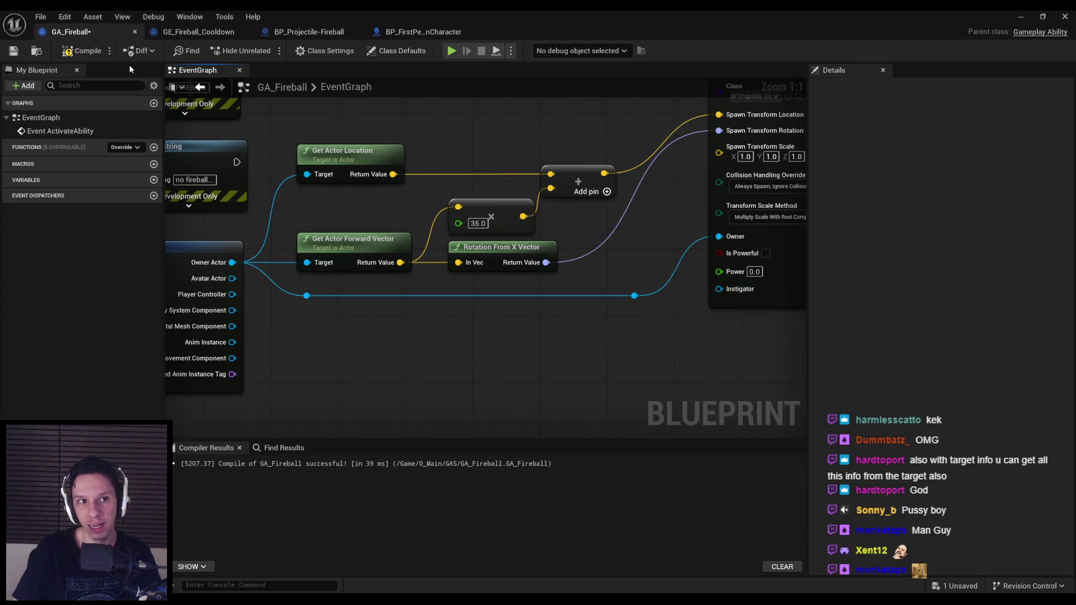
left_click(1017, 18)
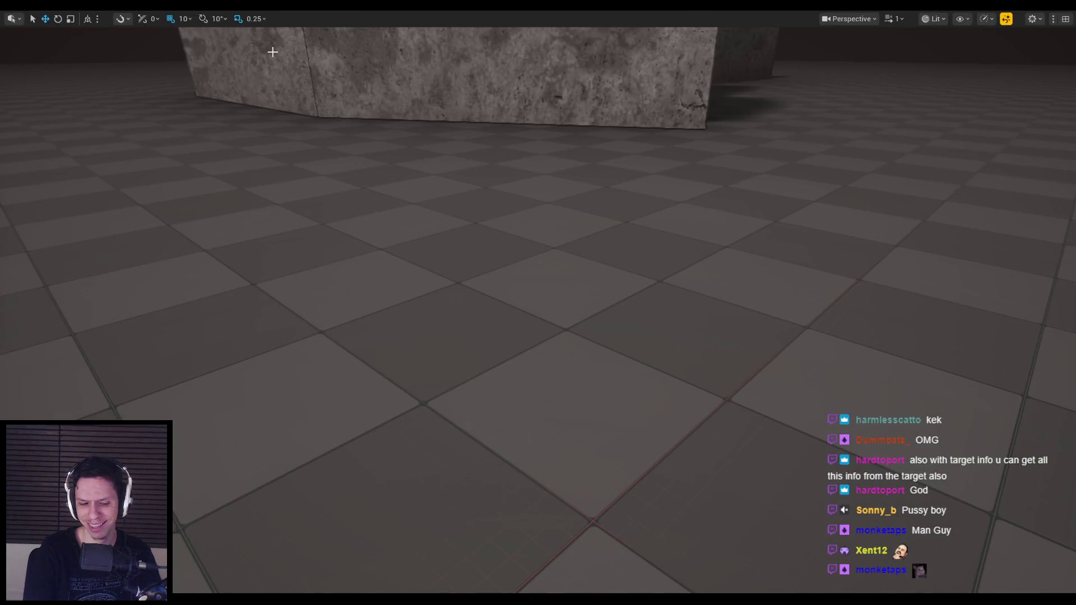
key("alt+p")
left_click(538, 302)
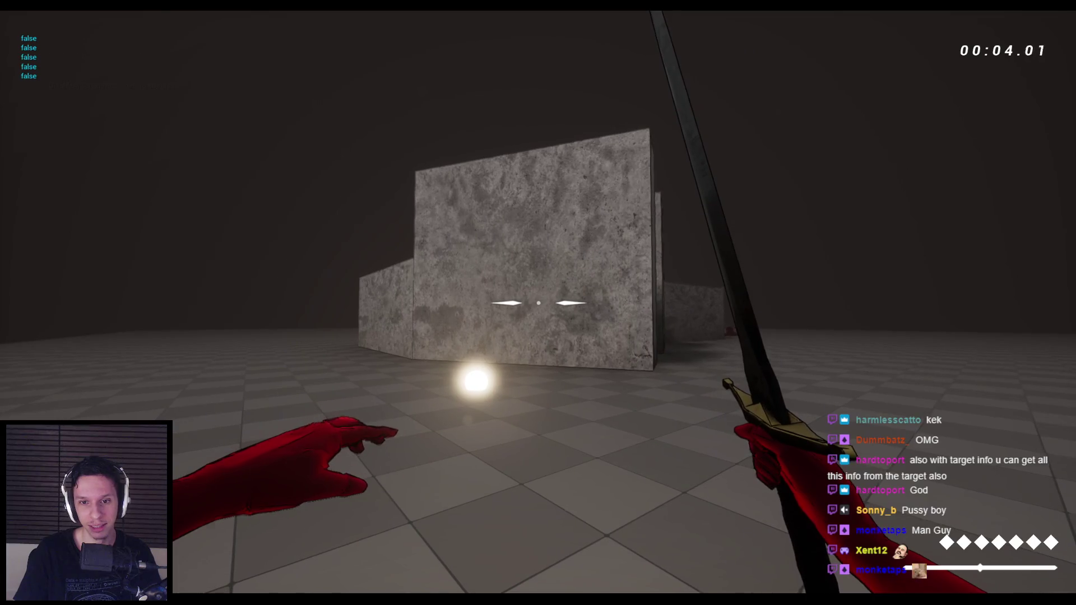
left_click(538, 302)
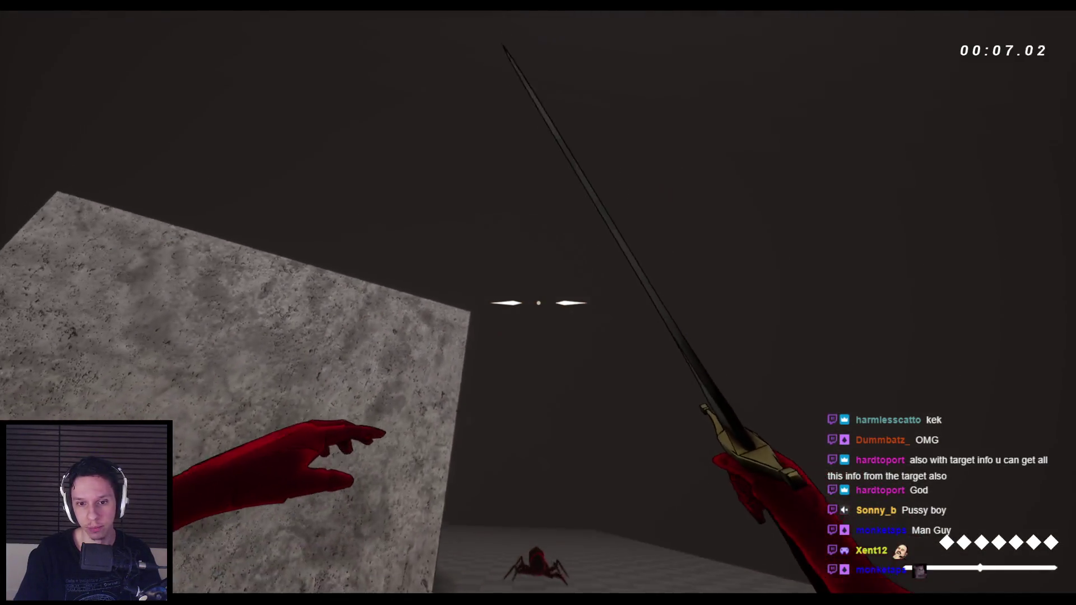
left_click(538, 302)
key("space")
left_click(538, 303)
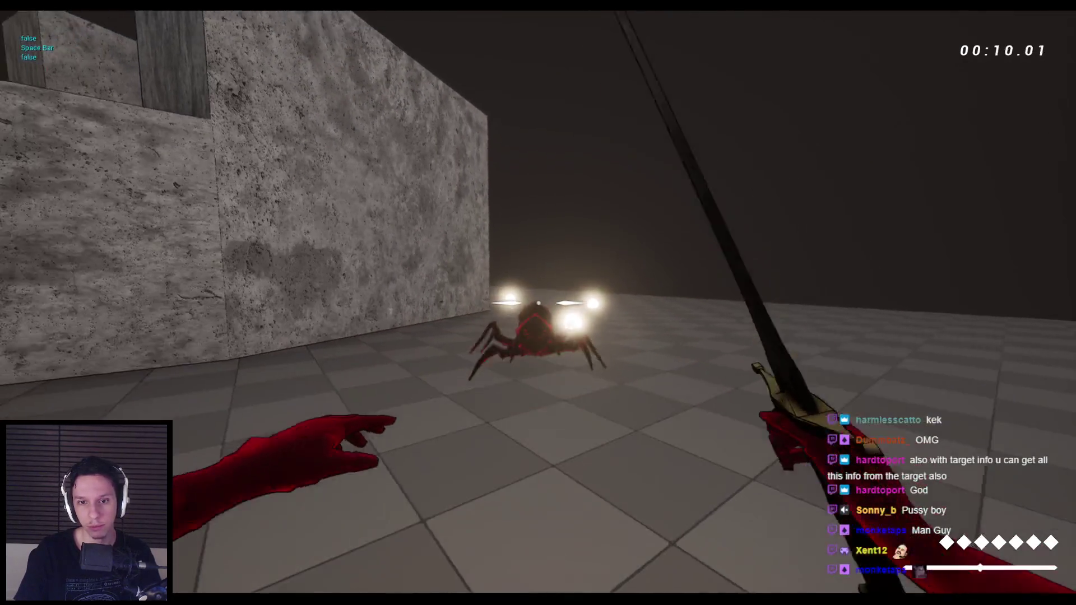
left_click(538, 303)
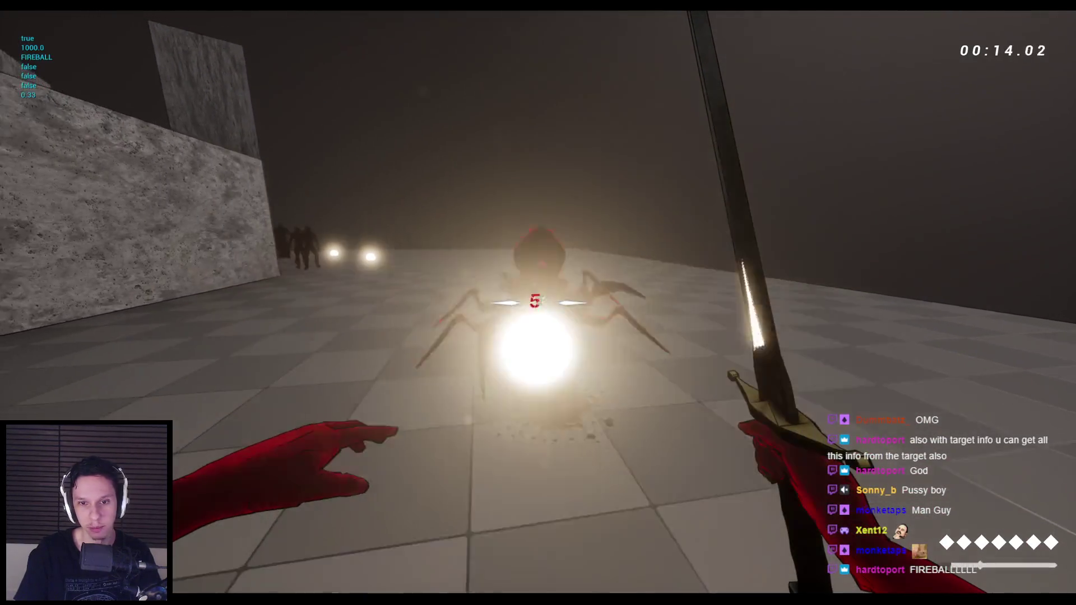
key("s")
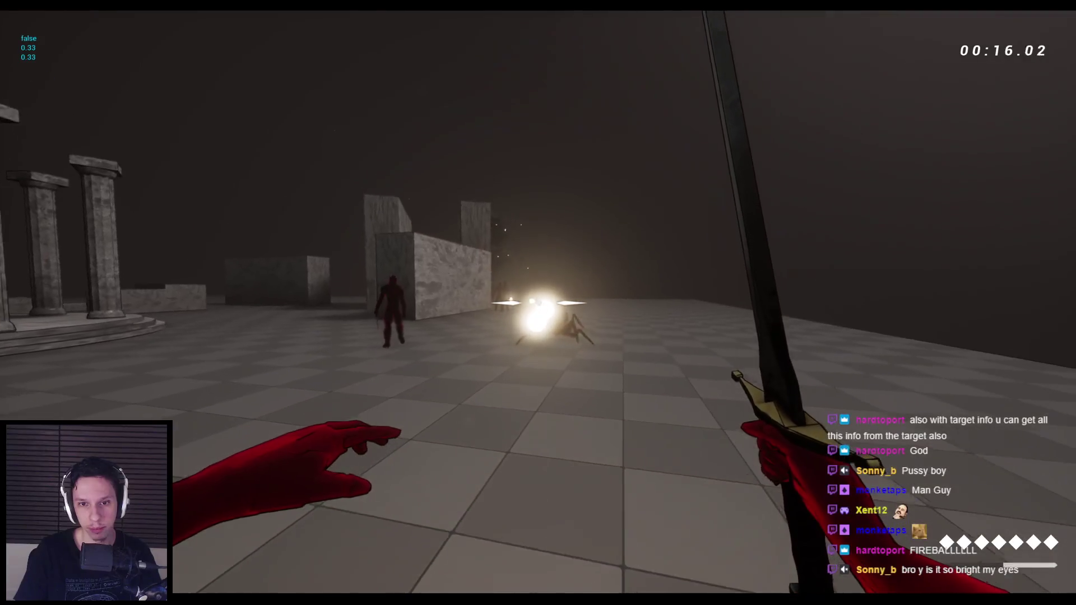
left_click(538, 303)
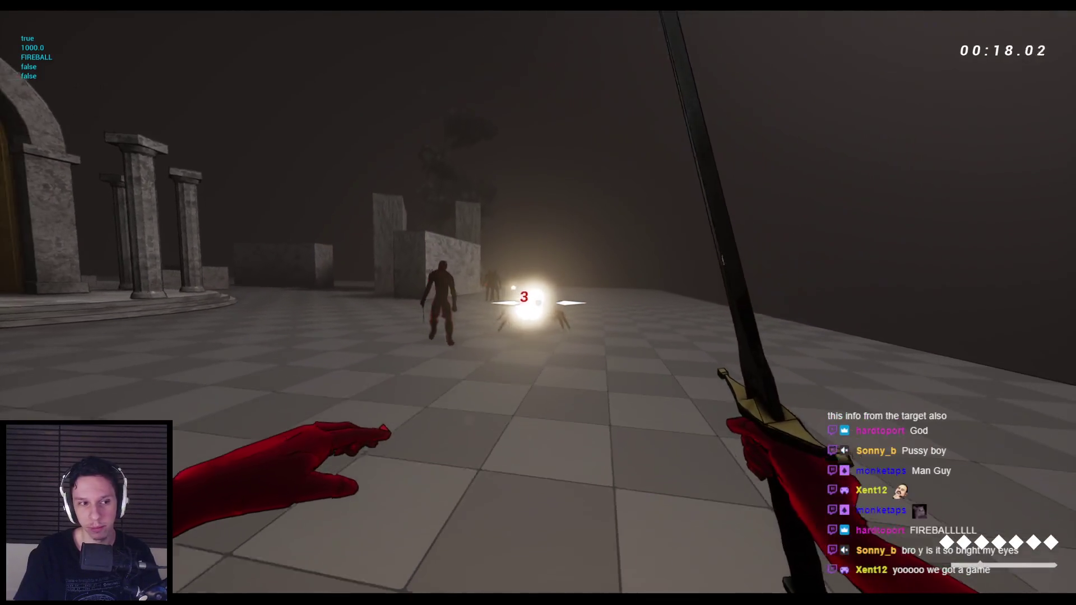
left_click(538, 303)
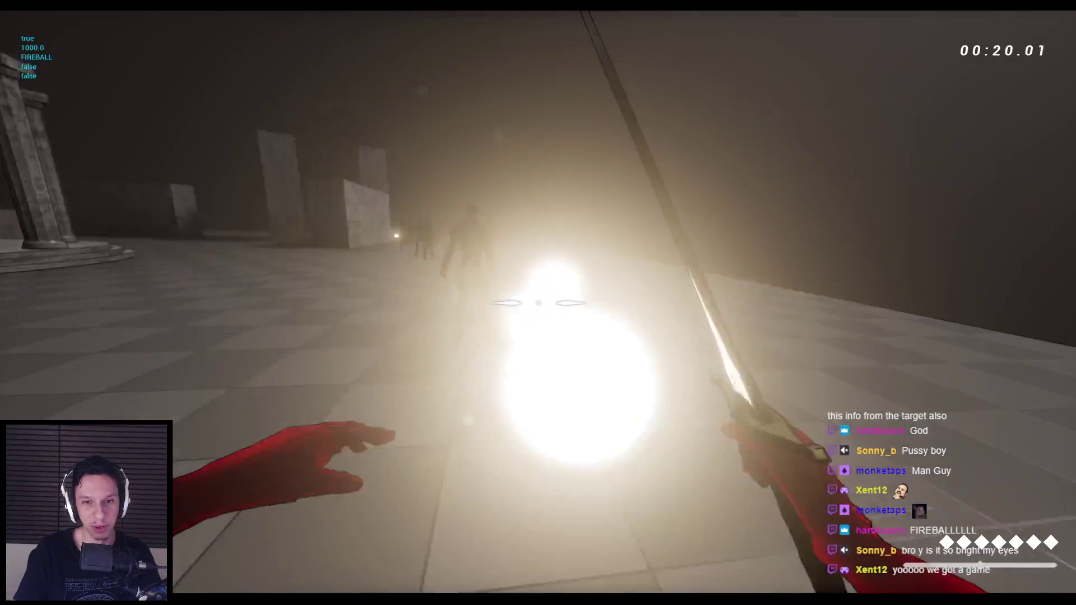
key("Escape")
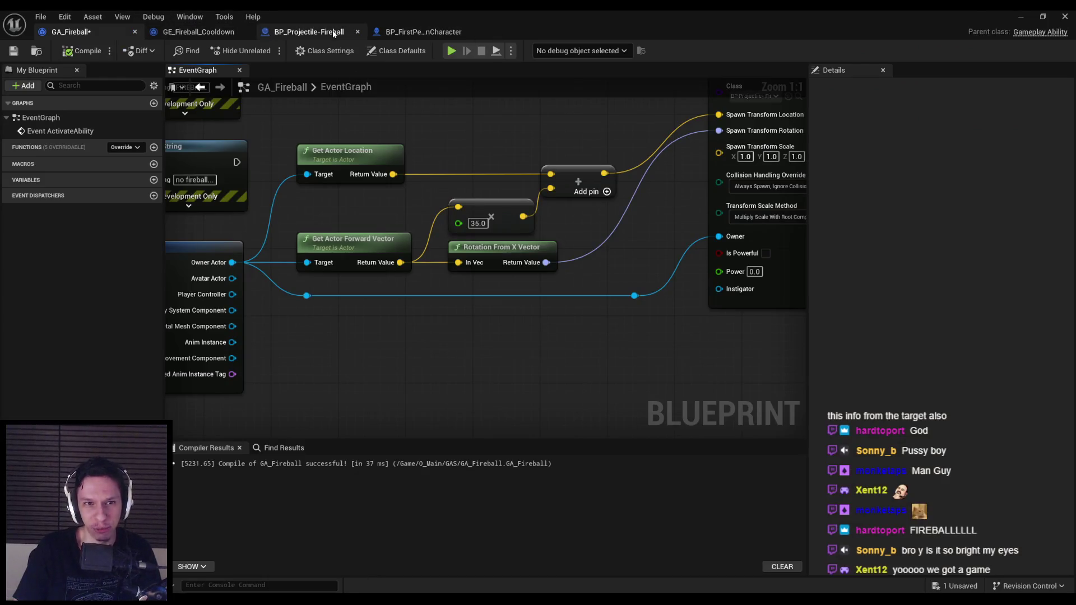
Set the fireball's Projectile Gravity Scale to 0.4 and Initial Speed to 6000.
left_click(333, 34)
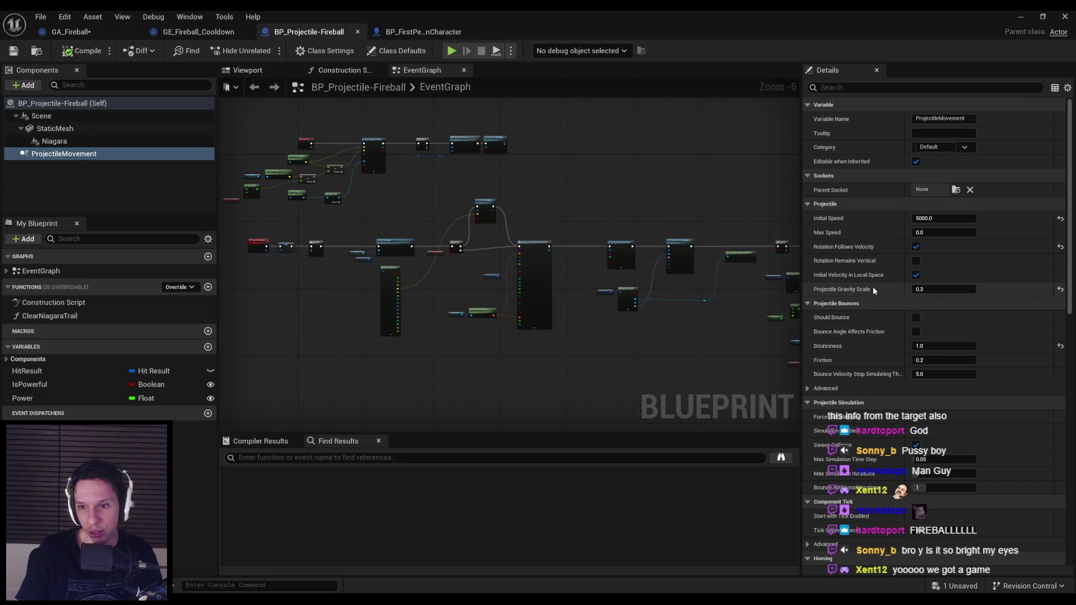
mouse_move(868, 293)
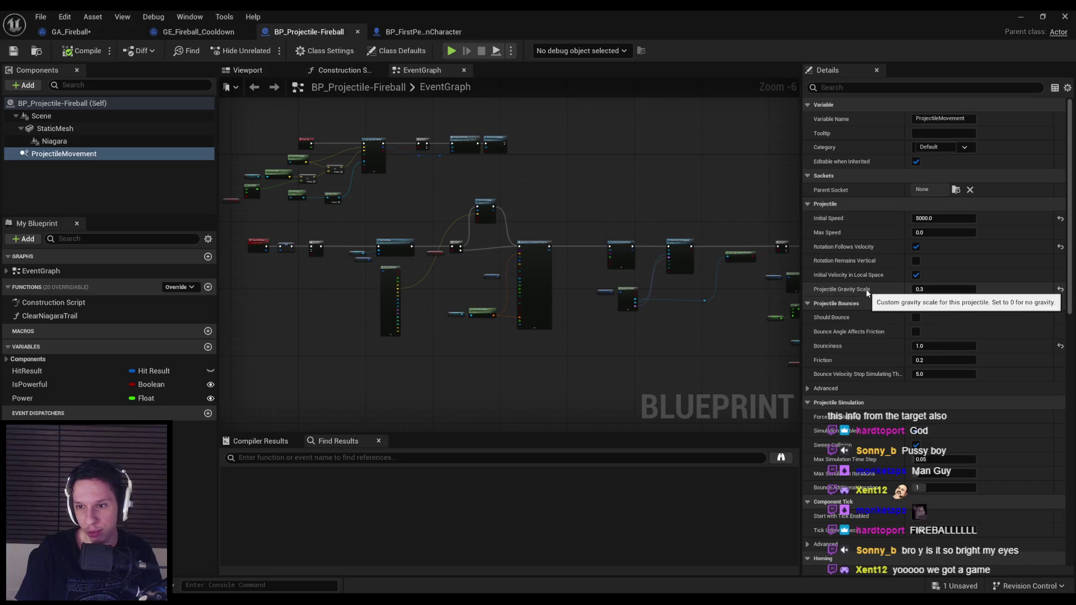
left_click(934, 292)
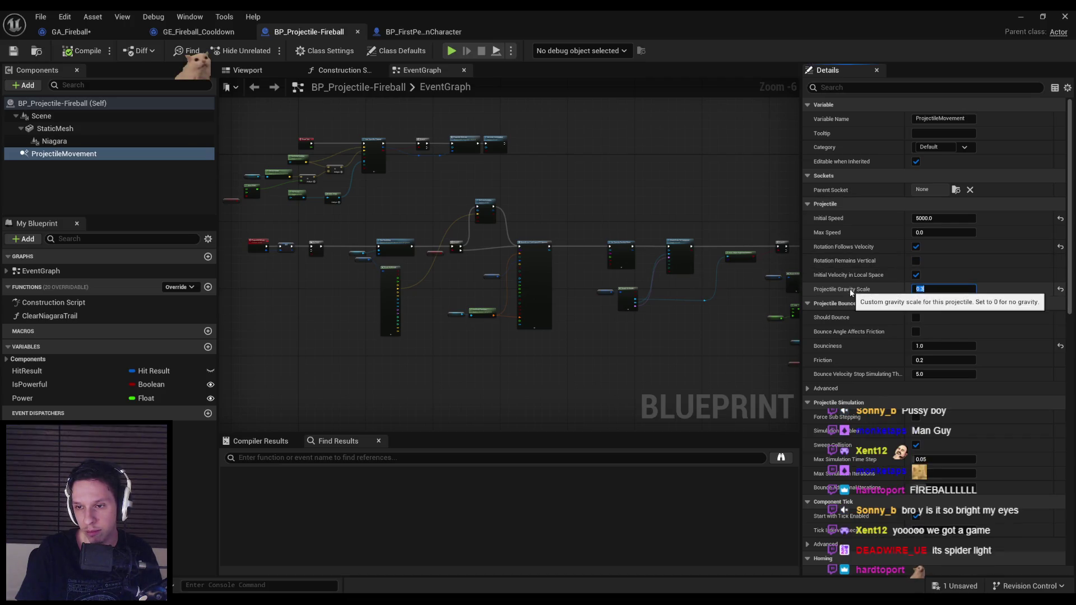
type("1")
key("Return")
left_click(953, 219)
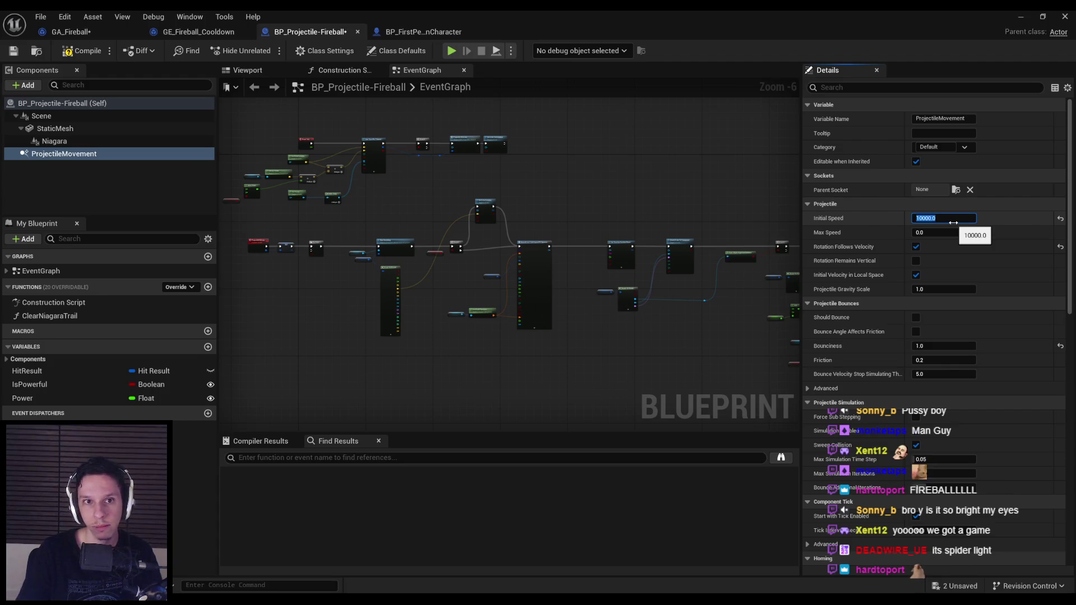
type("6000")
key("Return")
type("0.4")
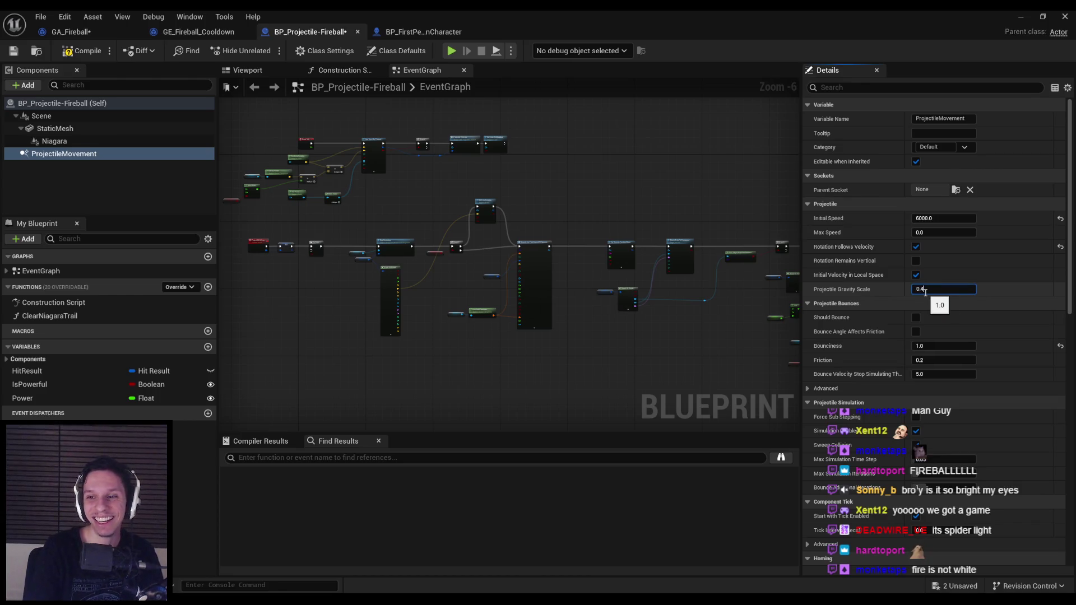
Delete all Construction Script nodes except the entry node.
left_click(359, 72)
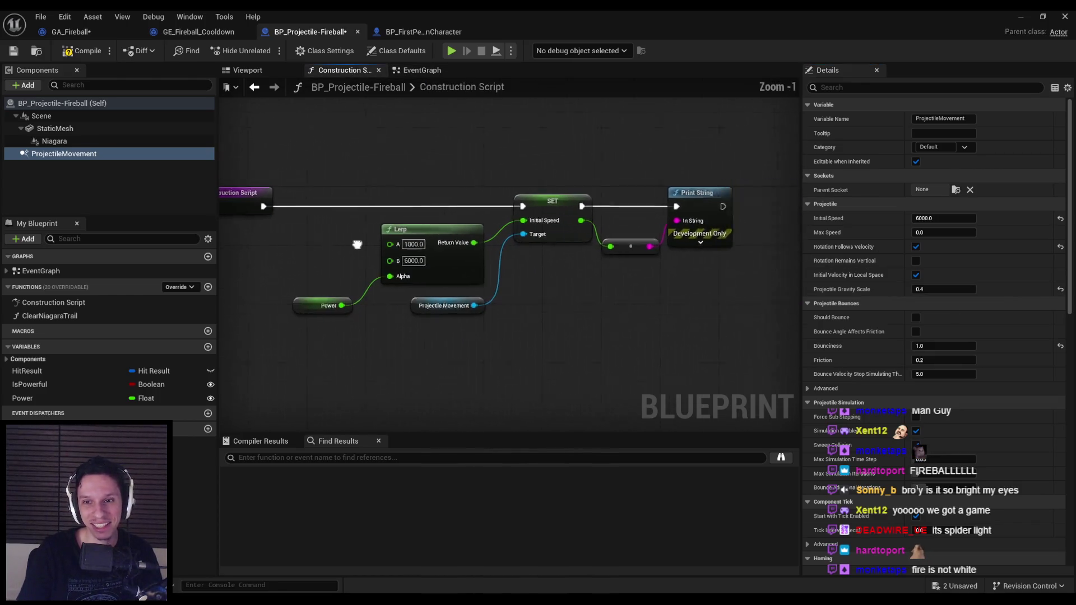
left_click_drag(289, 189, 697, 366)
key("Delete")
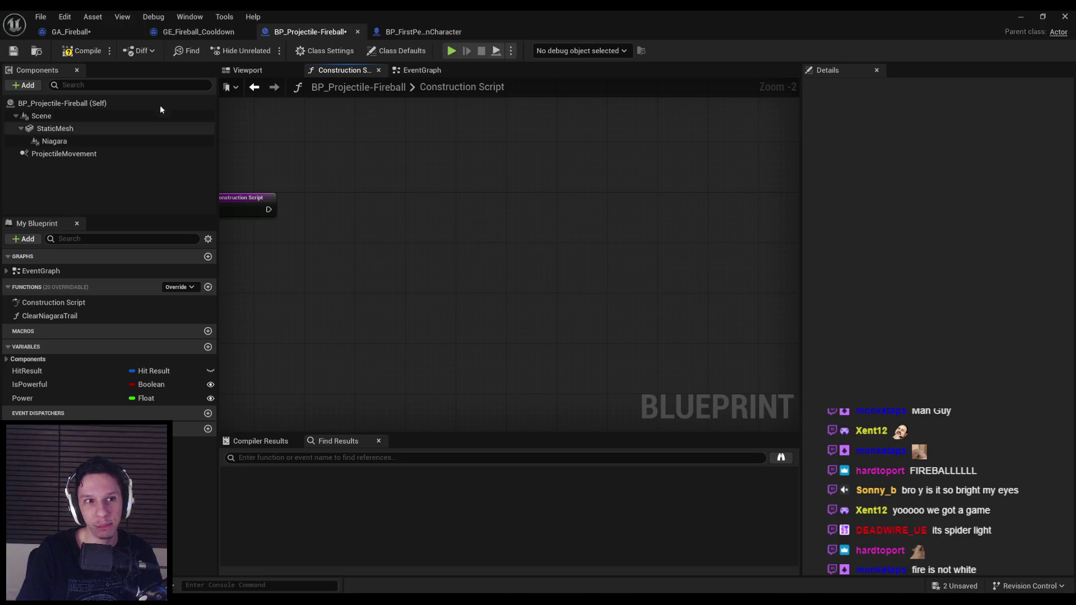
left_click(416, 72)
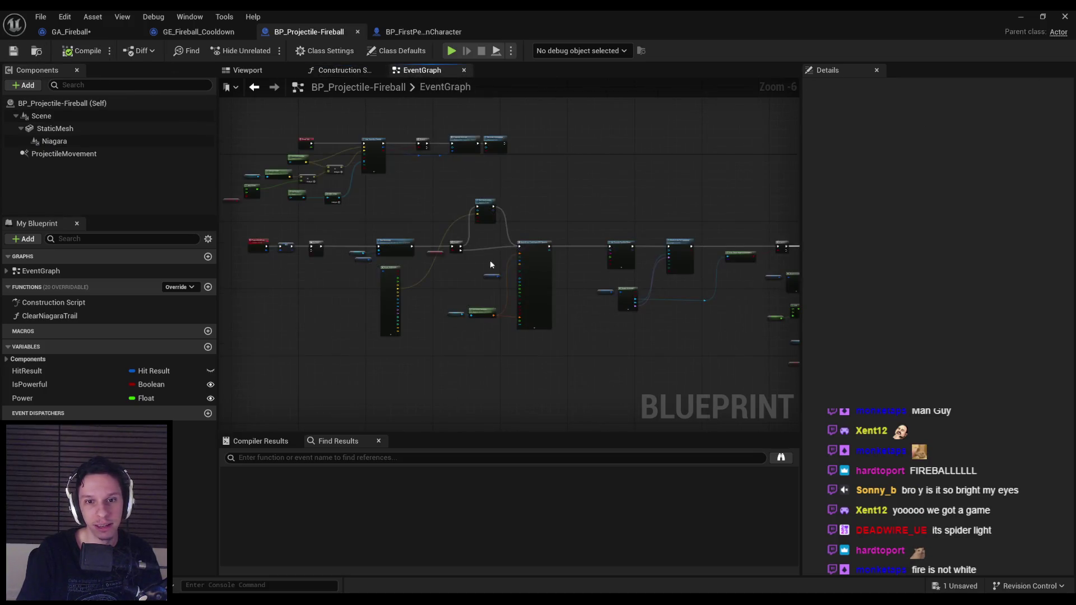
scroll(493, 264, "up", 4)
scroll(620, 219, "down", 2)
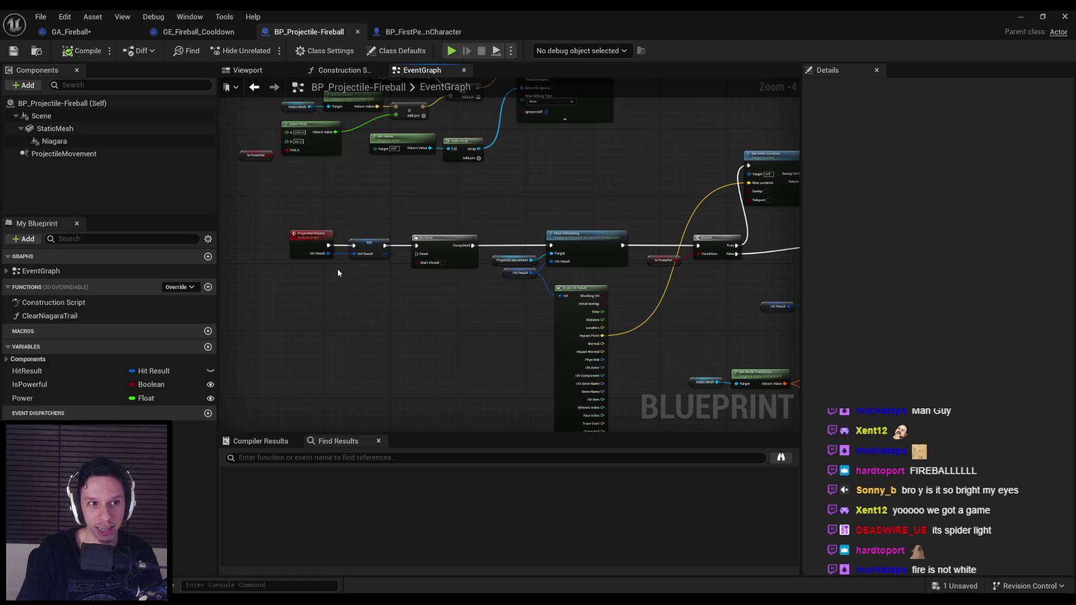
Play the level and fire a fireball straight ahead.
left_click(1020, 15)
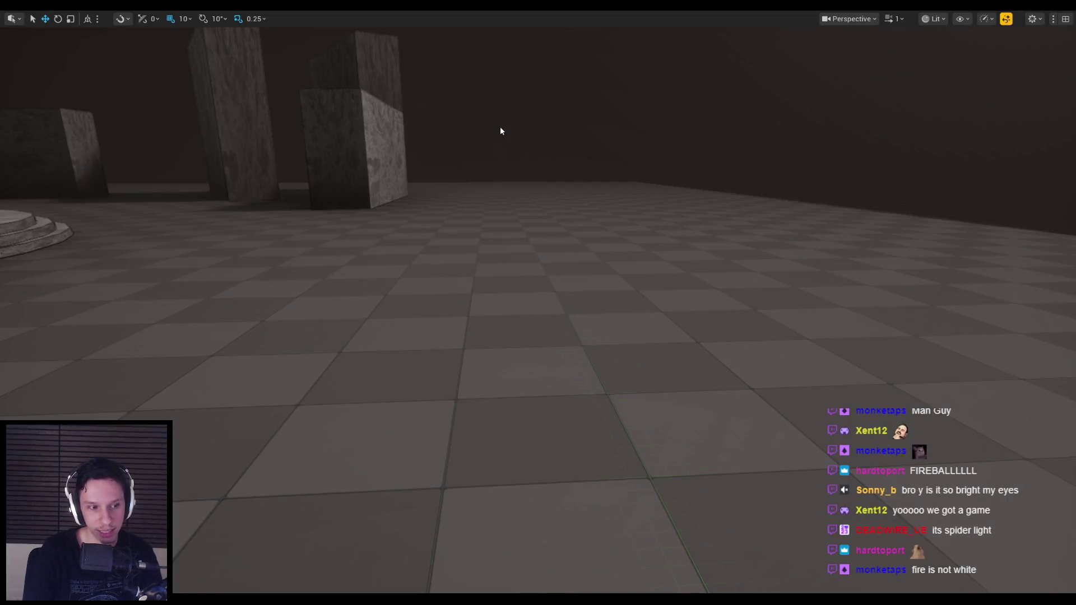
key("alt+p")
key("w")
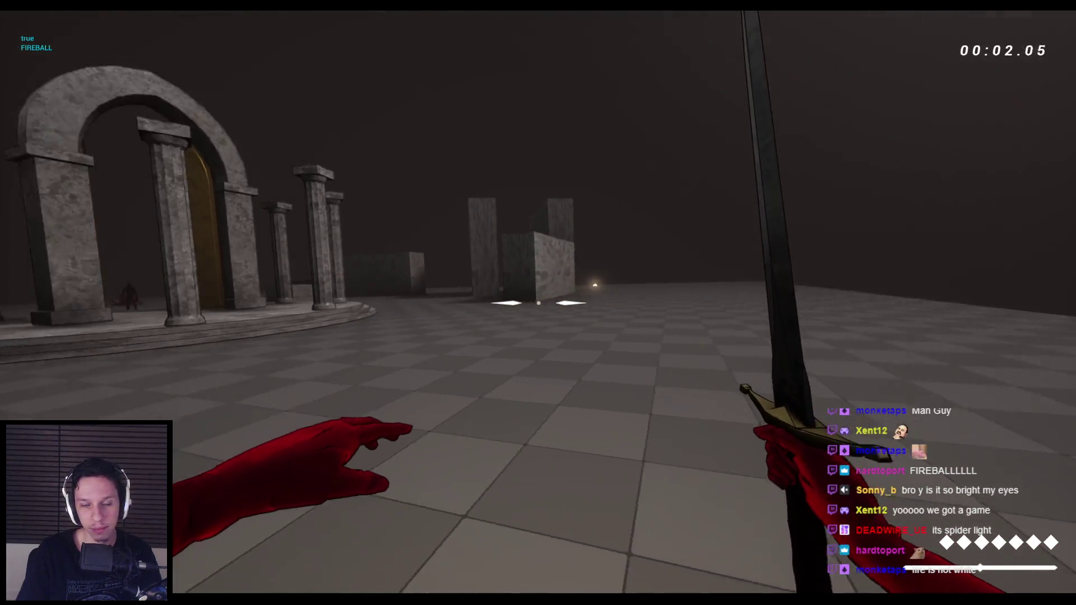
left_click(245, 214)
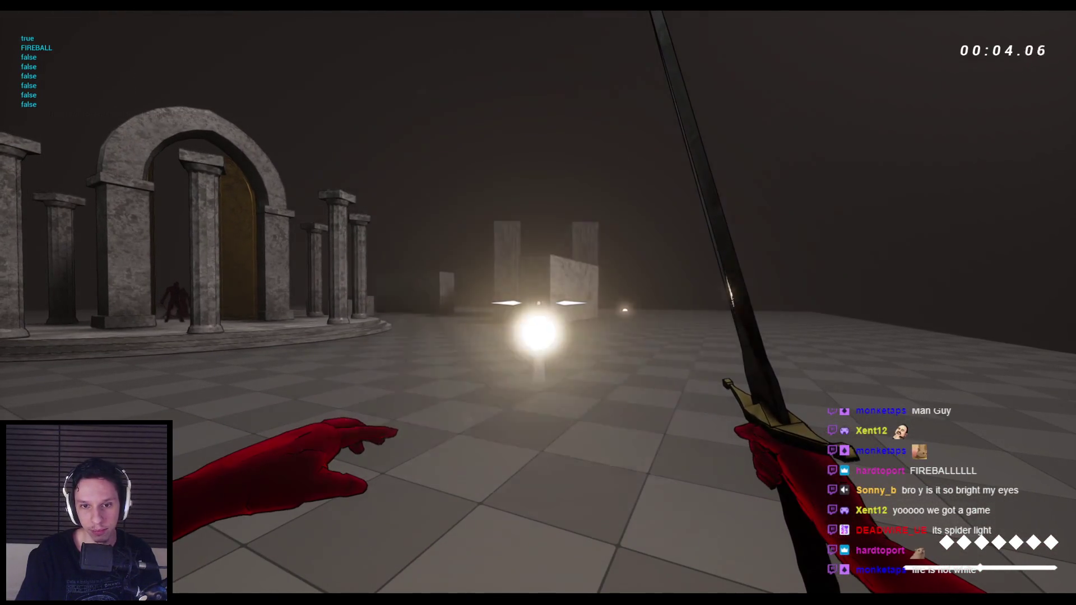
Stop the play session and cycle through the open editors back to BP_Projectile-Fireball.
key("Escape")
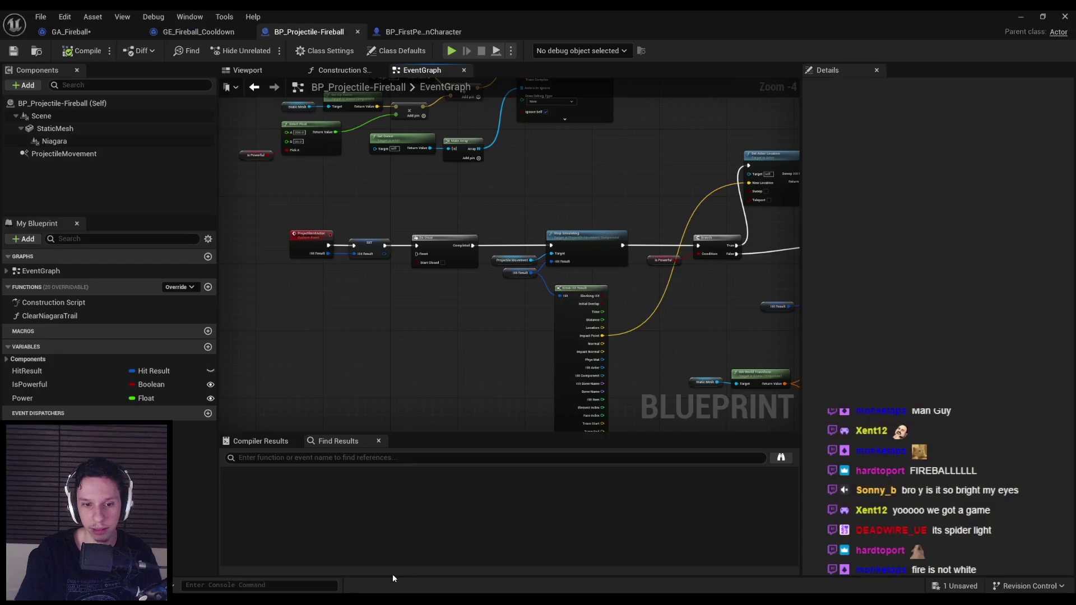
left_click(423, 32)
left_click(308, 32)
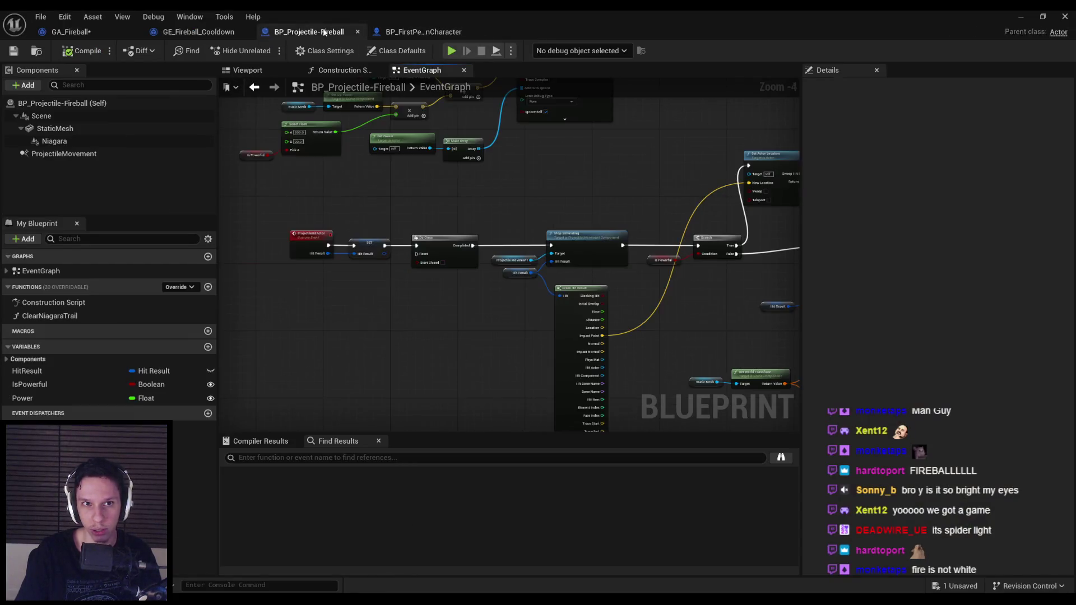
left_click(185, 31)
left_click(90, 32)
scroll(489, 122, "down", 3)
left_click(309, 32)
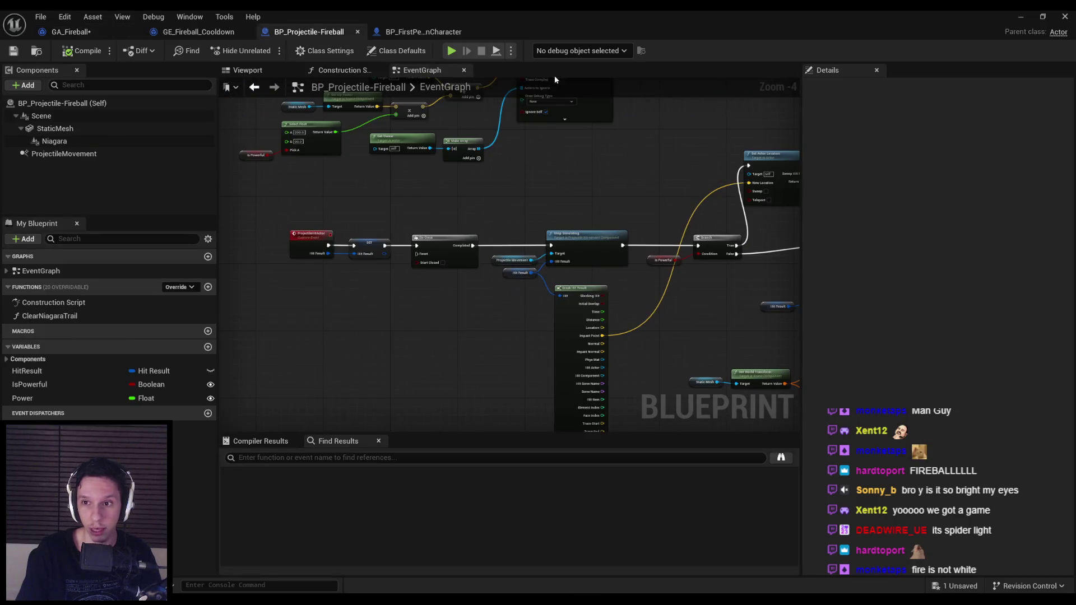
Lower ProjectileMovement's Initial Speed to 4000, then compile and save the projectile.
left_click(140, 154)
left_click(946, 219)
type("4000")
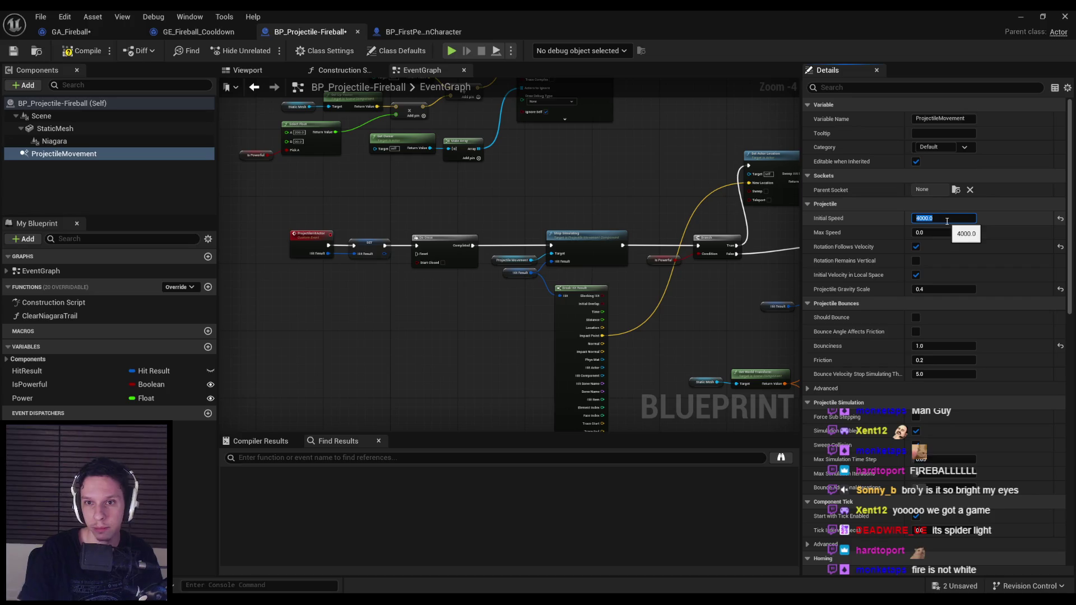
key("Return")
left_click(82, 51)
left_click(14, 51)
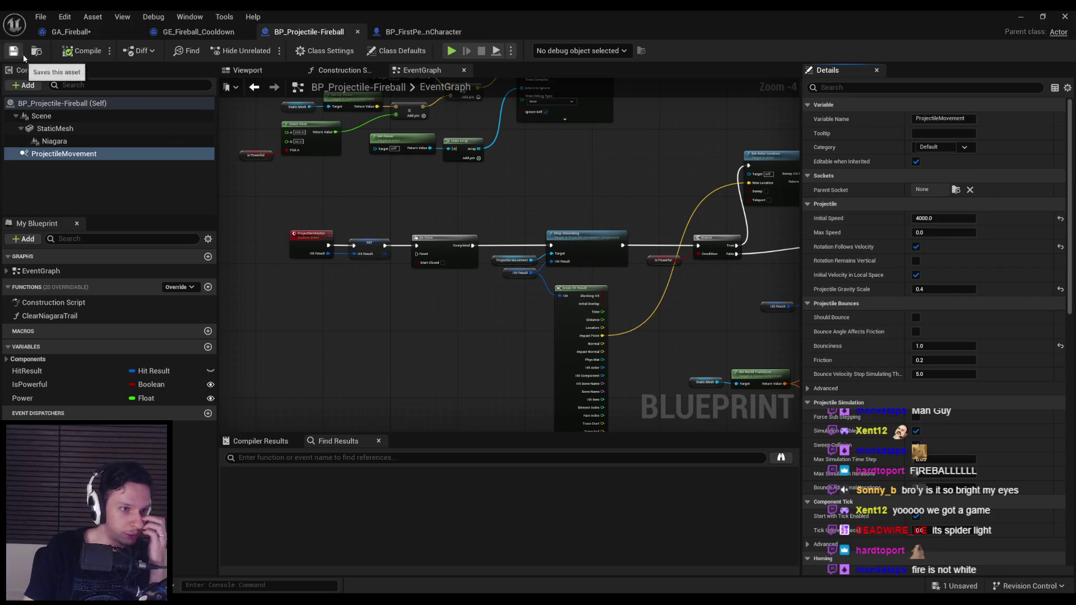
left_click(97, 34)
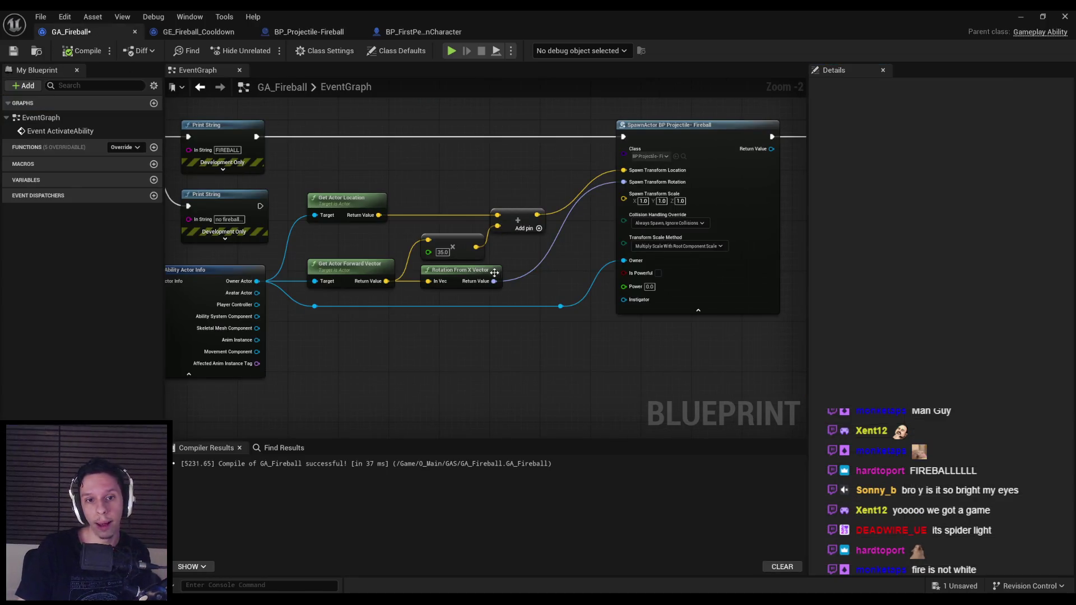
Add a Get Actor Eyes View Point node wired from Owner Actor.
scroll(524, 350, "down", 1)
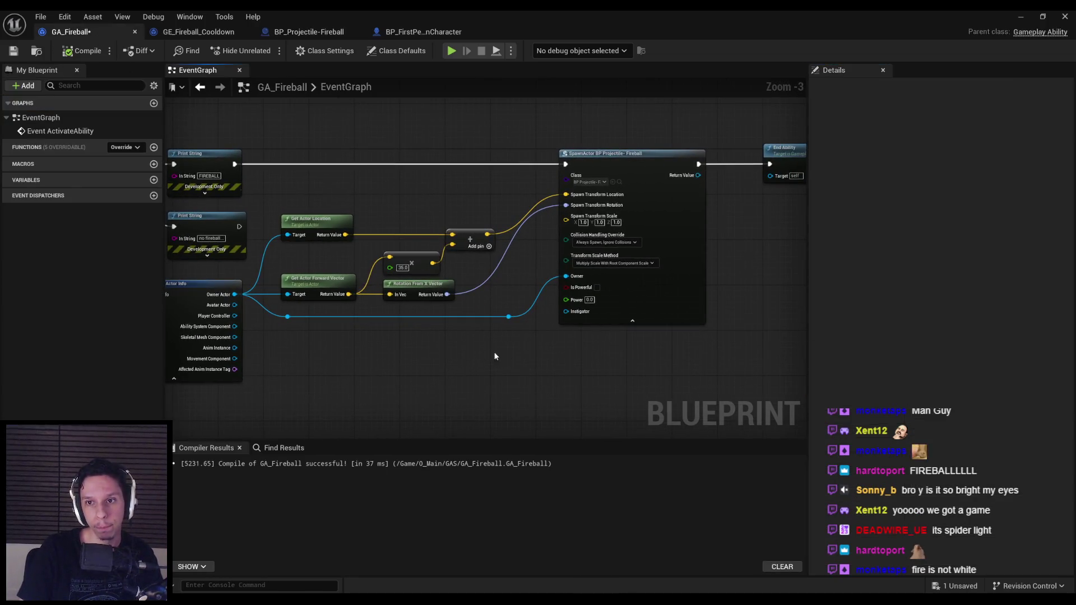
scroll(348, 241, "up", 3)
left_click_drag(199, 324, 393, 308)
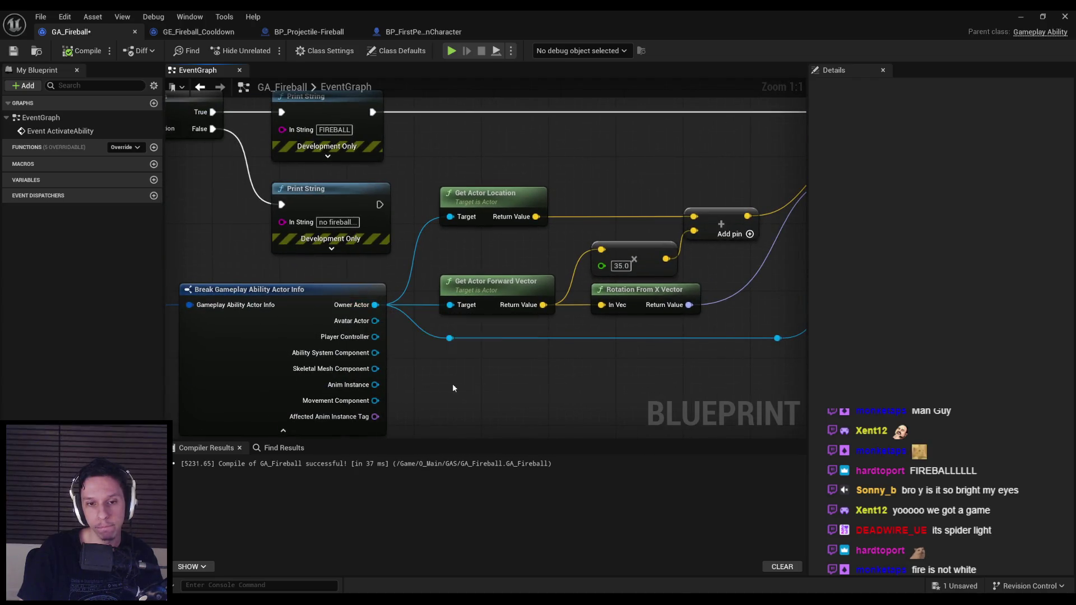
left_click_drag(453, 386, 422, 329)
left_click_drag(344, 247, 428, 335)
type("get")
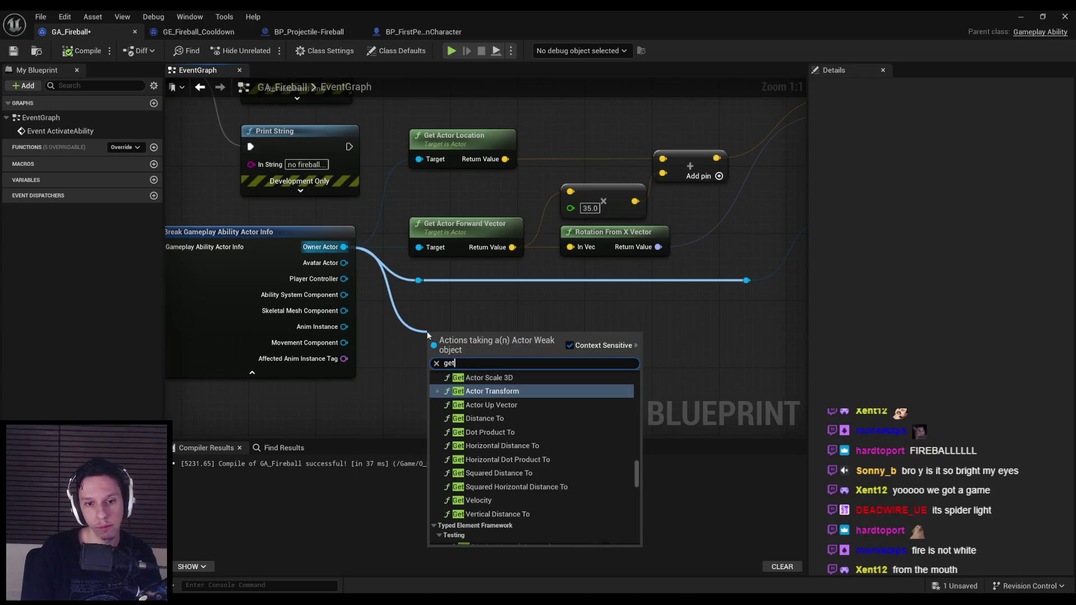
type("yes")
key("Return")
Delete Get Actor Location and put the eyes view point node in its place feeding the Add.
mouse_move(534, 353)
left_mouse_down()
mouse_move(466, 368)
mouse_move(430, 391)
mouse_move(468, 240)
mouse_move(559, 196)
left_mouse_up()
left_click(336, 178)
key("Delete")
left_click_drag(367, 386, 349, 191)
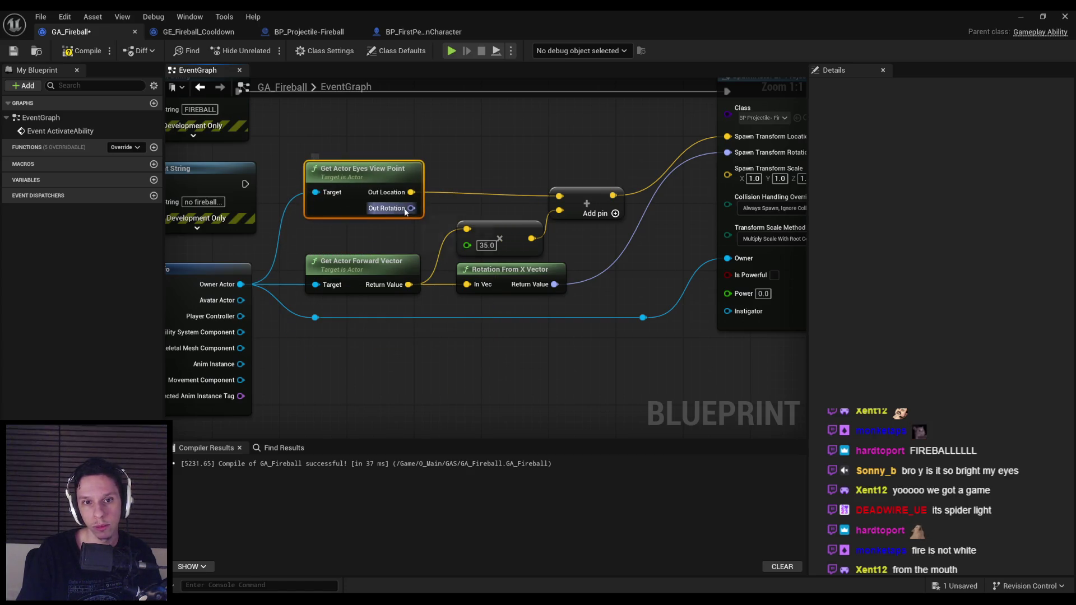
left_click_drag(384, 151, 613, 223)
key("q")
key("ctrl+z")
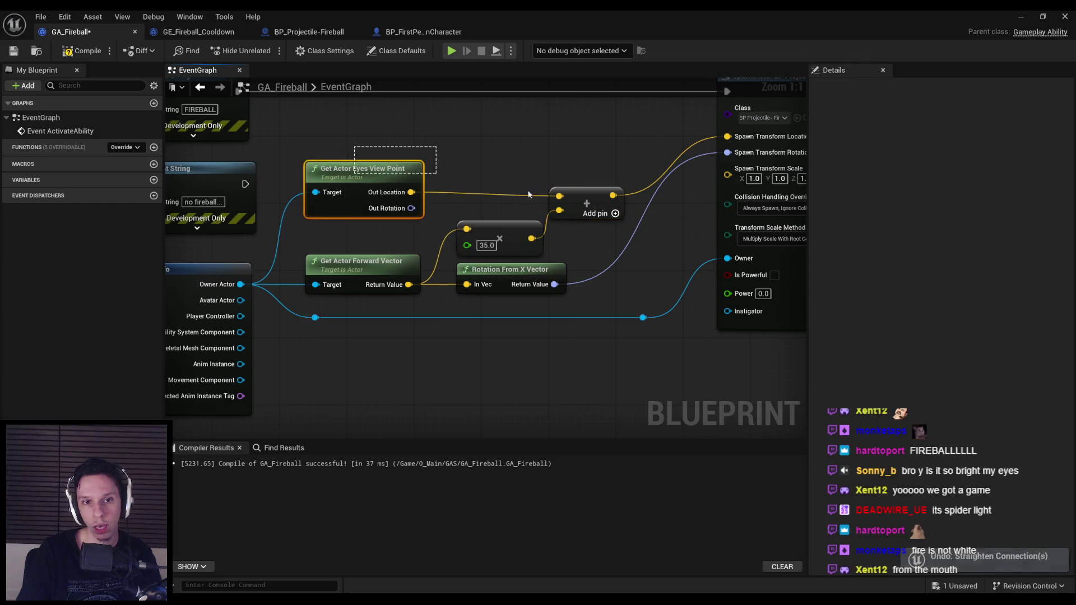
Try linking Out Rotation to the spawn rotation, undo it, and play-test the level.
mouse_move(410, 211)
left_mouse_down()
mouse_move(699, 174)
mouse_move(727, 152)
left_mouse_up()
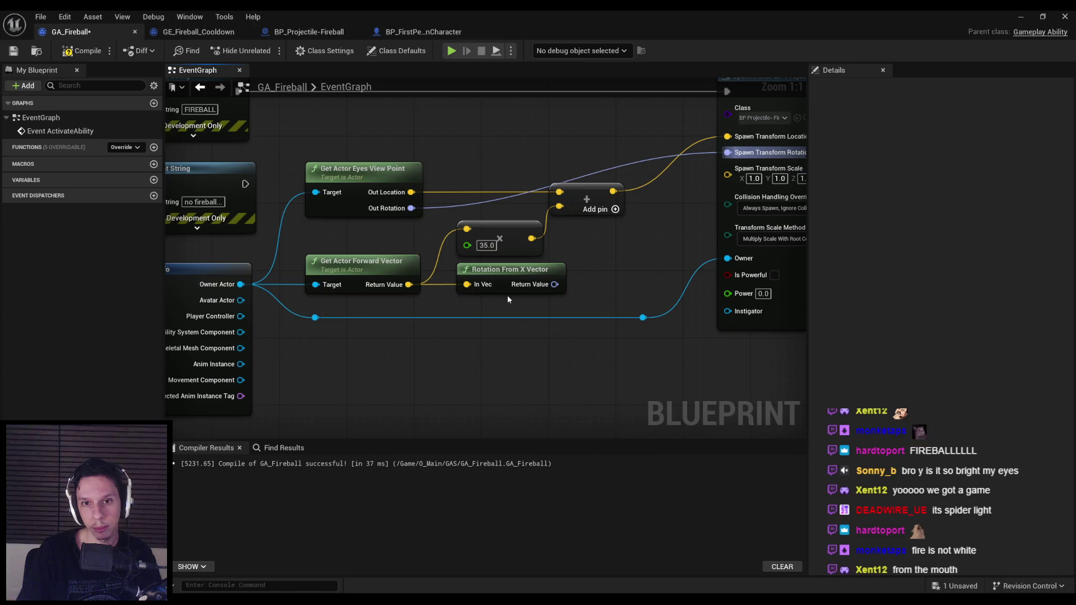
key("ctrl+z")
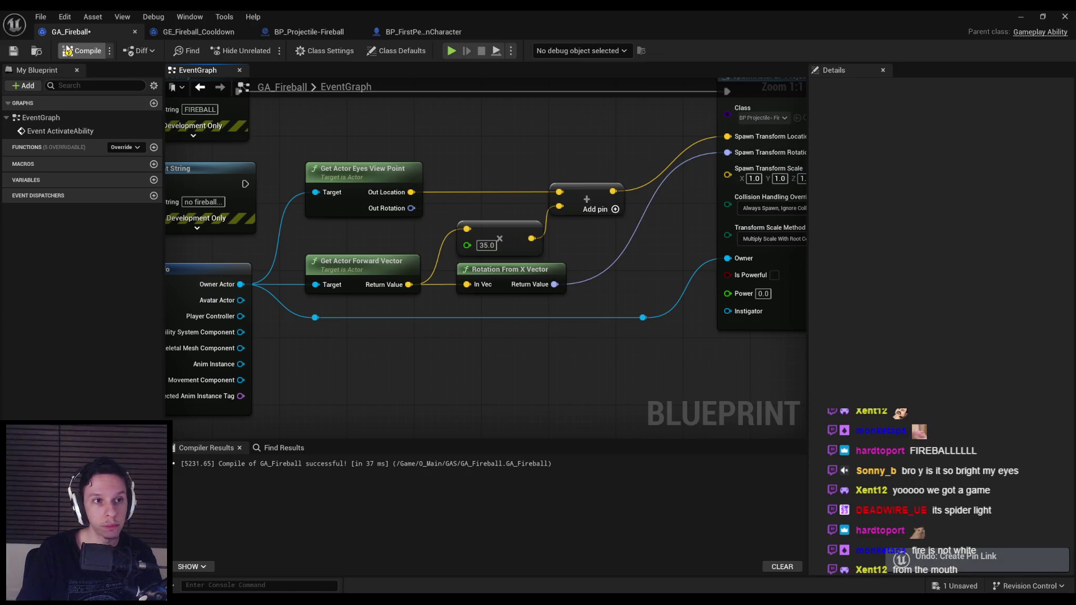
left_click(1023, 17)
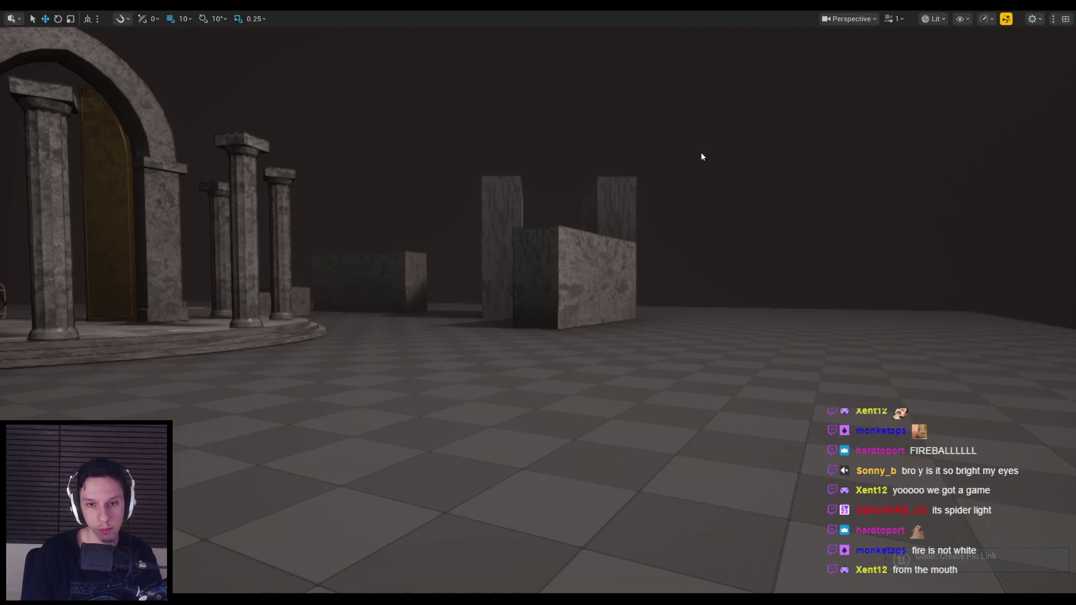
key("alt+p")
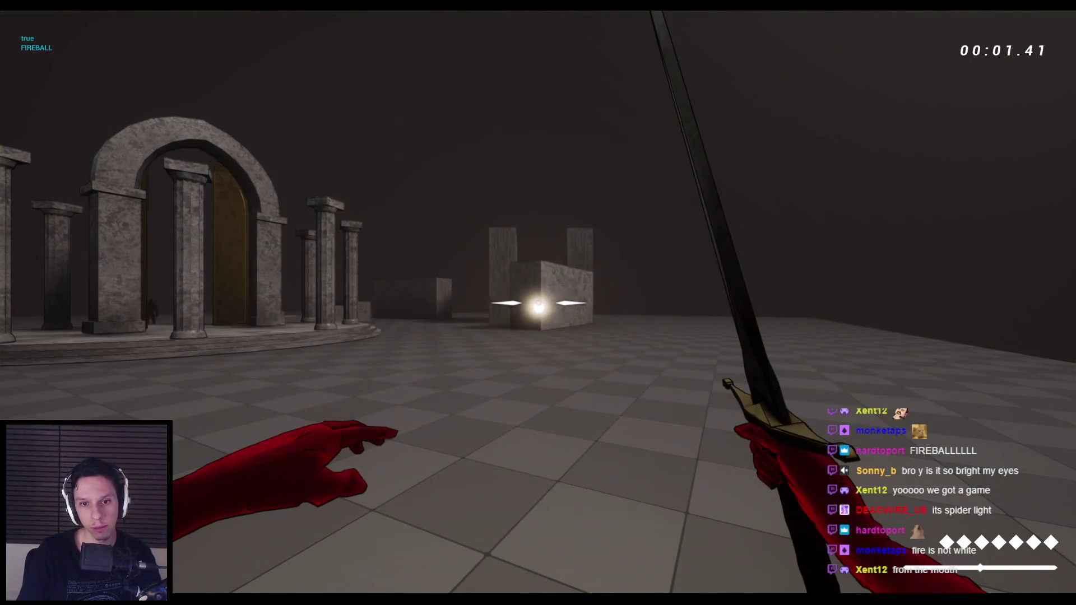
key("Escape")
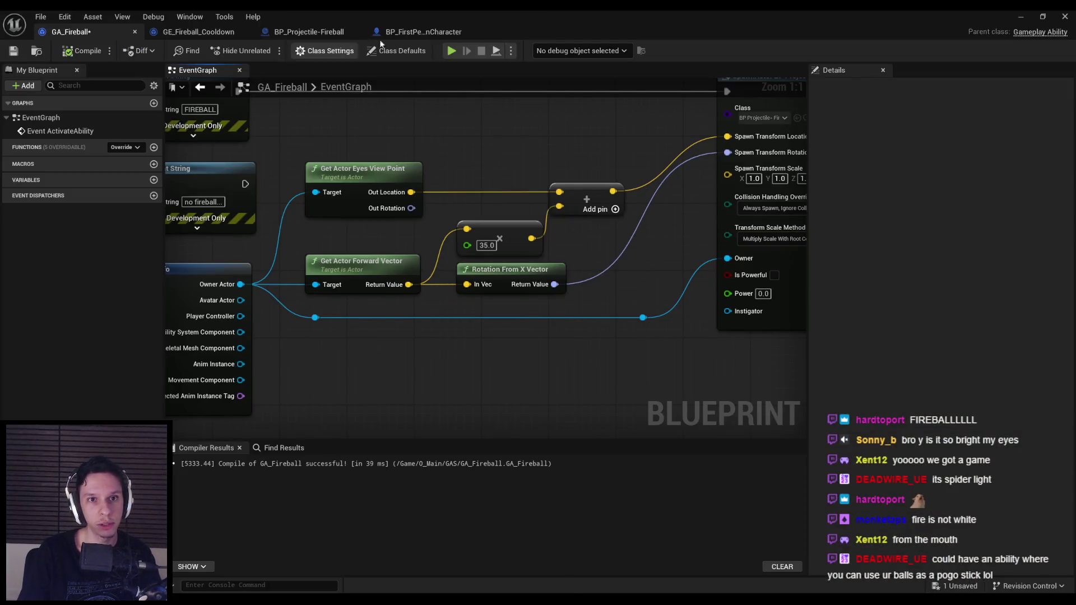
Set the fireball sphere mesh's material to CameraLitDoubleSided.
left_click(309, 32)
left_click(254, 76)
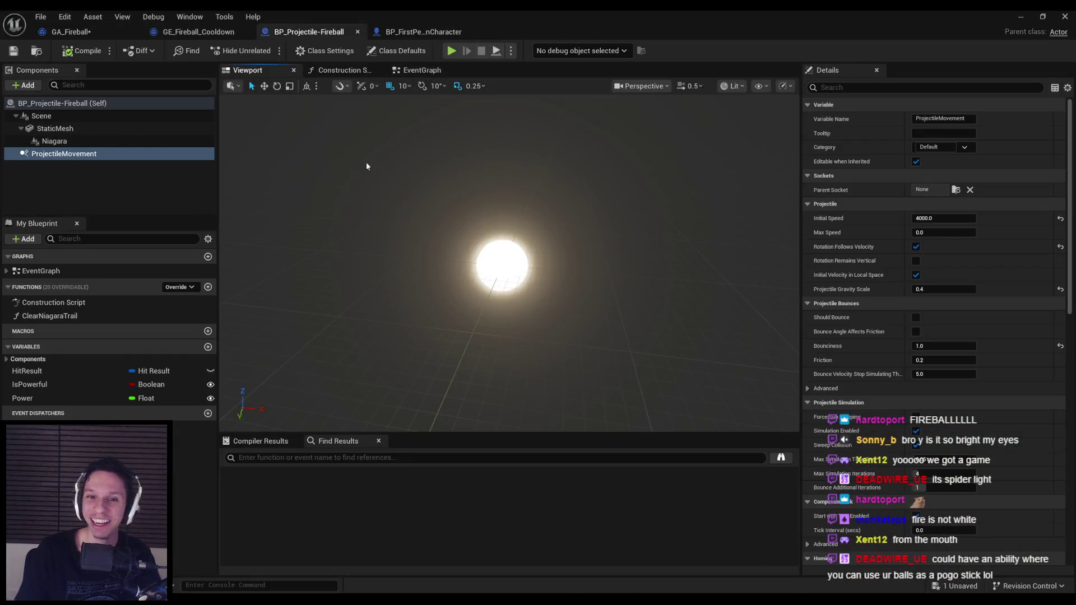
left_click(55, 128)
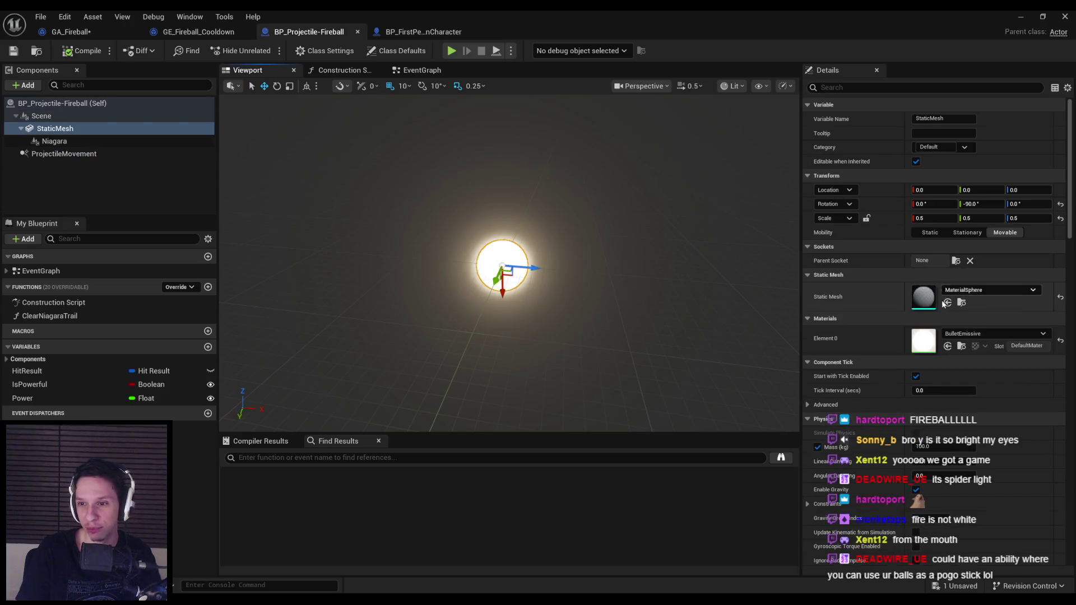
left_click(992, 334)
left_click(995, 462)
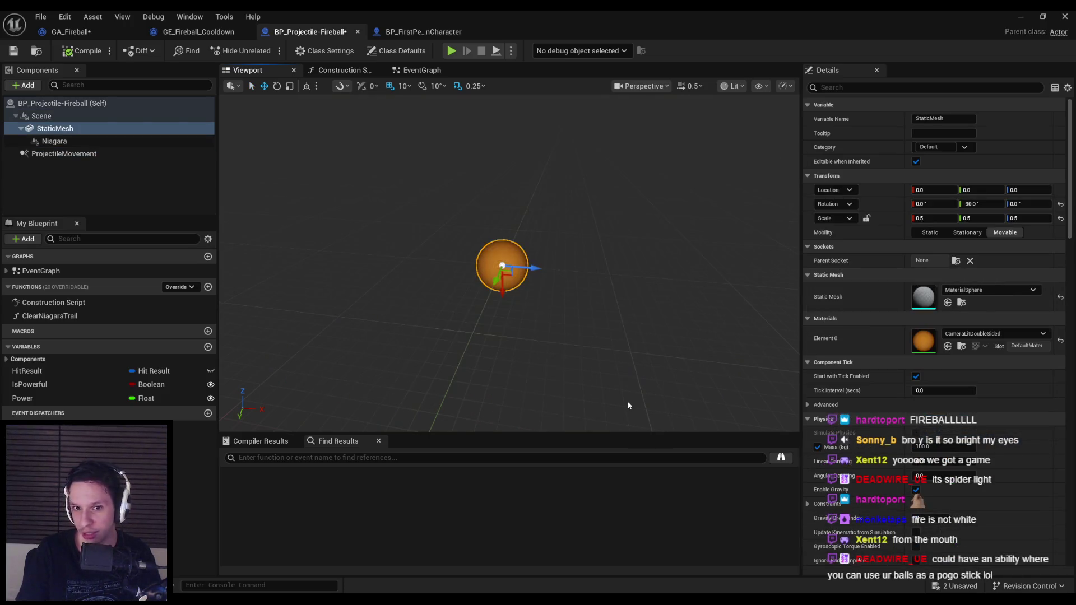
Check the sphere's new material, close the CameraLitDoubleSided editor, and return to the level.
left_click(208, 204)
left_click(500, 272)
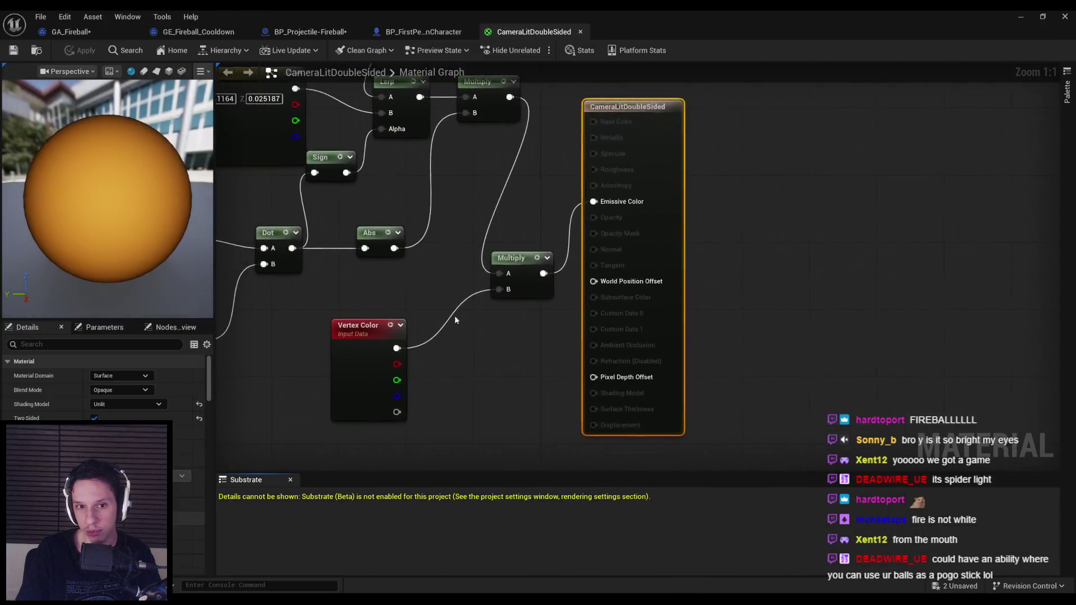
scroll(606, 325, "down", 3)
scroll(607, 325, "up", 3)
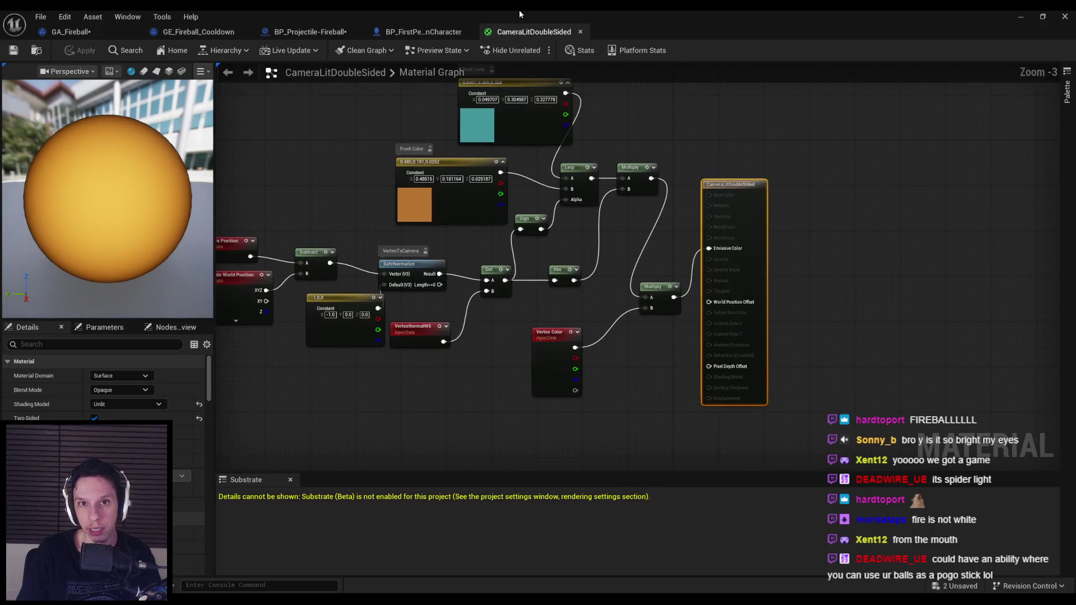
middle_click(498, 34)
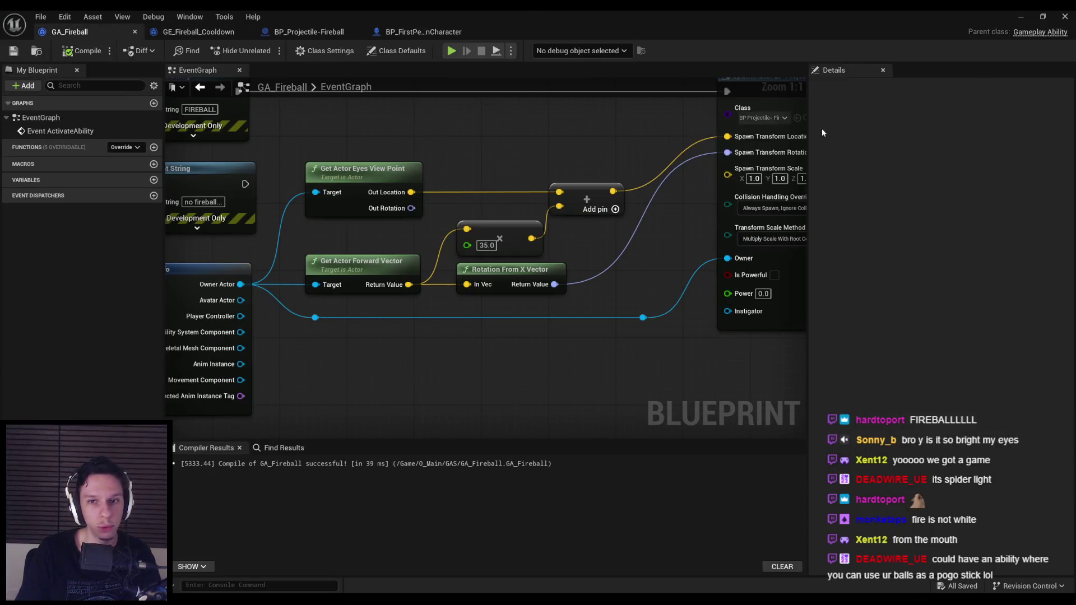
left_click(1021, 16)
Play the level, walk toward the stone block, and cast two orange fireballs at it.
key("alt+p")
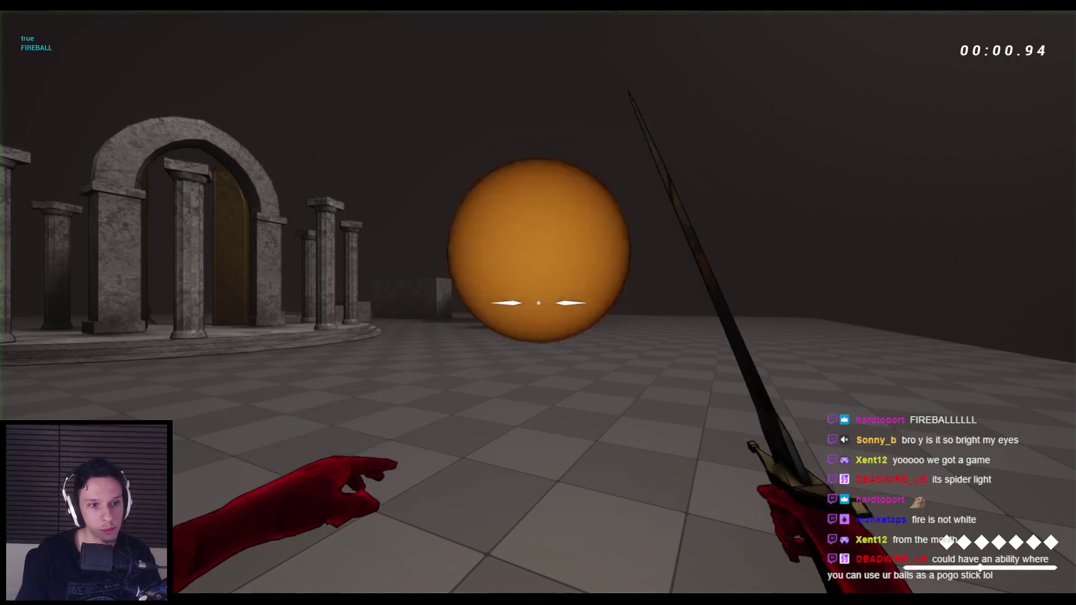
key("w")
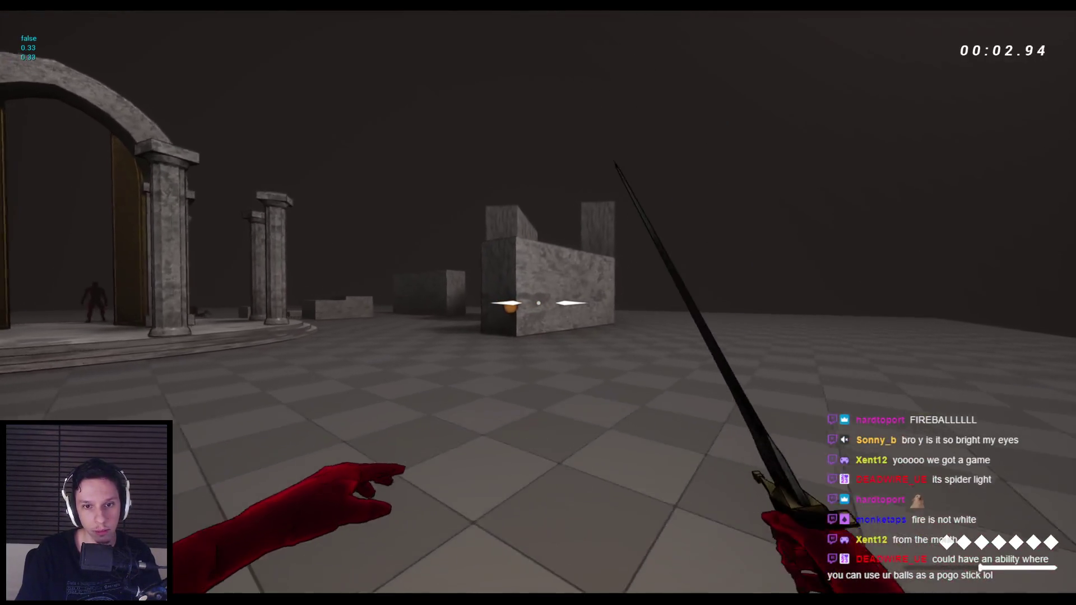
left_click(538, 303)
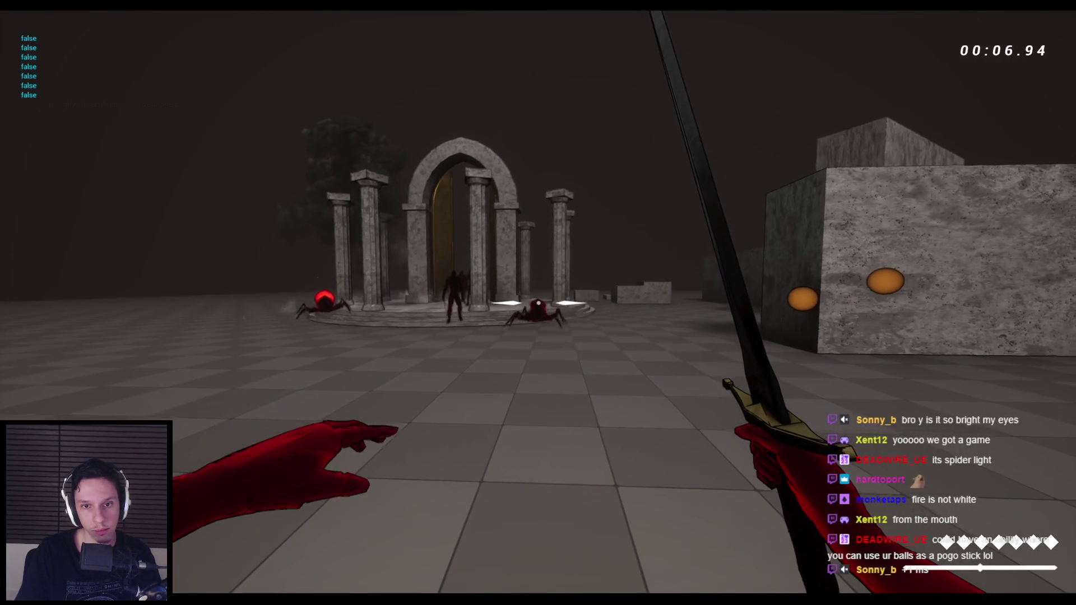
left_click(538, 303)
key("w")
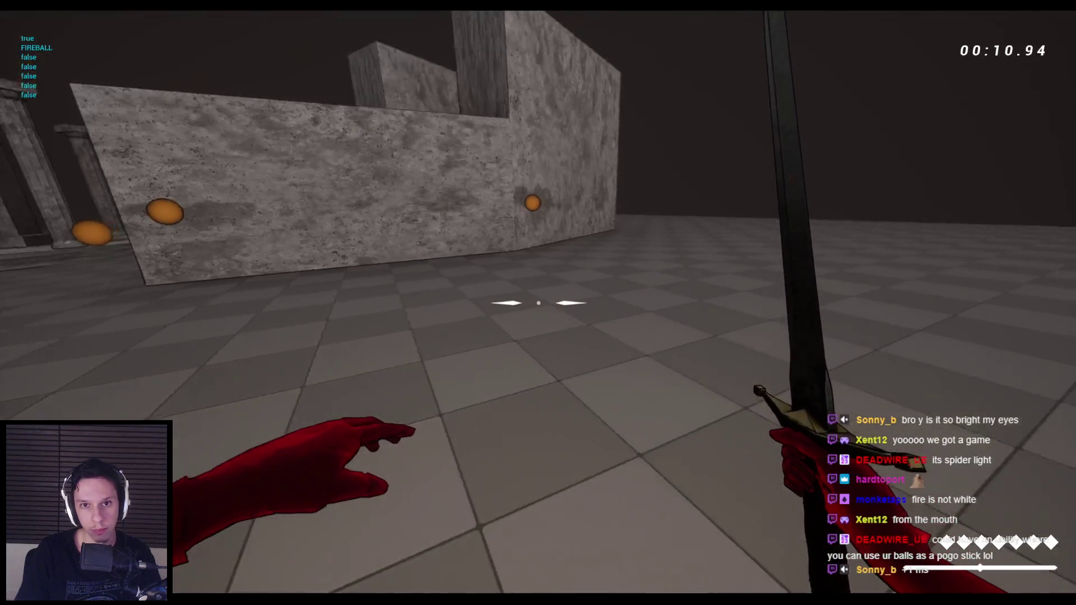
key("Escape")
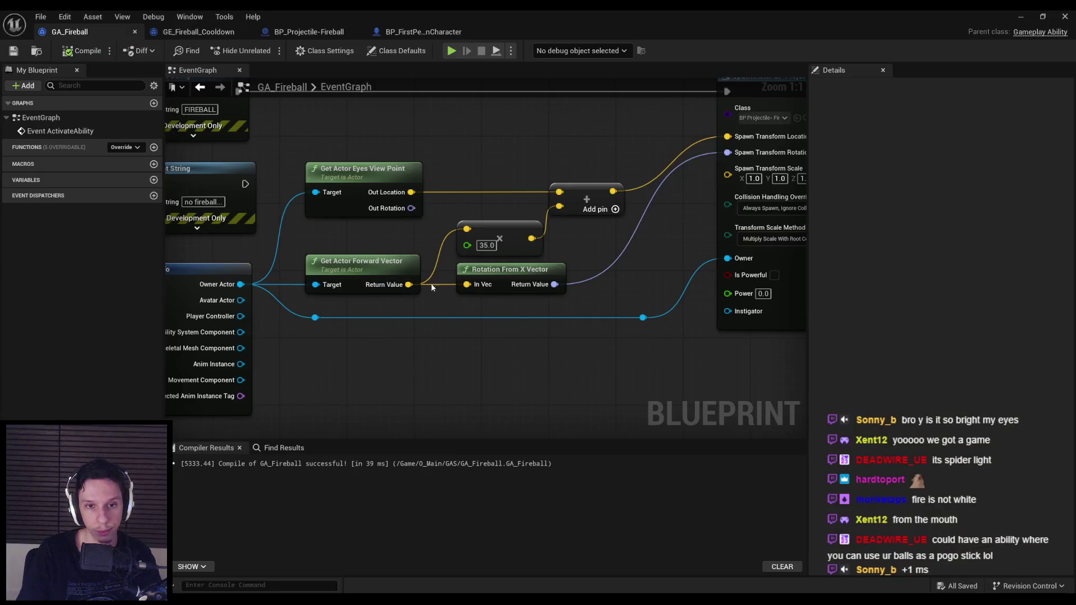
mouse_move(410, 211)
left_mouse_down()
mouse_move(418, 263)
mouse_move(398, 392)
left_mouse_up()
Replace the old forward/rotation nodes with Out Rotation's Get Forward Vector and wire Out Rotation to spawn rotation.
type("get forward")
key("Return")
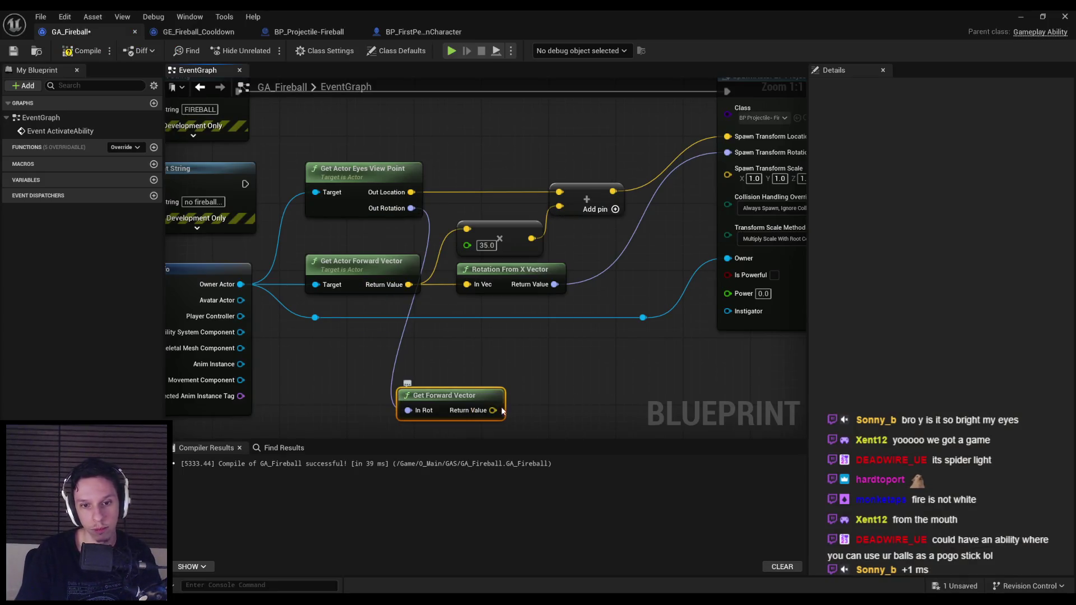
left_click_drag(490, 296, 469, 237)
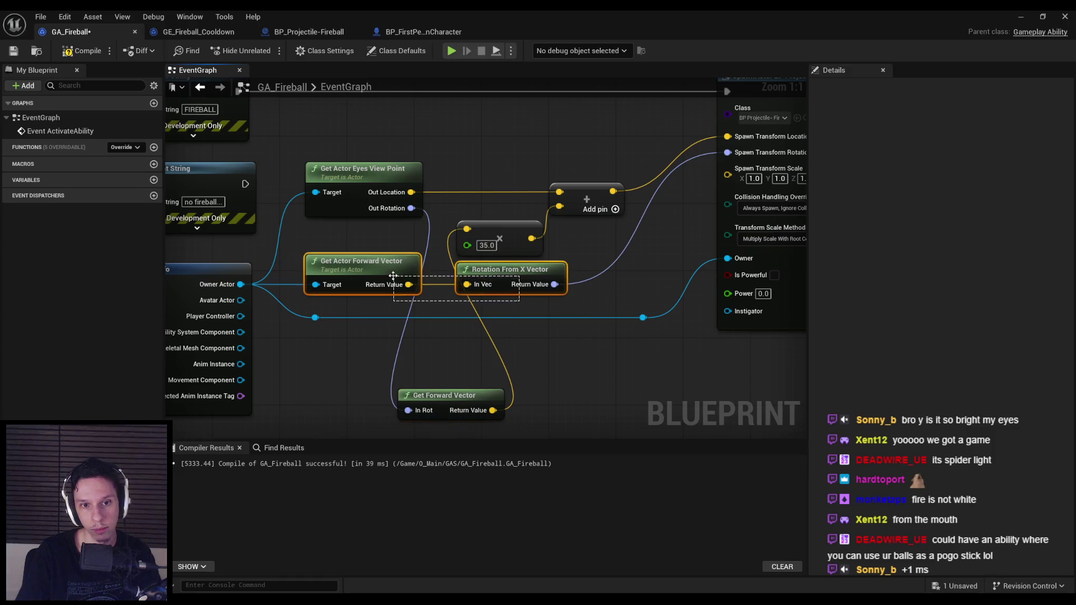
left_click_drag(393, 276, 393, 276)
key("Delete")
mouse_move(452, 407)
left_mouse_down()
mouse_move(385, 246)
mouse_move(374, 245)
left_mouse_up()
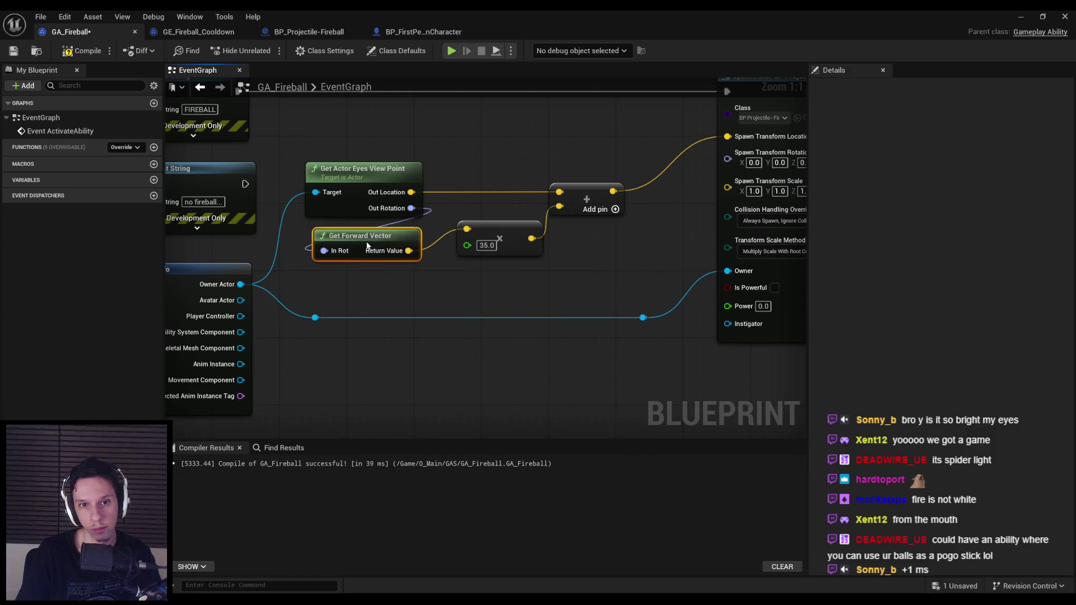
mouse_move(414, 206)
left_mouse_down()
mouse_move(703, 182)
mouse_move(728, 159)
left_mouse_up()
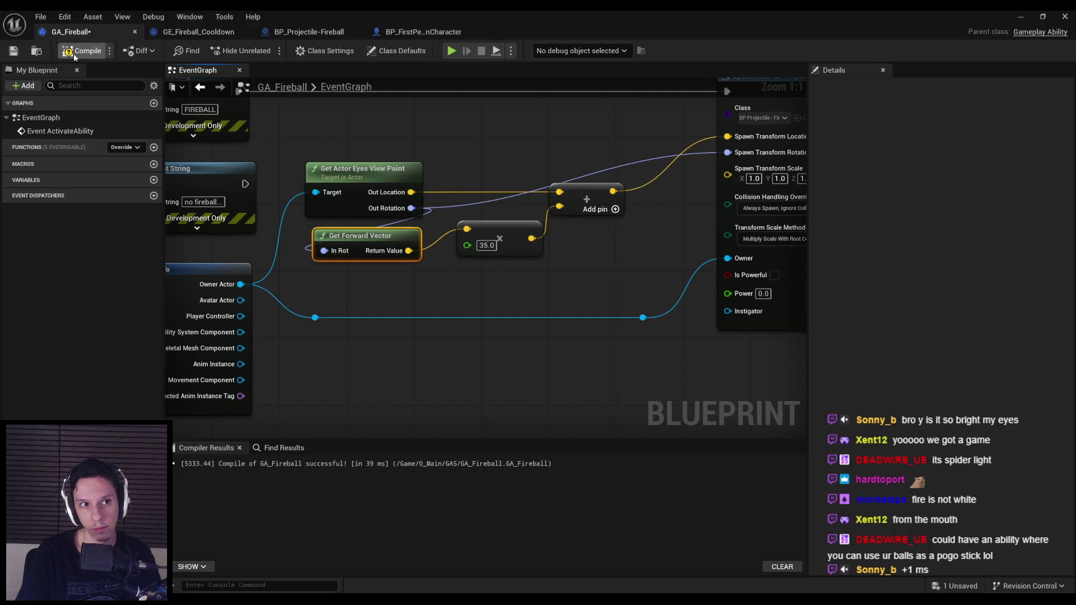
Play the level and launch fireballs at the enemies, then stop the session.
left_click(1021, 16)
key("alt+p")
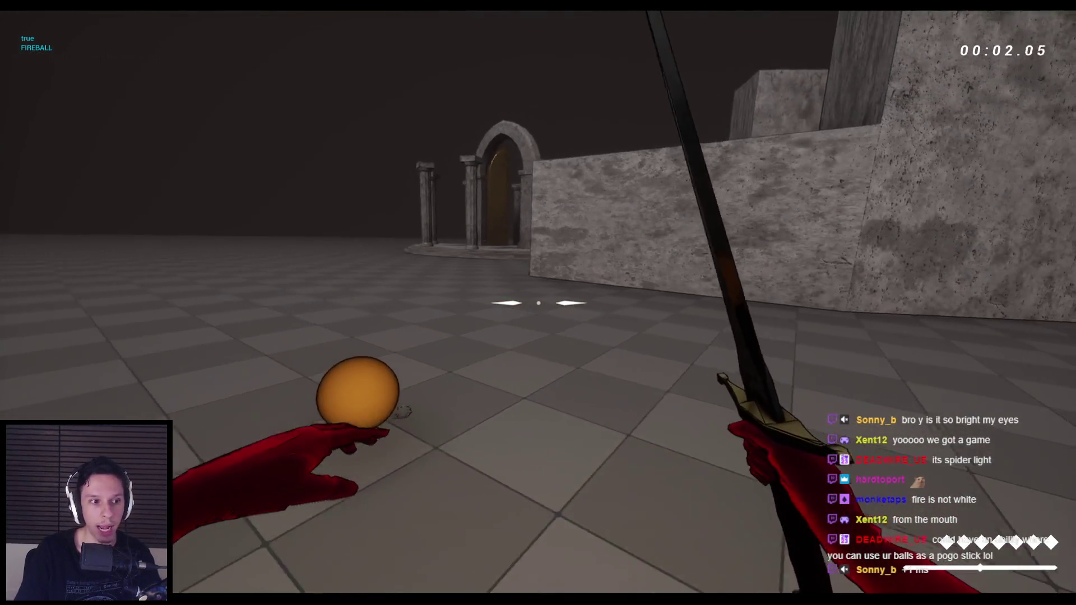
left_click(538, 303)
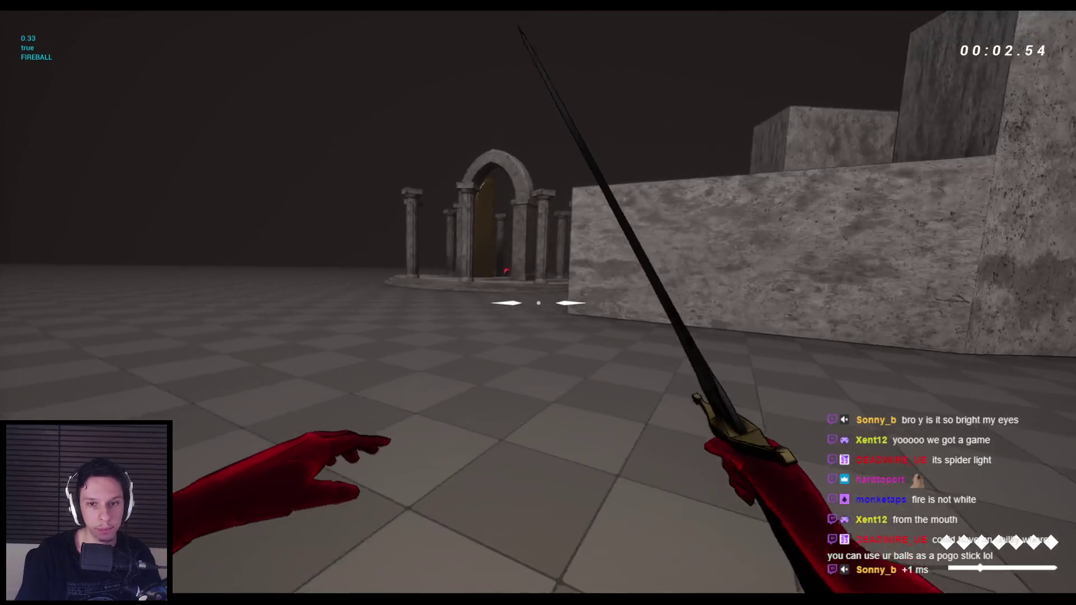
key("grave")
key("grave")
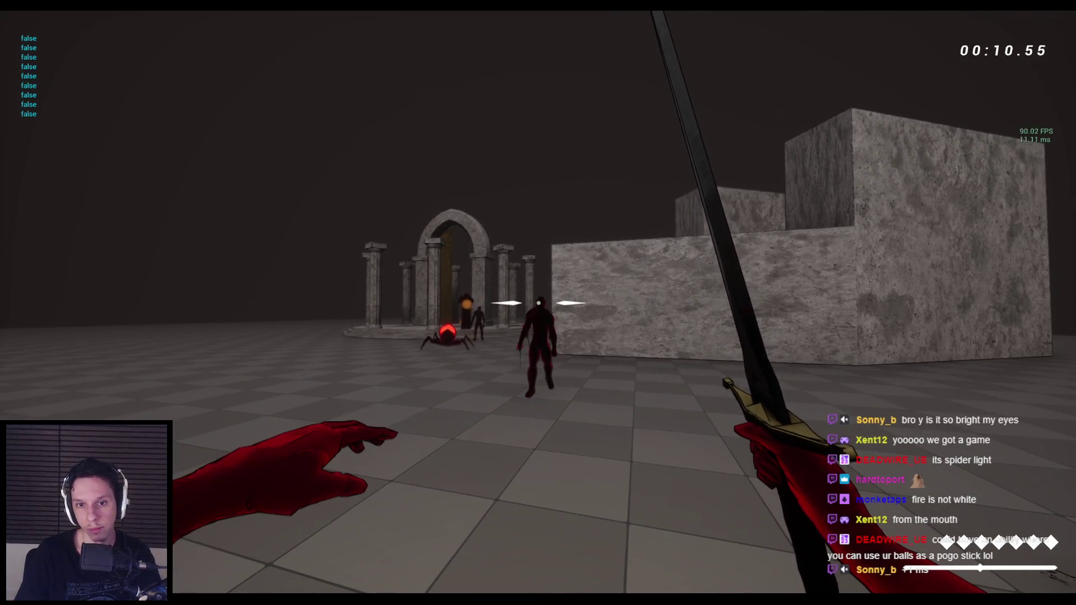
key("q")
left_click(538, 303)
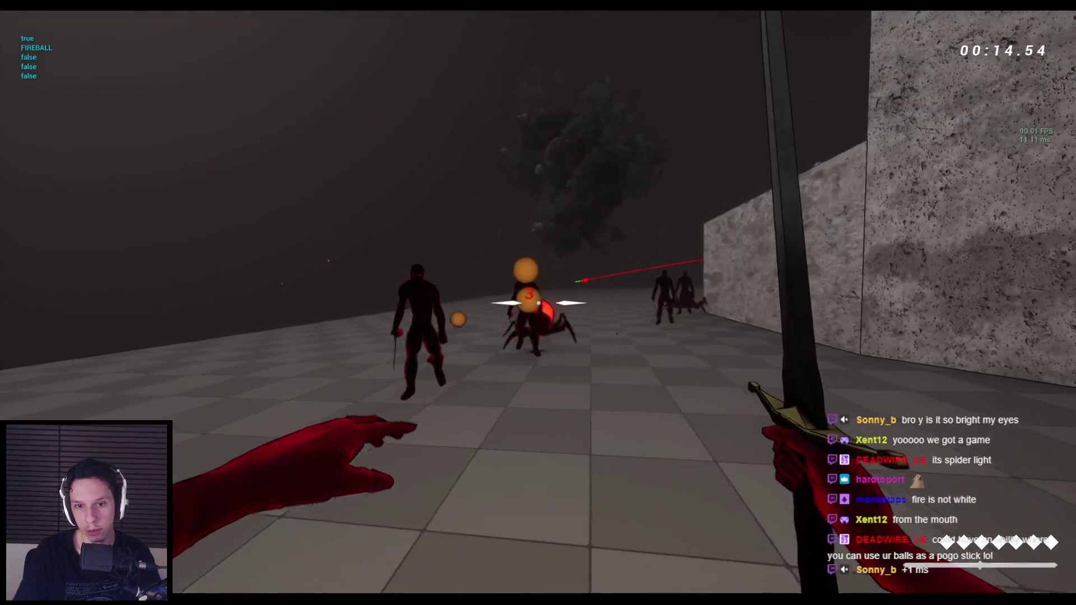
key("Escape")
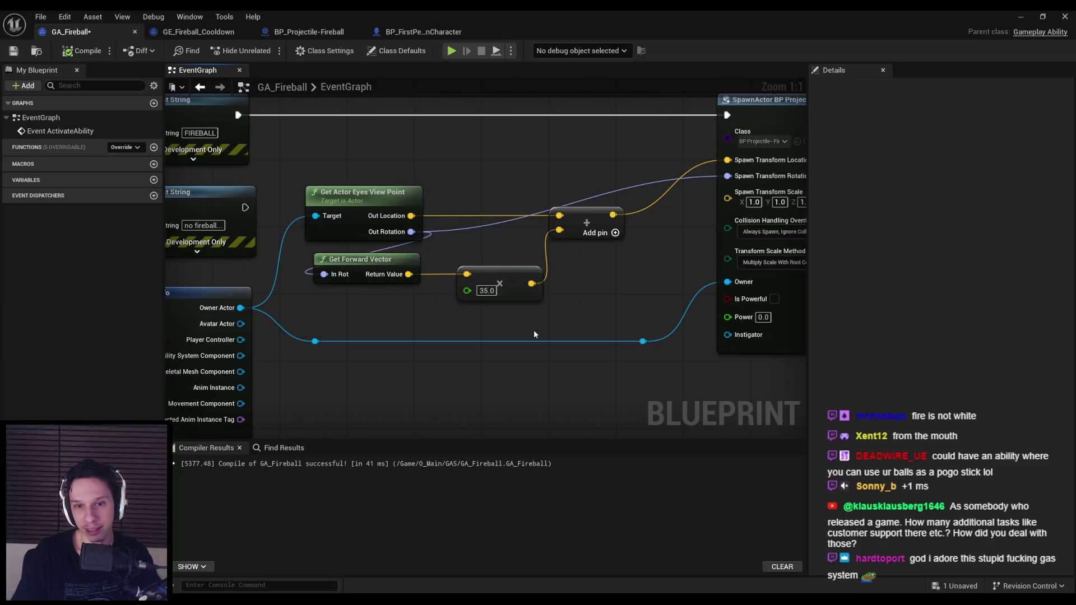
Add two reroute points on the Out Rotation wire and rearrange the forward vector and multiply nodes.
double_click(476, 226)
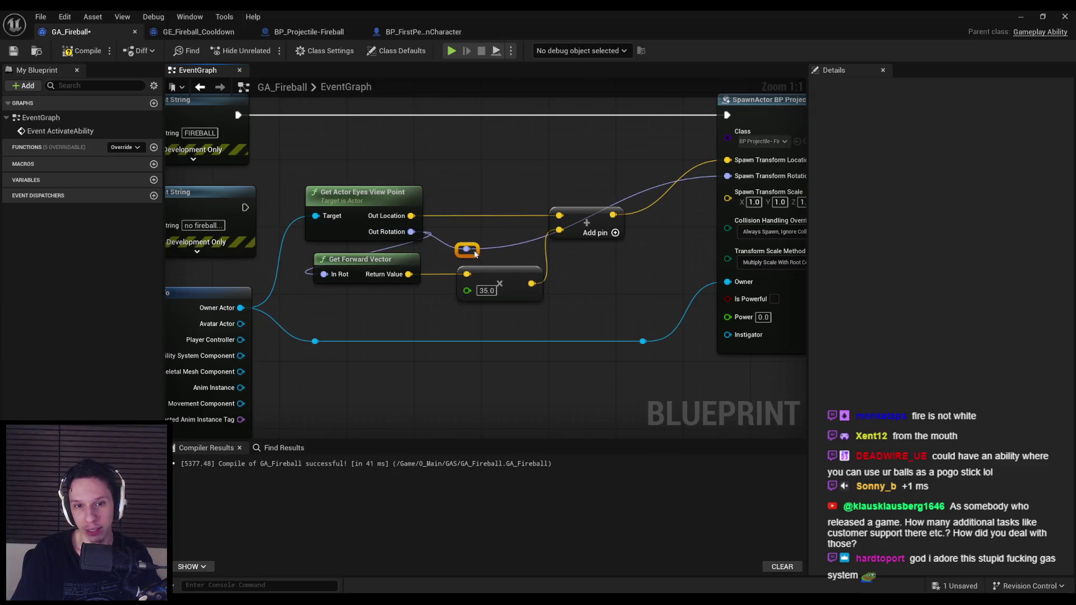
double_click(515, 248)
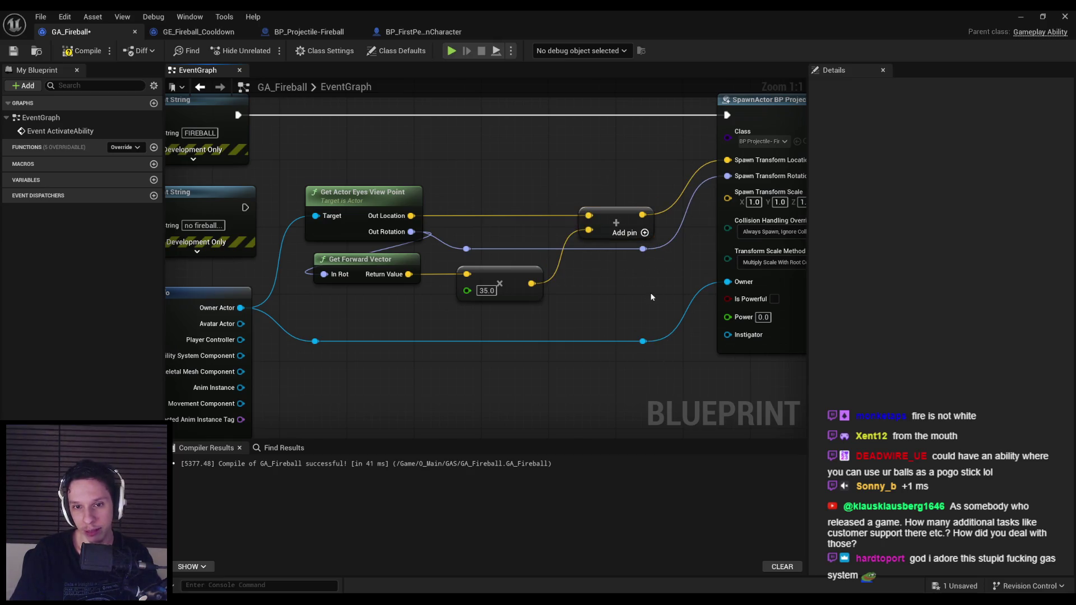
left_click_drag(658, 303, 311, 245)
left_click_drag(643, 249, 643, 257)
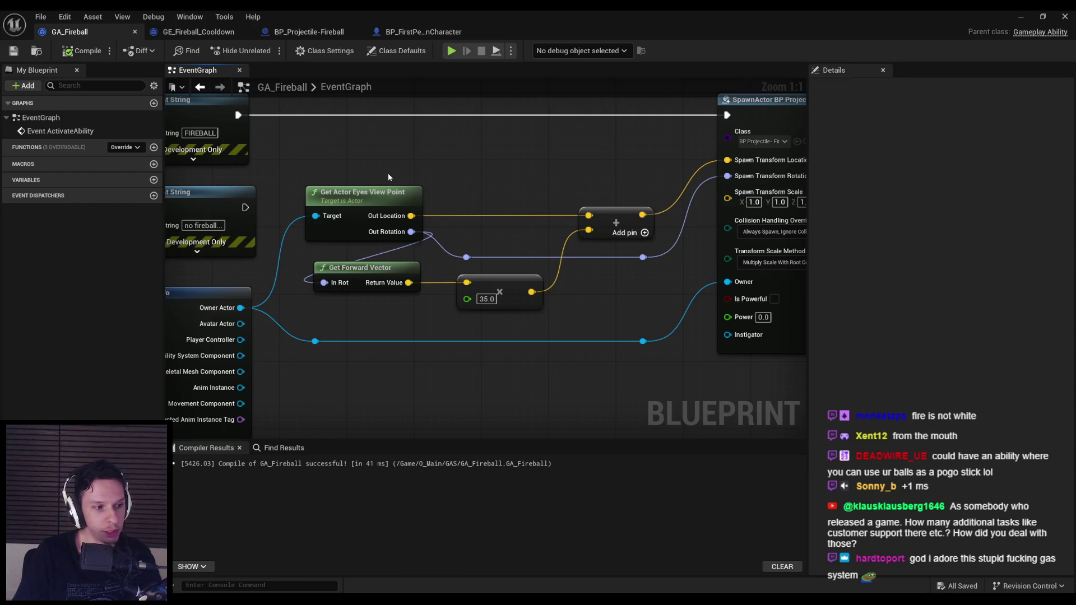
scroll(390, 173, "down", 1)
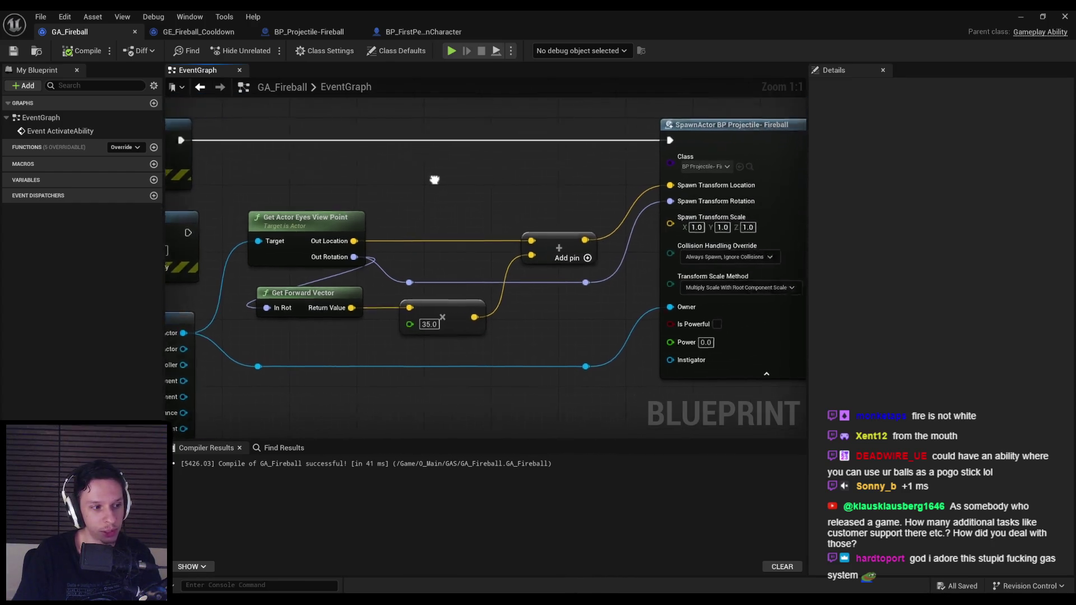
scroll(402, 183, "up", 1)
scroll(421, 196, "down", 1)
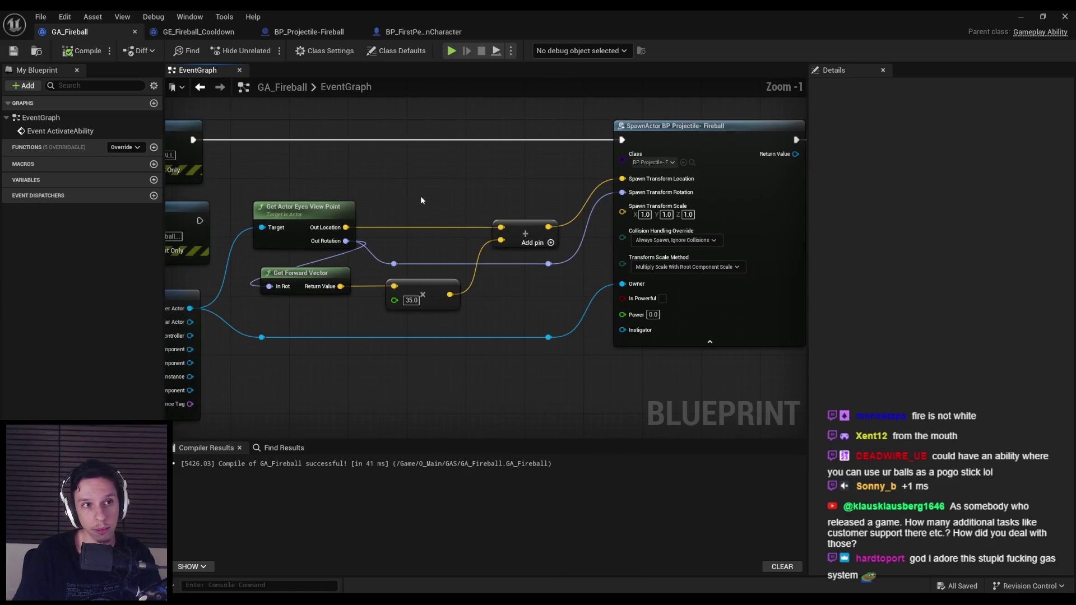
left_click_drag(466, 228, 353, 339)
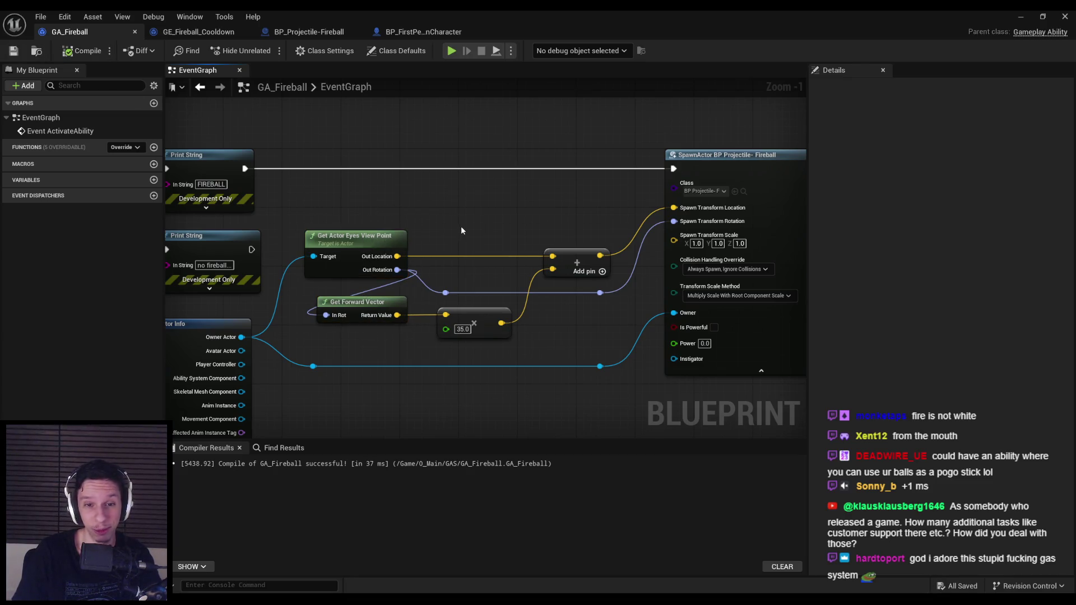
left_click(1021, 17)
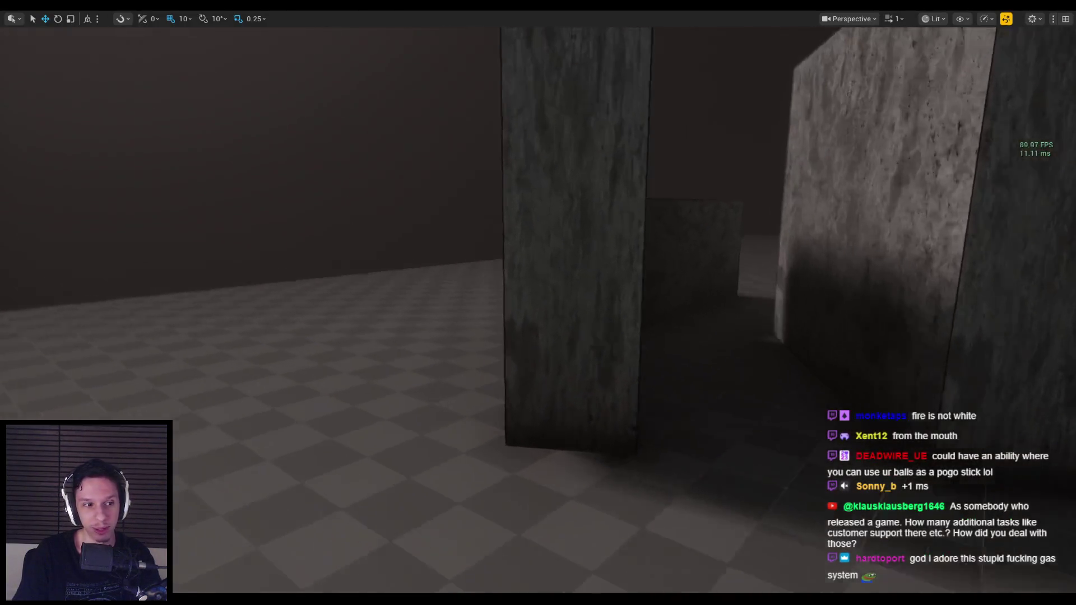
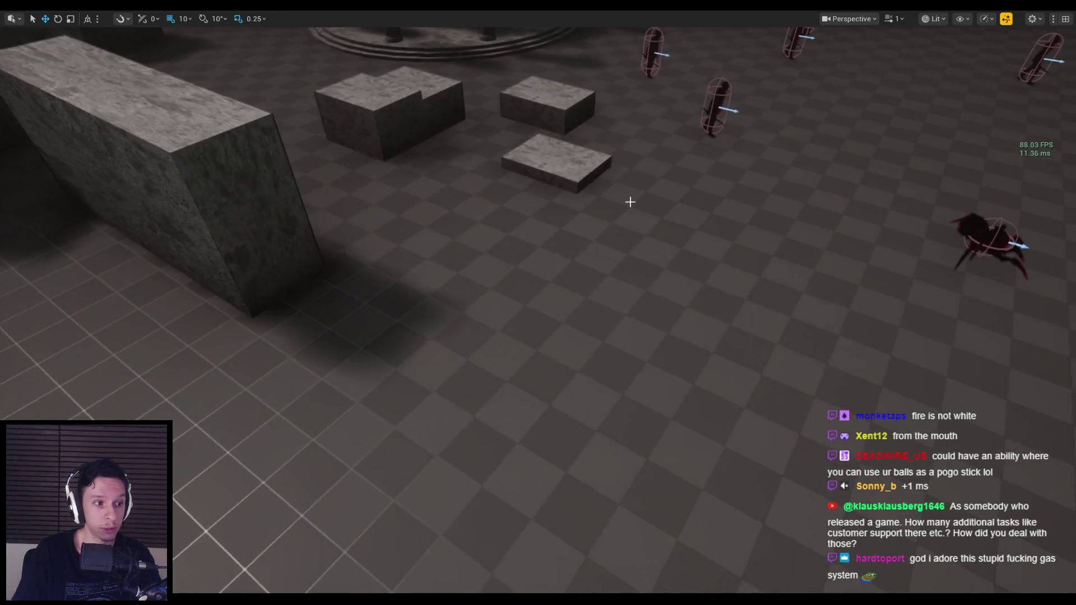
Play-test by casting four fireballs at the enemy group and spider, then stop the session.
key("alt+p")
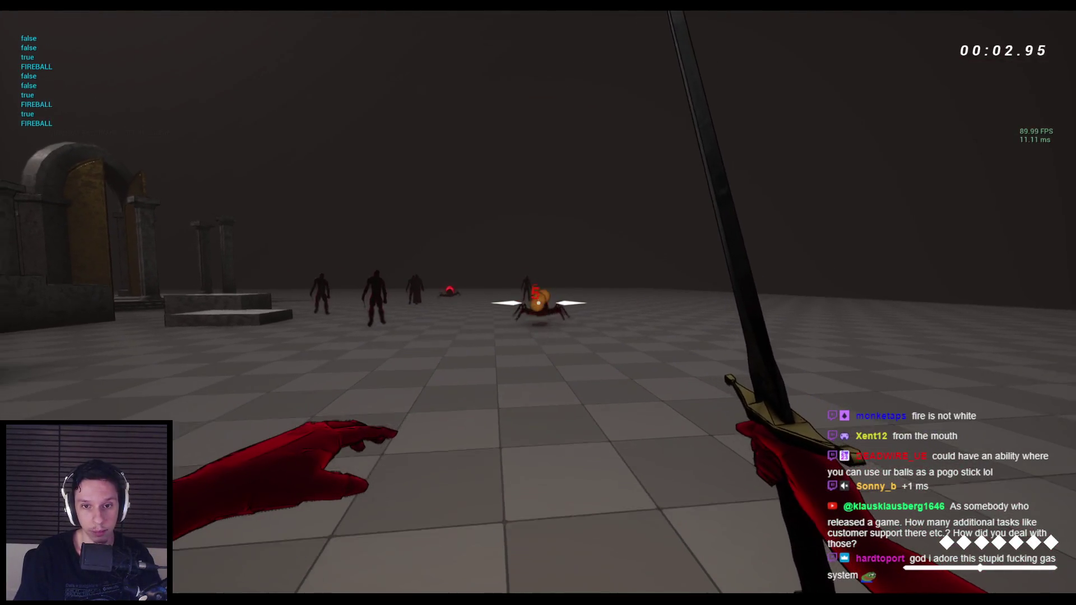
left_click(538, 302)
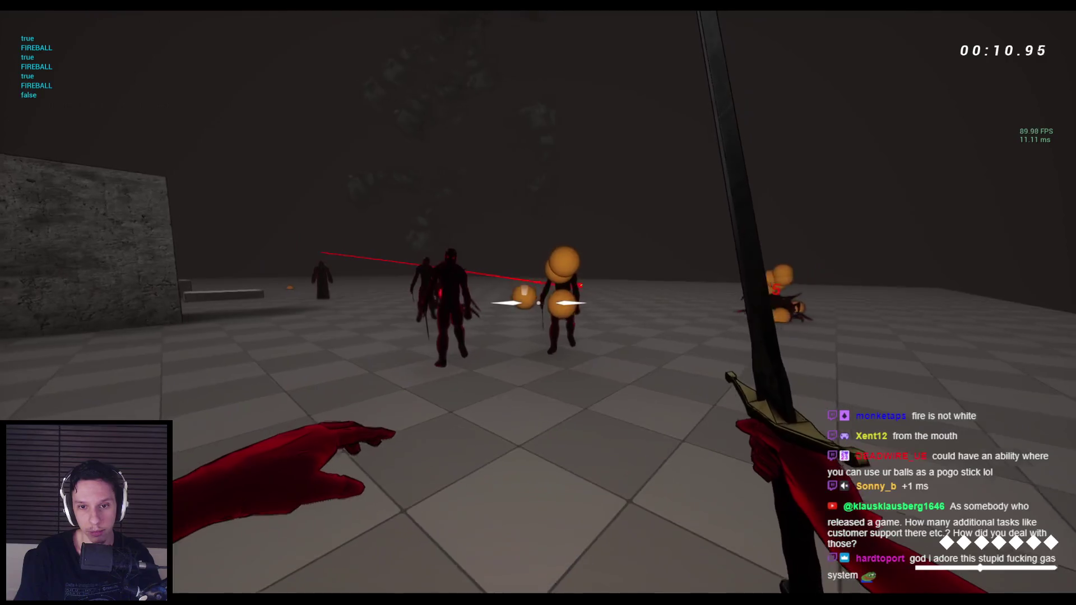
left_click(538, 302)
left_click(538, 303)
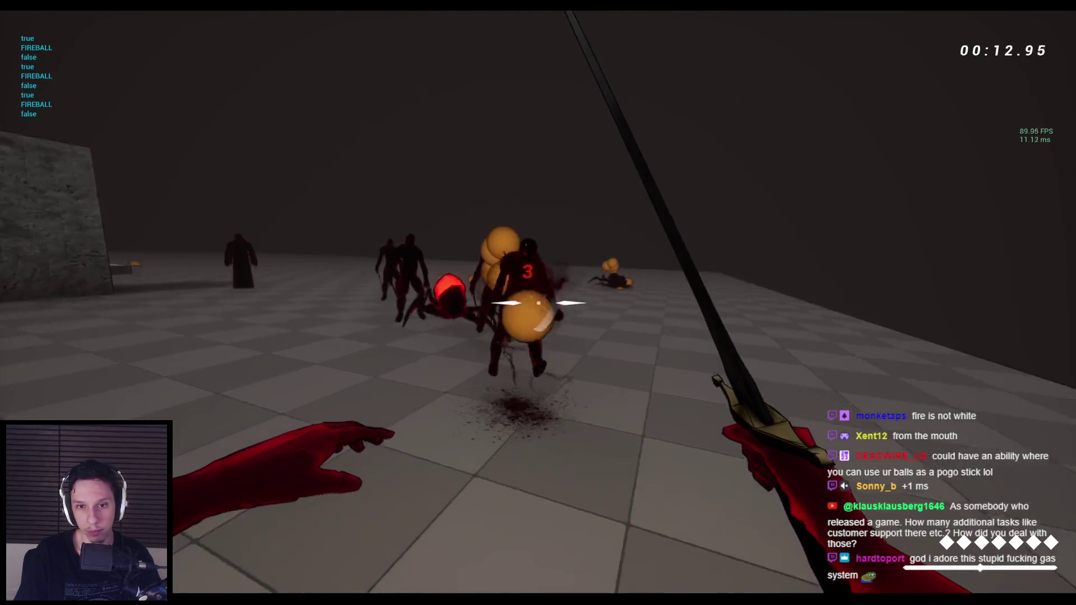
left_click(538, 303)
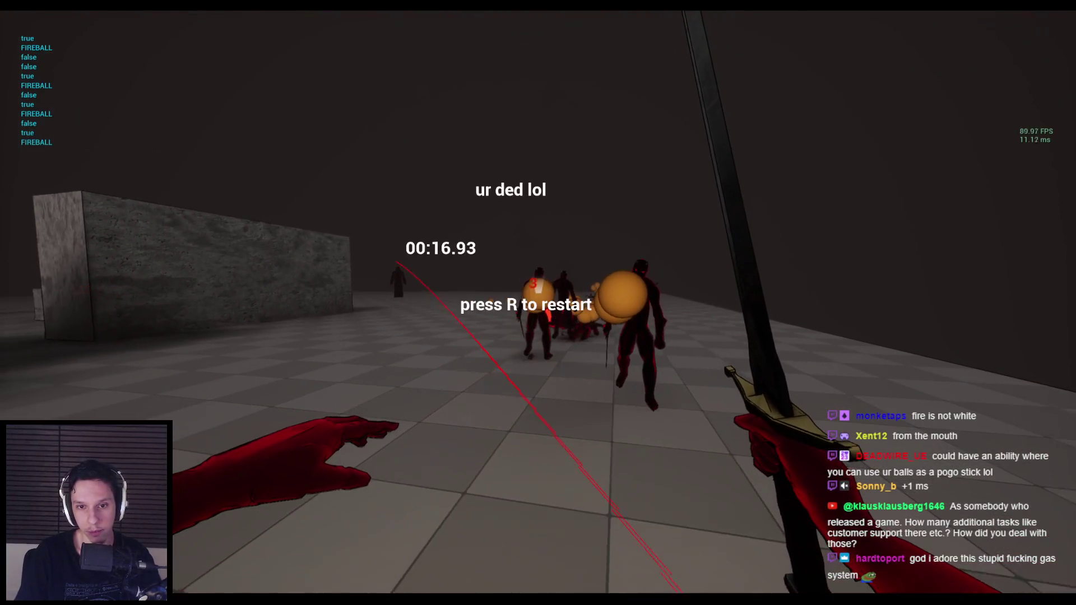
key("Escape")
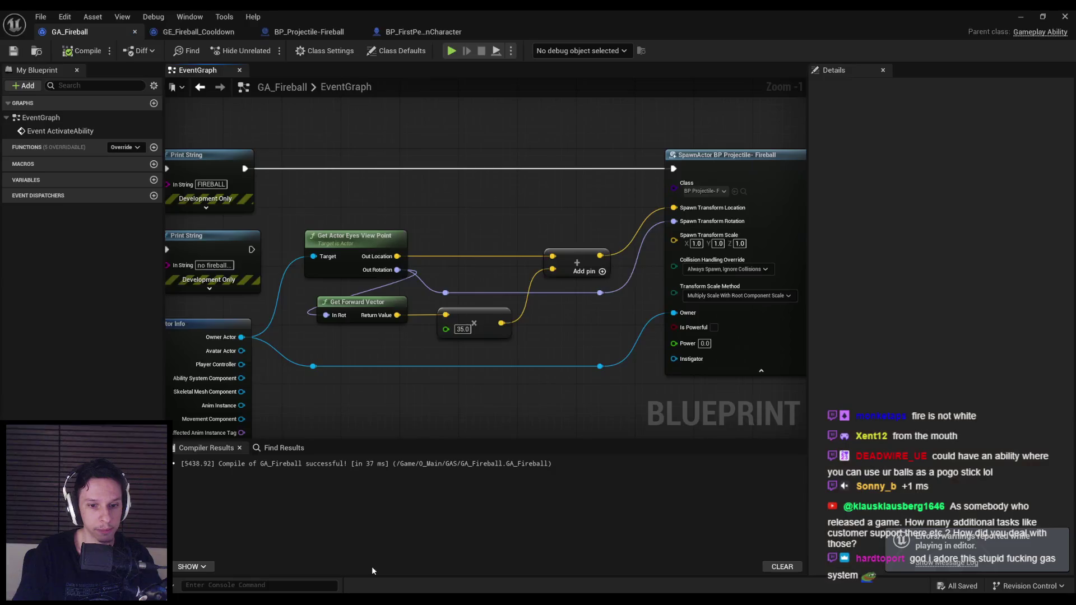
Open the BP_Projectile-Fireball event graph and pan through its hit logic nodes.
scroll(375, 230, "down", 2)
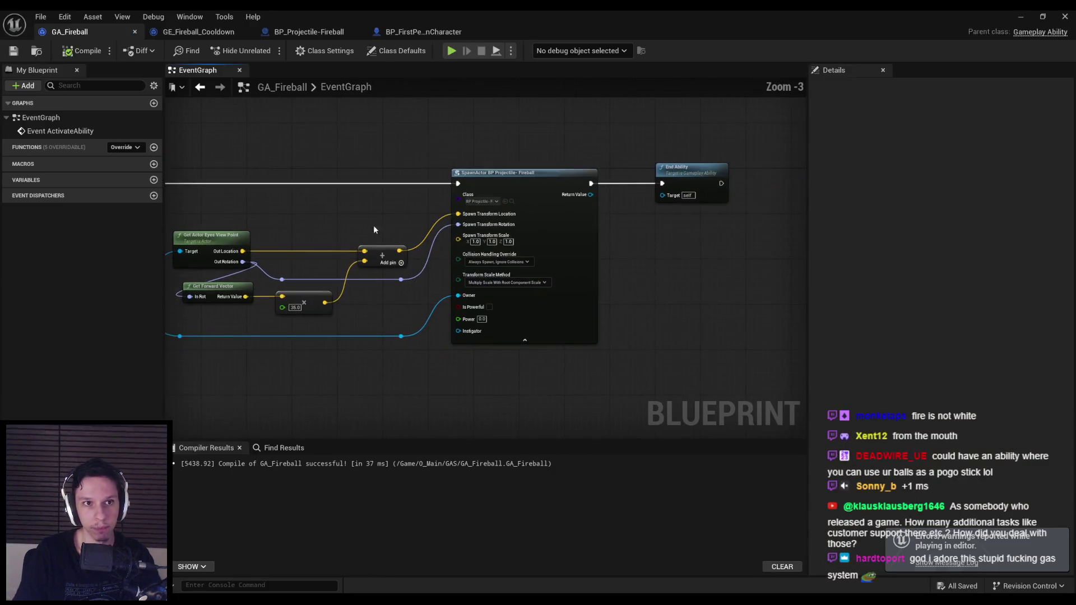
left_click(318, 32)
left_click(426, 70)
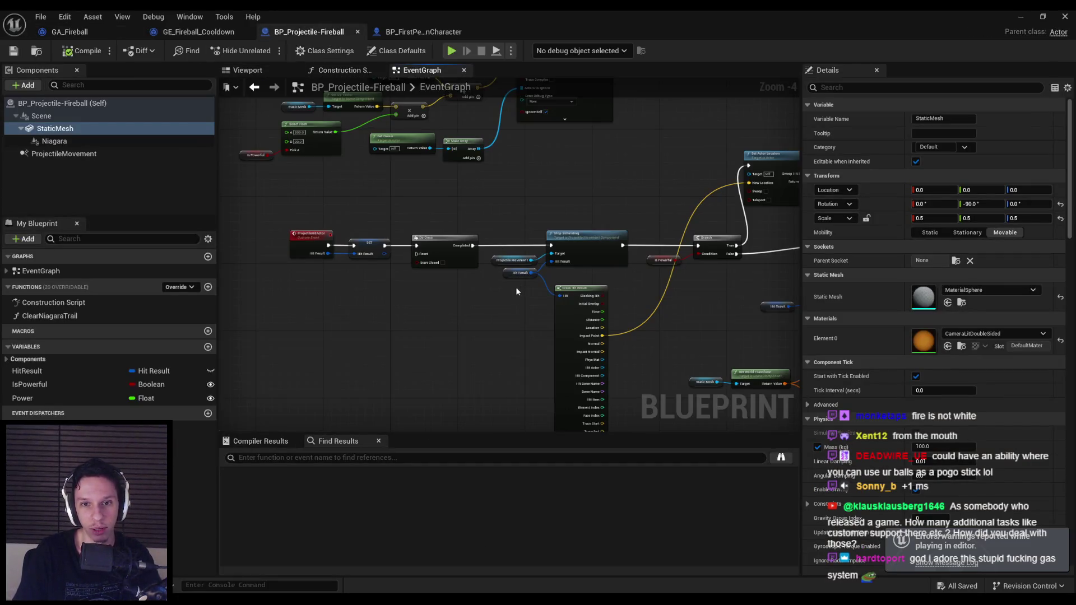
left_click_drag(519, 227, 281, 202)
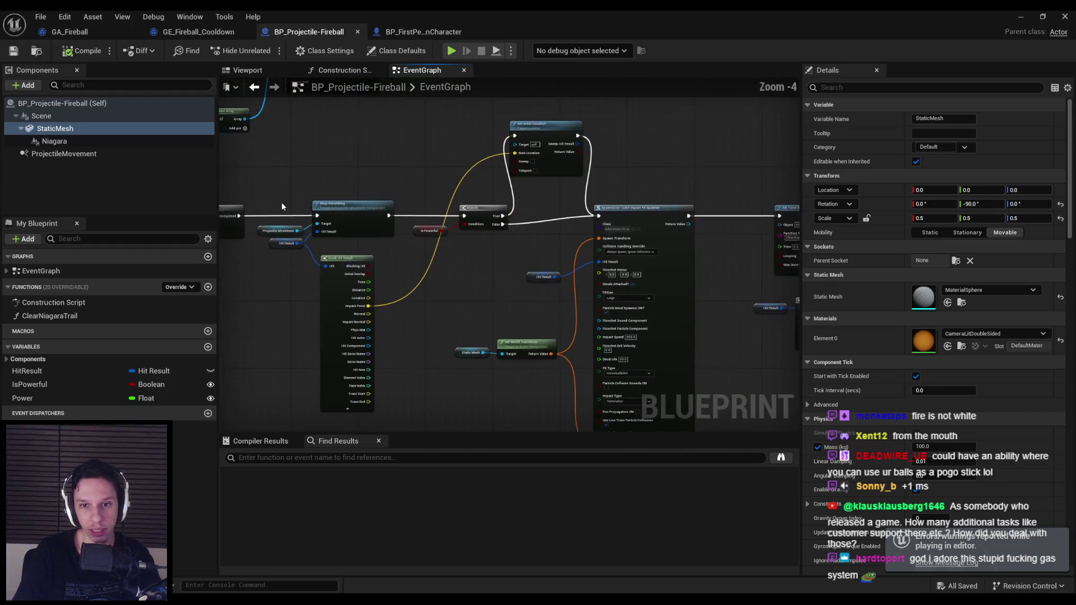
mouse_move(531, 256)
left_mouse_down()
mouse_move(497, 241)
mouse_move(521, 246)
mouse_move(539, 229)
left_mouse_up()
scroll(438, 234, "up", 1)
scroll(440, 240, "down", 1)
left_click_drag(394, 240, 521, 234)
left_click(492, 274)
left_click_drag(498, 275, 381, 289)
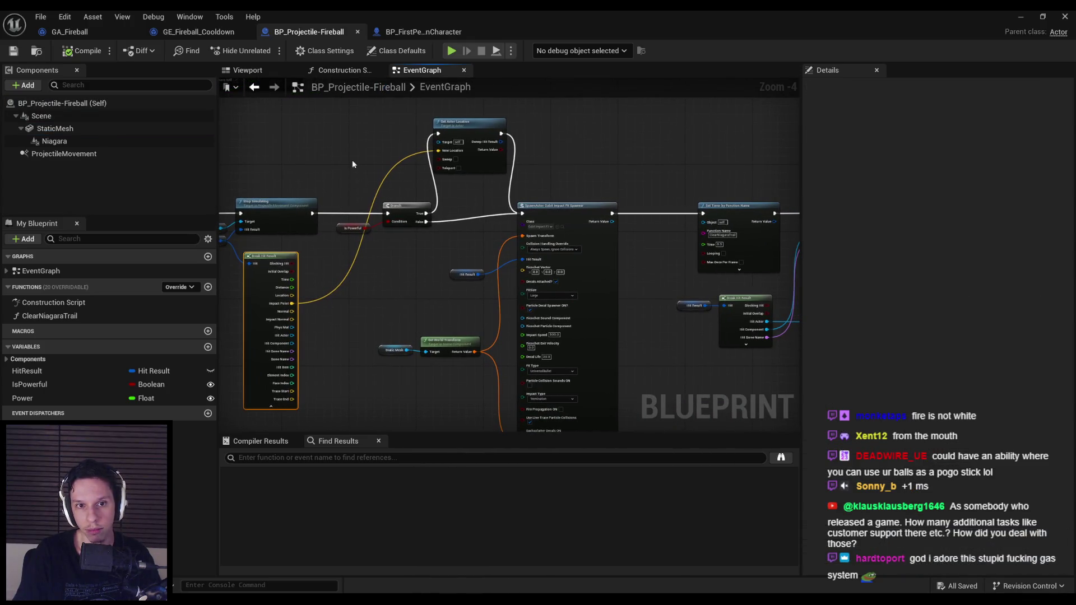
Delete the Cobi Impact FX SpawnActor node together with its input nodes.
left_click_drag(554, 410, 553, 409)
scroll(420, 313, "up", 2)
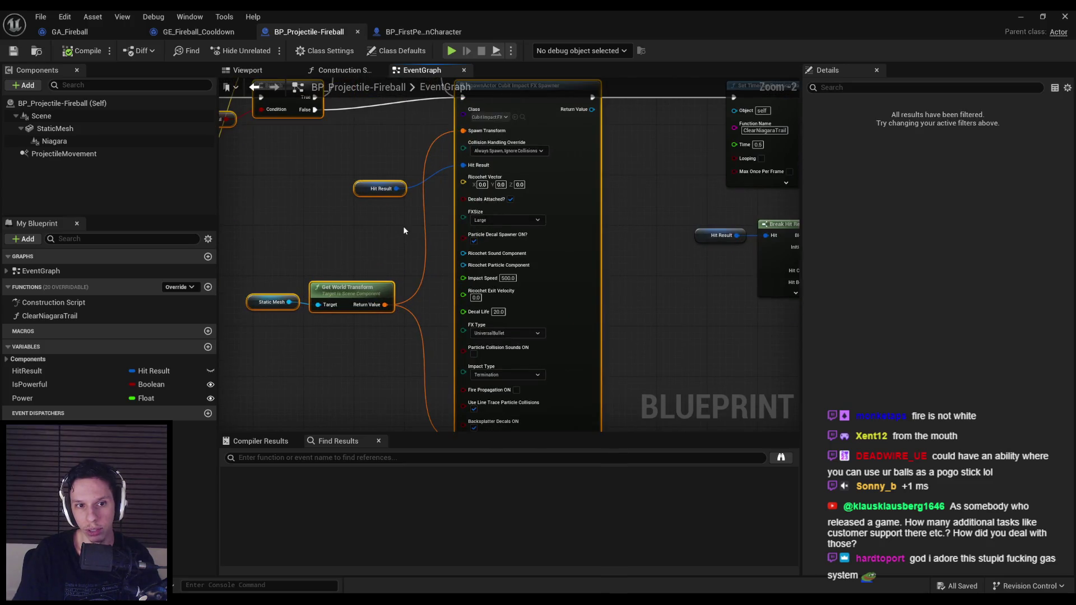
scroll(404, 230, "down", 1)
scroll(403, 230, "down", 1)
mouse_move(628, 289)
left_mouse_down()
mouse_move(439, 248)
mouse_move(583, 230)
left_mouse_up()
scroll(529, 268, "up", 1)
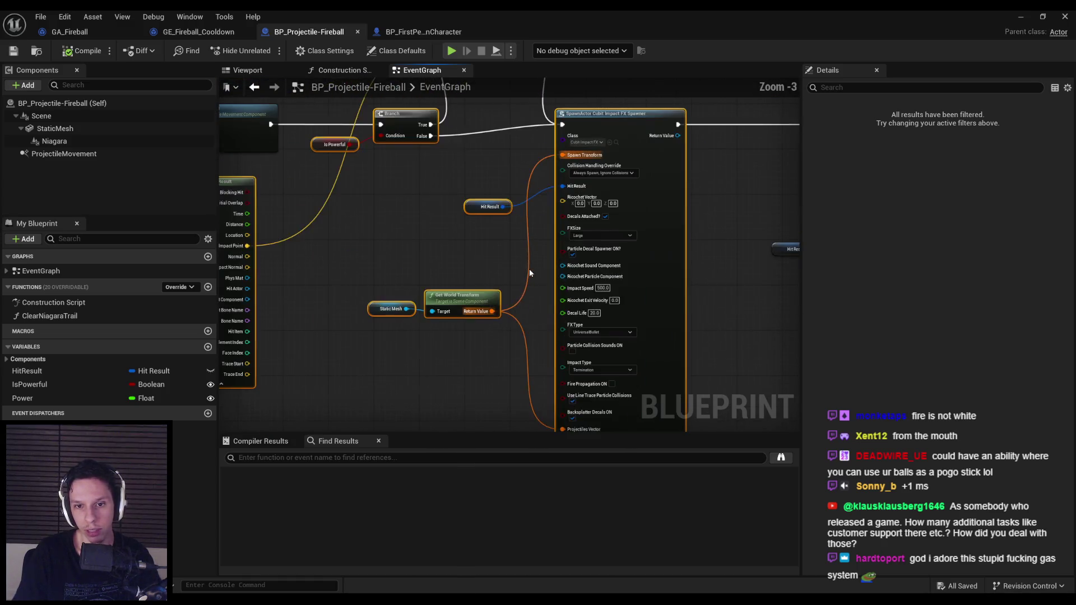
scroll(474, 251, "down", 1)
key("Delete")
mouse_move(606, 250)
left_mouse_down()
mouse_move(425, 237)
mouse_move(640, 235)
left_mouse_up()
scroll(425, 237, "up", 3)
scroll(639, 236, "down", 3)
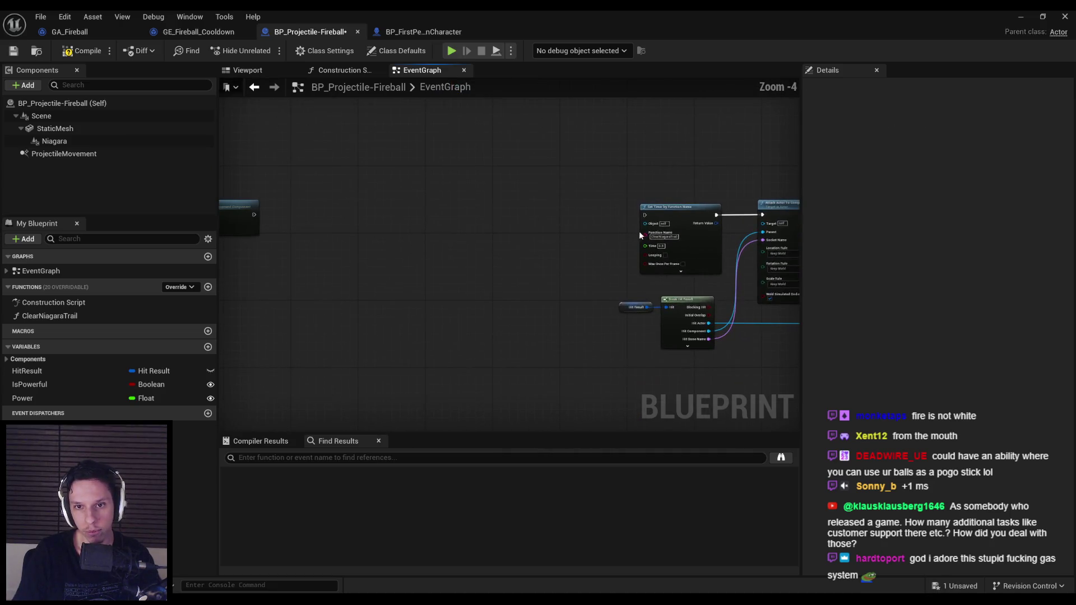
Bring the Play Sound at Location node into view and open its Sound choices.
left_click_drag(316, 230, 258, 254)
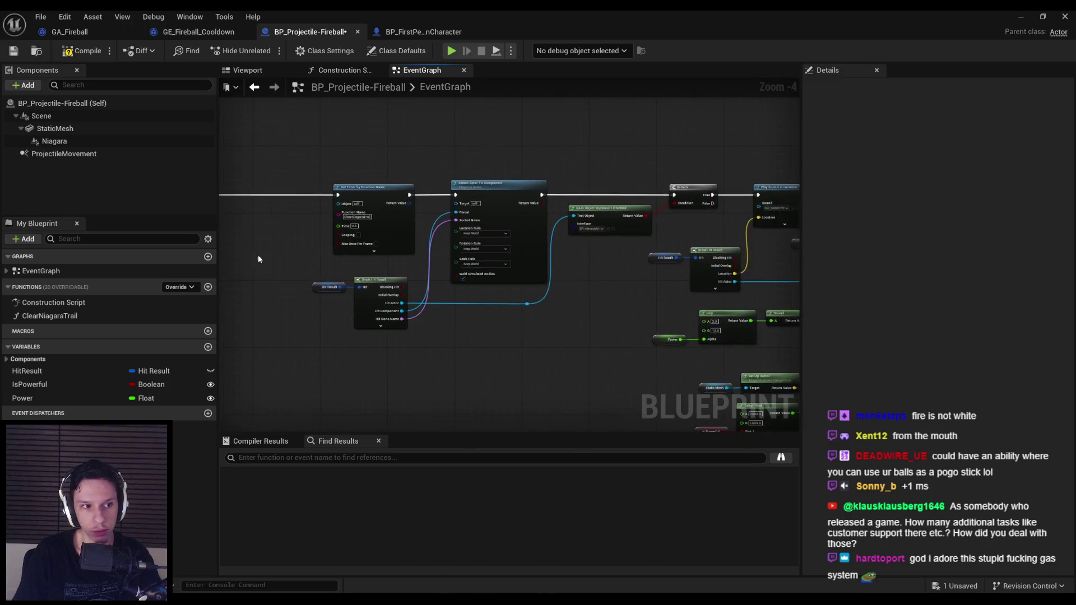
scroll(417, 216, "up", 1)
left_click_drag(649, 281, 398, 279)
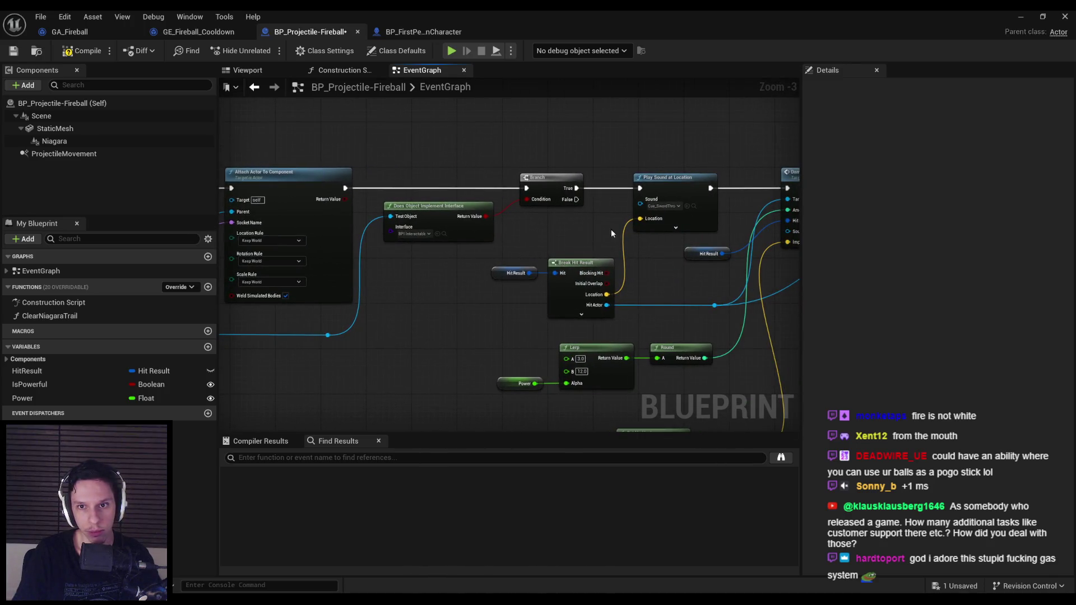
scroll(560, 229, "down", 1)
scroll(465, 219, "up", 2)
left_click(471, 212)
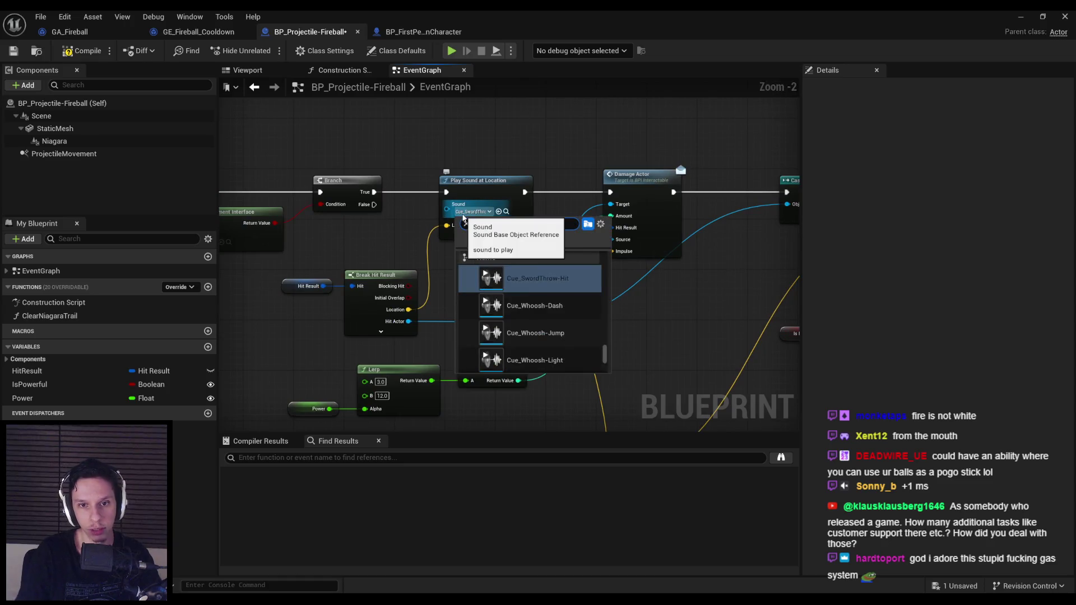
Set the fireball's Play Sound at Location sound to Explosion_Cue.
type("explosion")
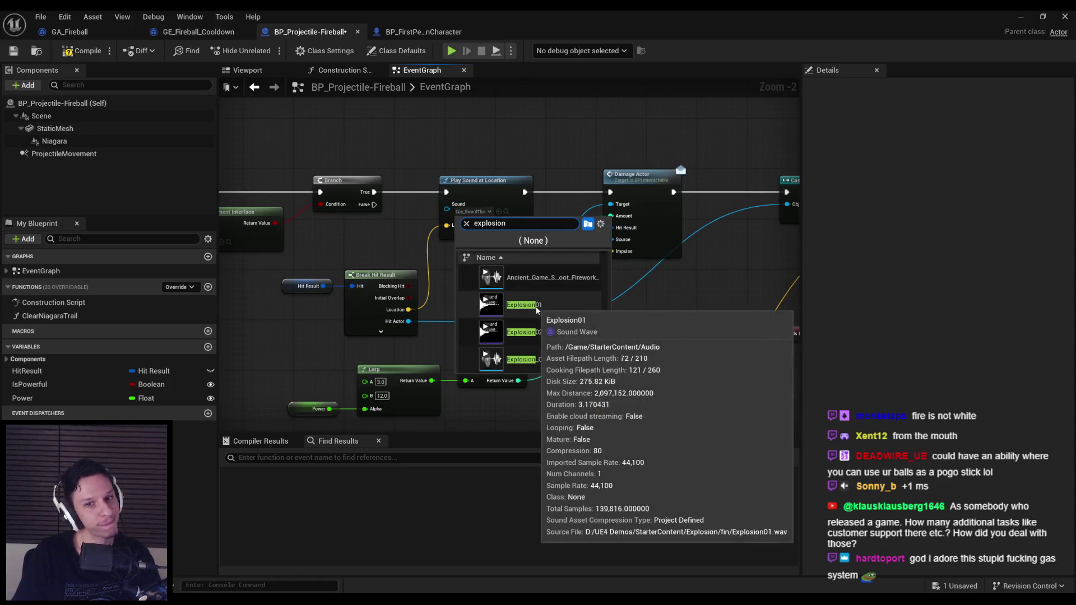
left_click(542, 362)
scroll(515, 241, "up", 2)
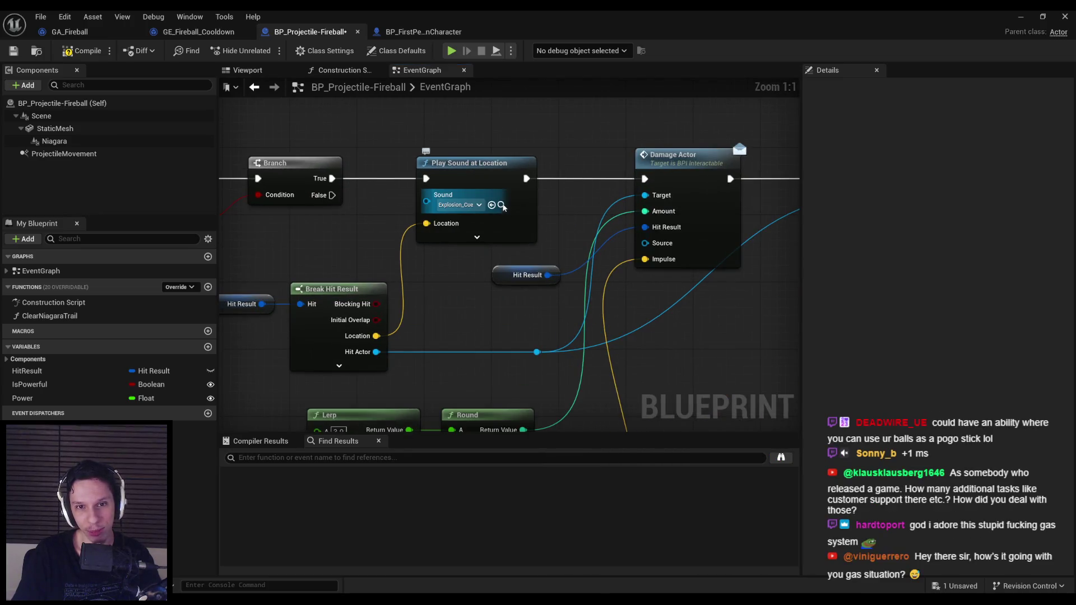
Give Explosion_Cue the SC_SFX sound class at volume 0.6.
left_click(1019, 15)
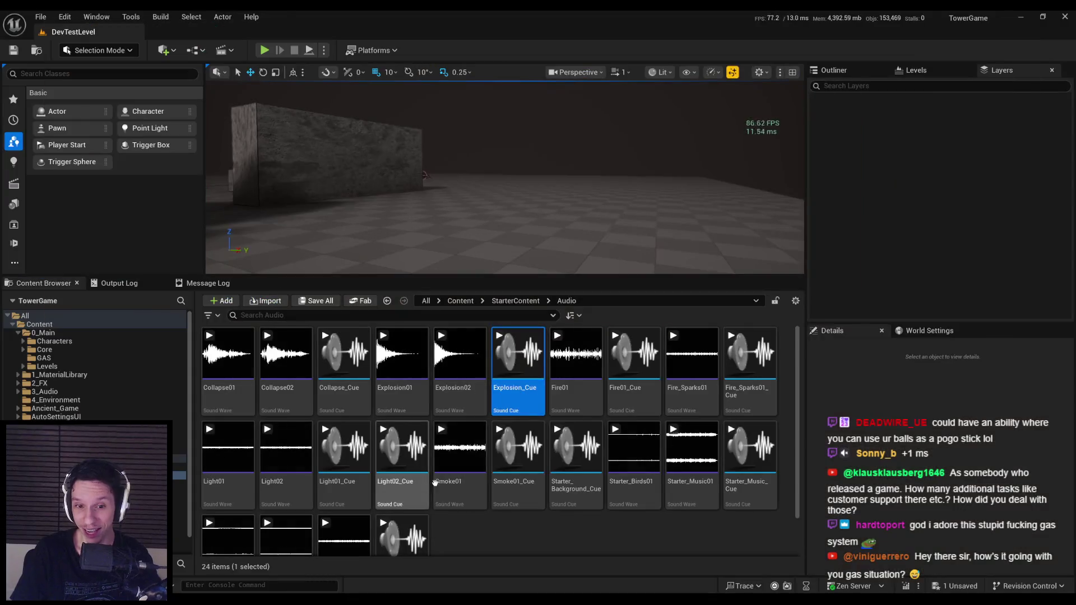
double_click(519, 398)
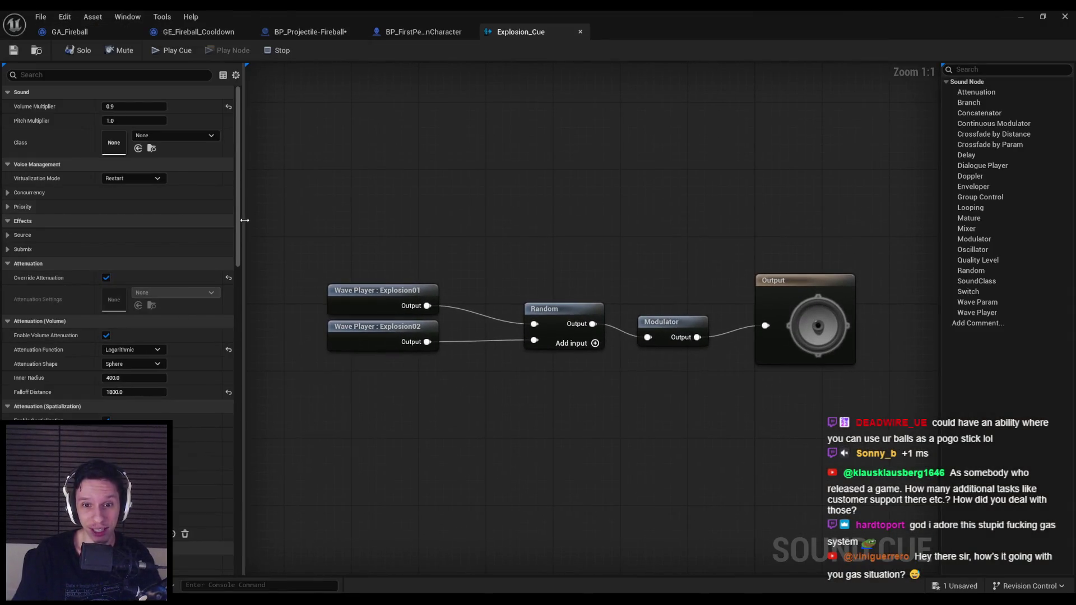
left_click(173, 133)
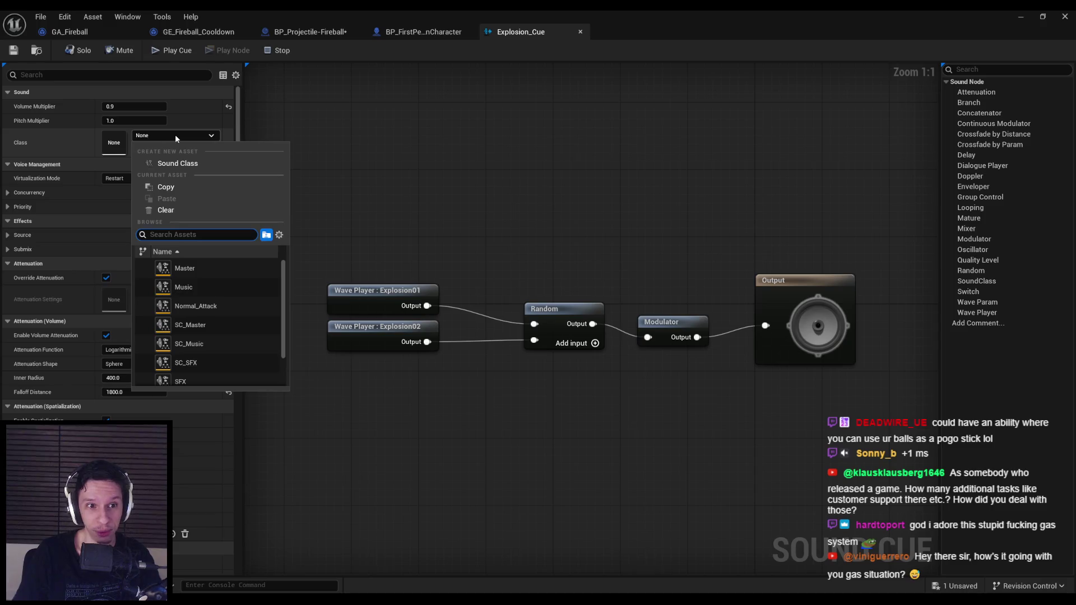
scroll(211, 322, "down", 2)
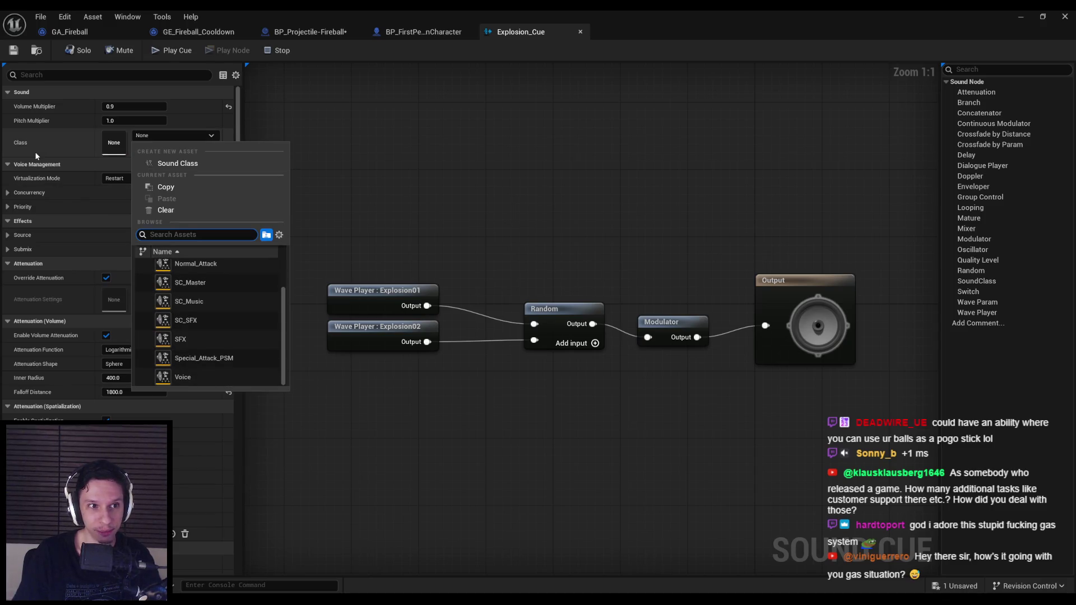
left_click(196, 324)
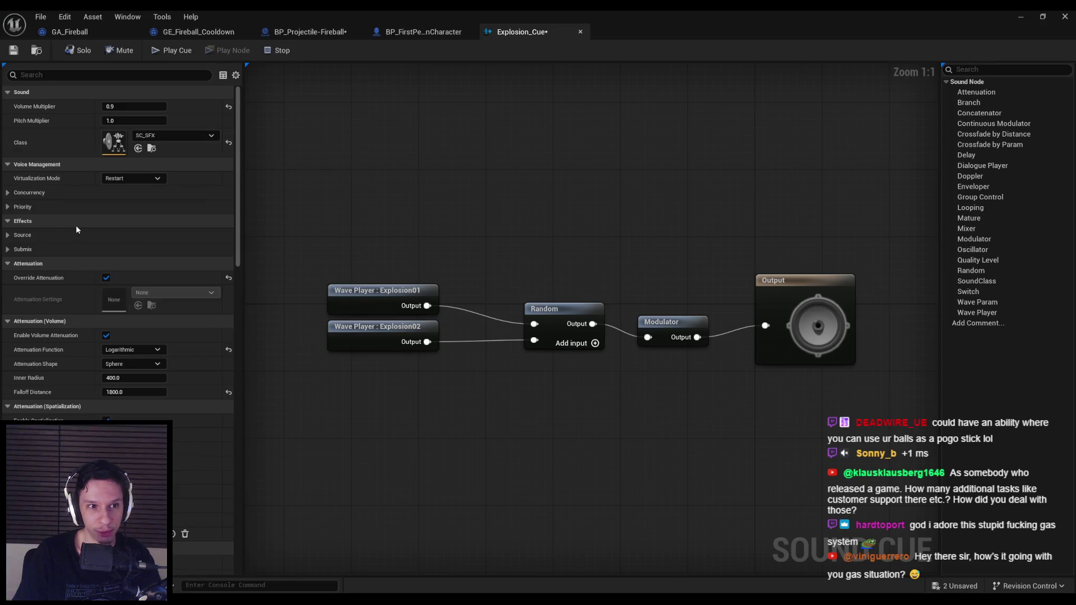
scroll(61, 223, "down", 2)
scroll(61, 225, "up", 2)
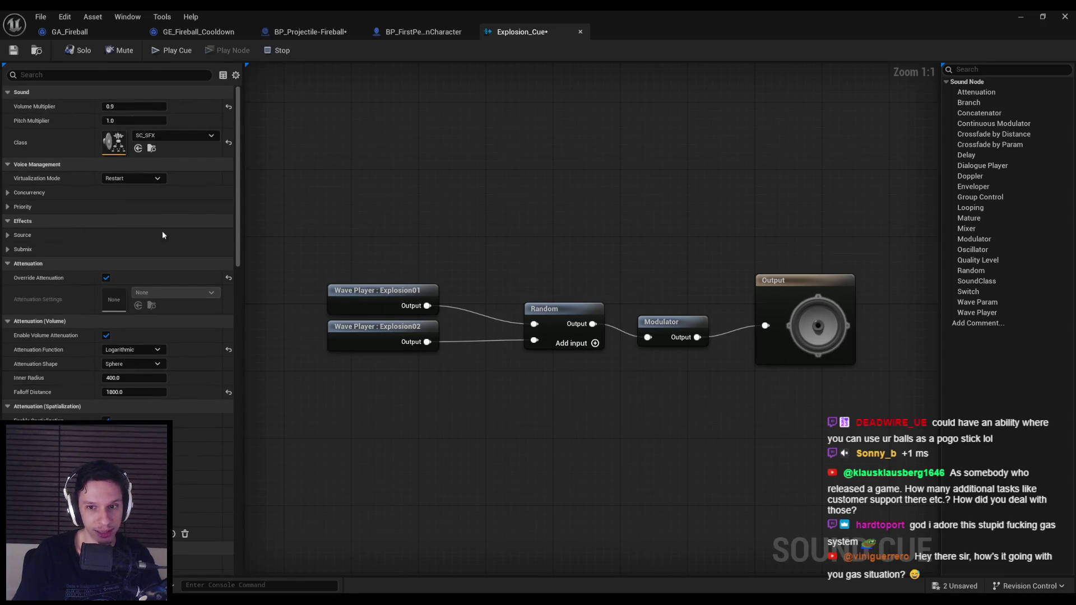
left_click(558, 303)
left_click(667, 322)
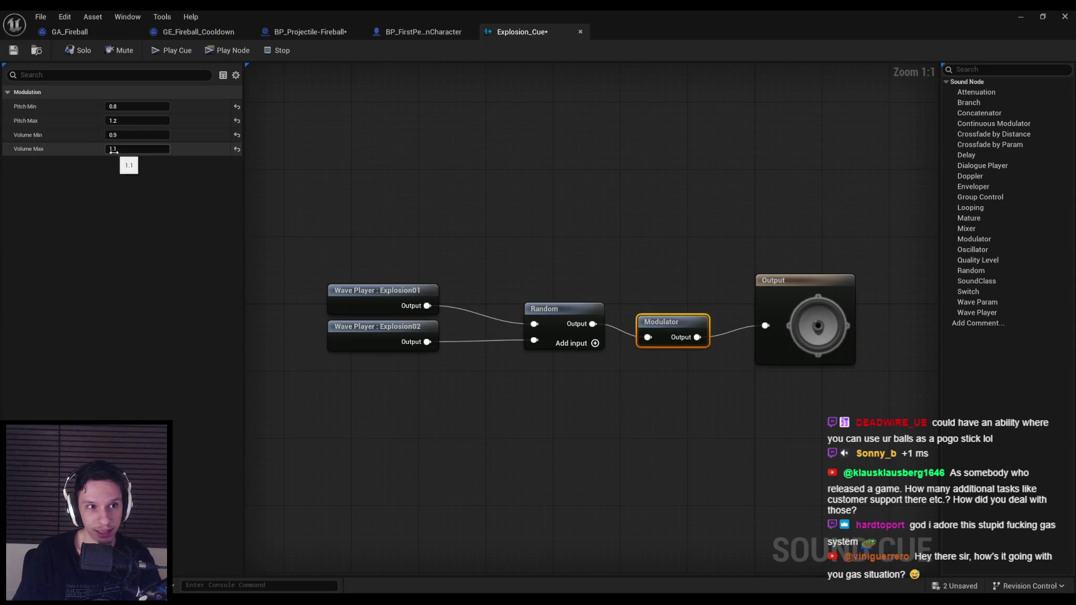
key("Escape")
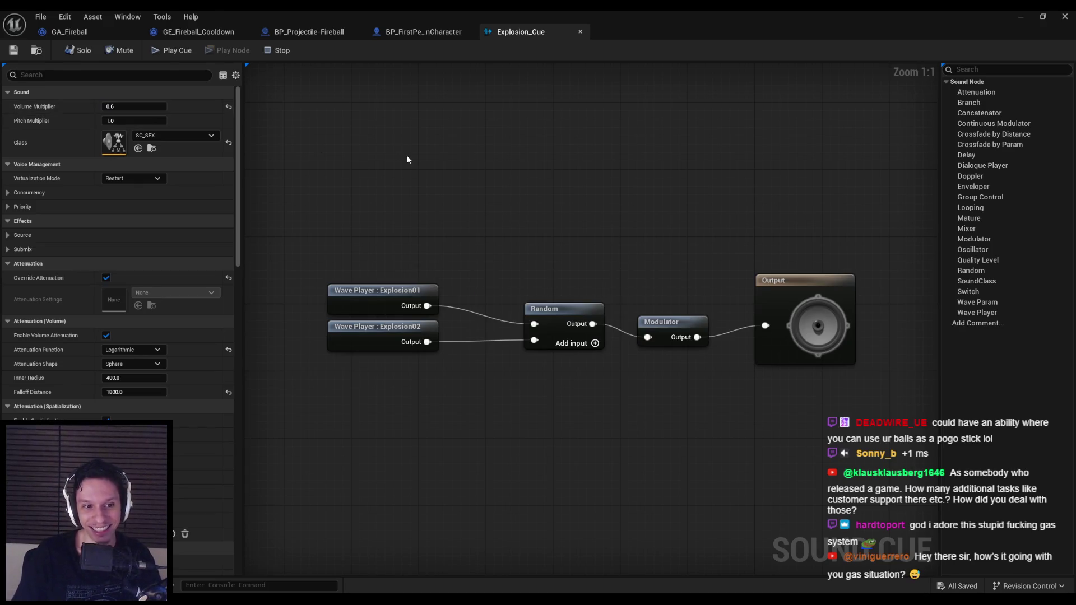
left_click(412, 32)
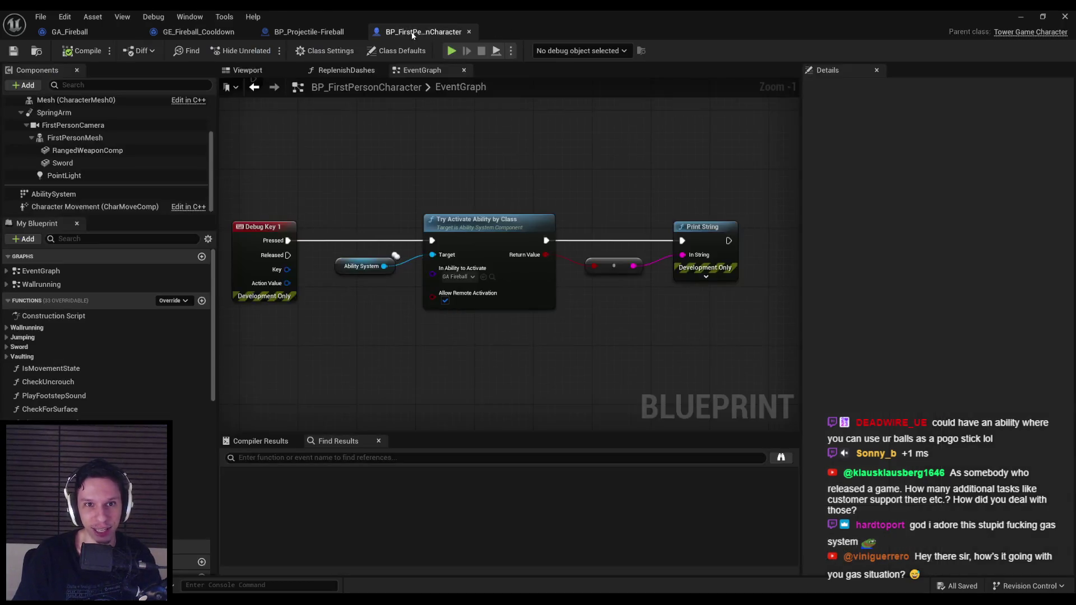
left_click(288, 35)
left_click(194, 33)
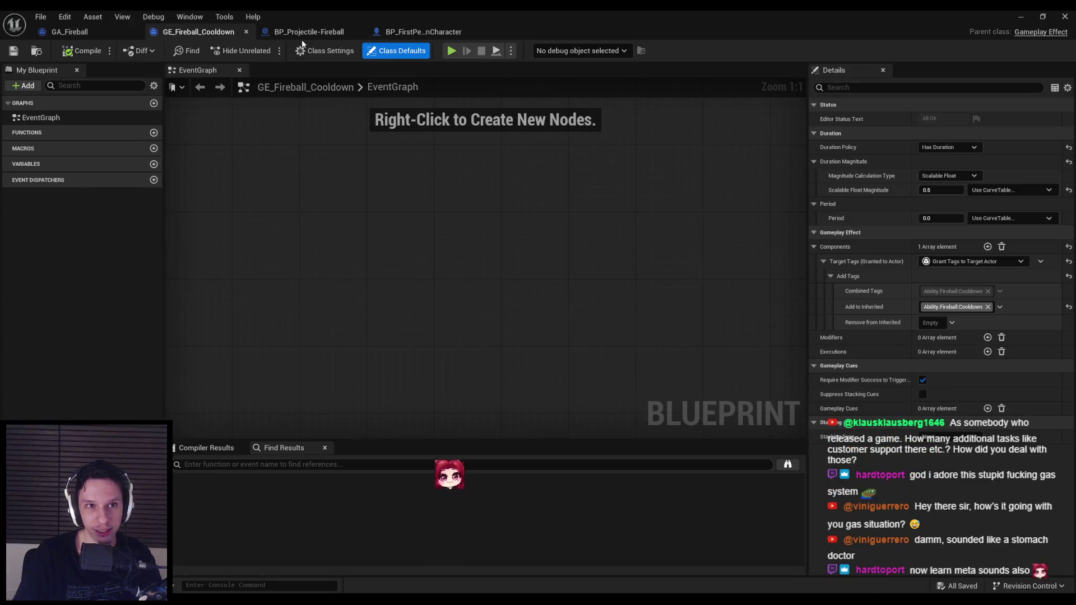
left_click(302, 34)
scroll(468, 204, "down", 3)
left_click_drag(571, 278, 378, 281)
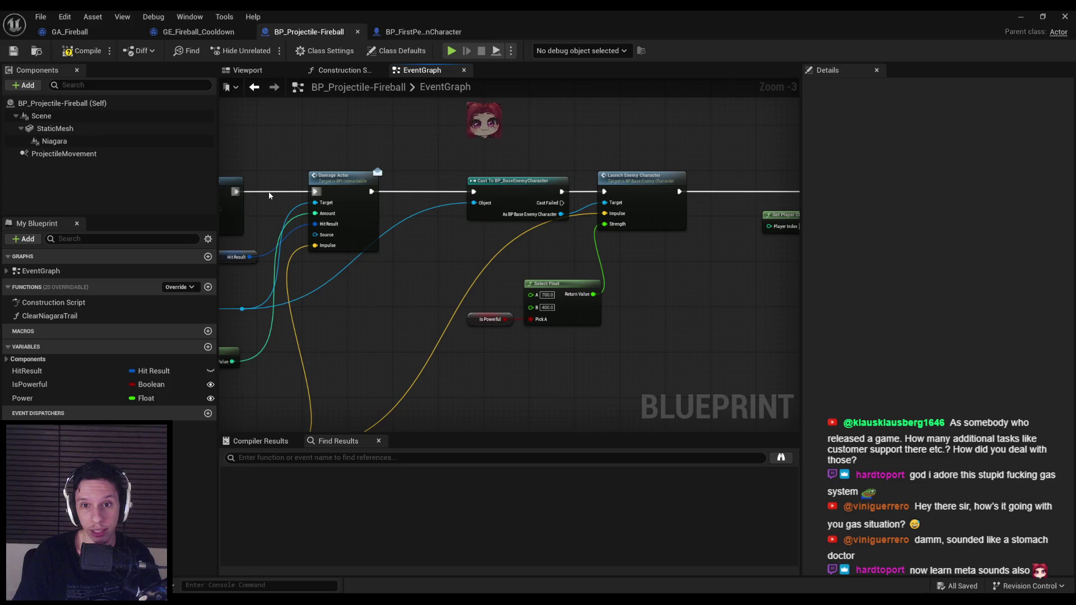
scroll(284, 245, "down", 1)
scroll(284, 245, "up", 4)
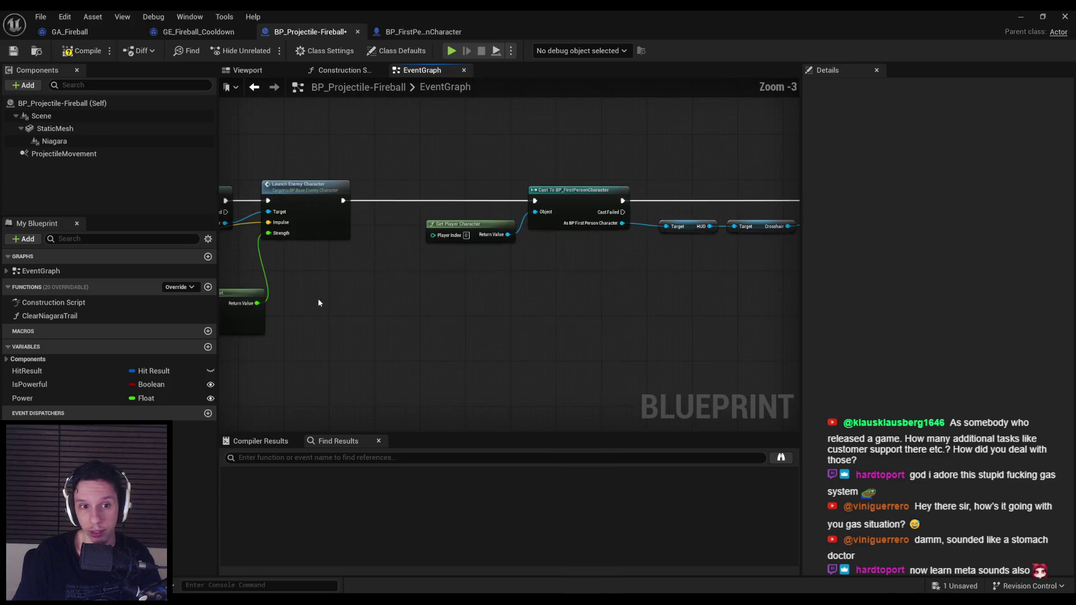
left_click_drag(468, 336, 375, 267)
key("Delete")
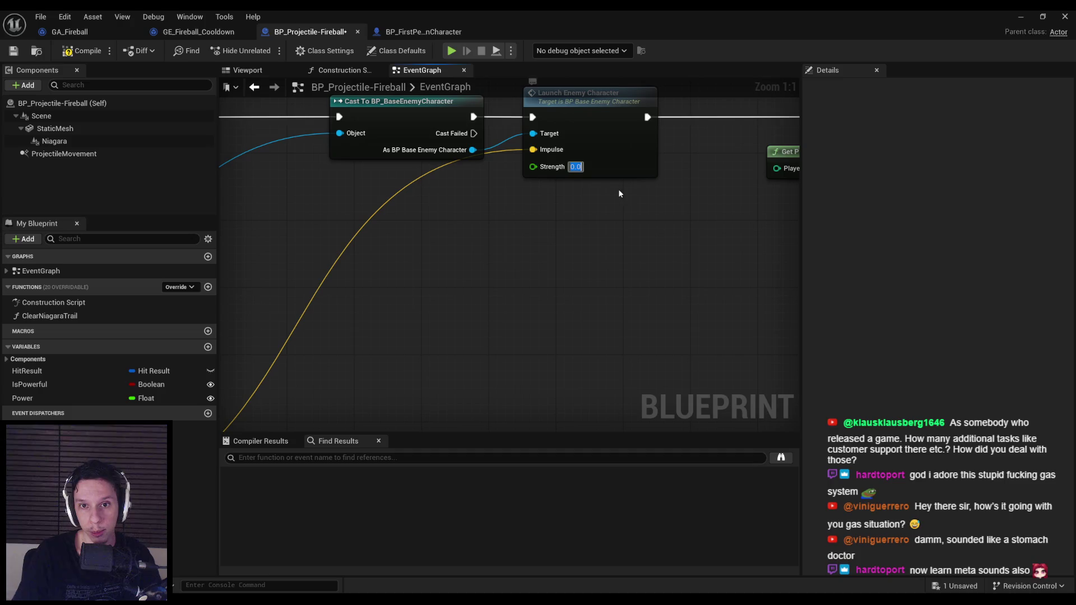
type("2500")
key("Return")
scroll(632, 190, "down", 1)
scroll(713, 218, "down", 1)
mouse_move(714, 218)
left_mouse_down()
mouse_move(516, 207)
mouse_move(314, 250)
left_mouse_up()
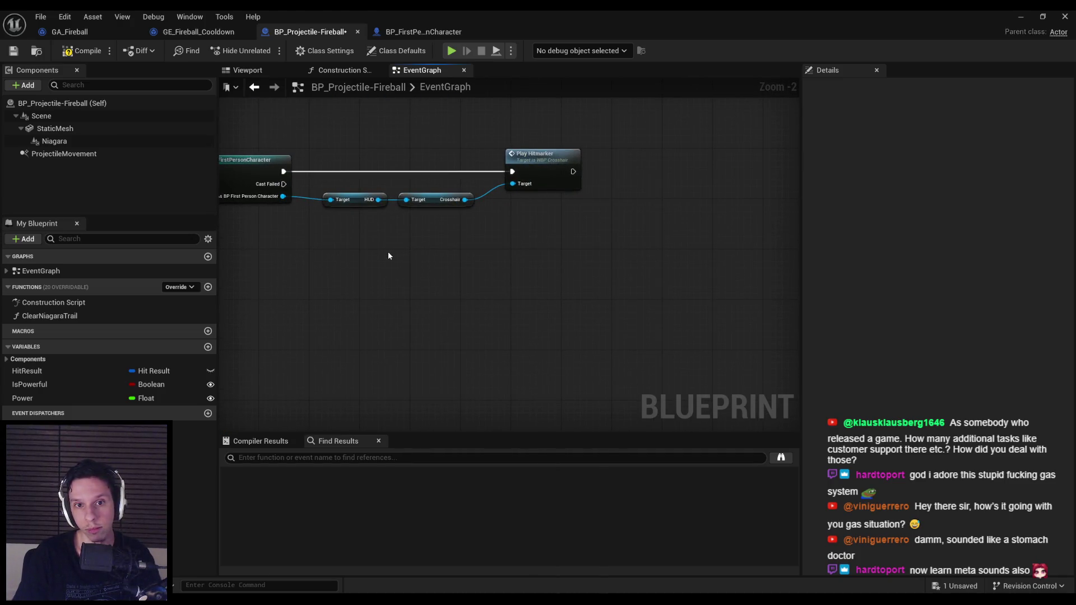
scroll(387, 251, "down", 1)
scroll(645, 228, "up", 2)
left_click_drag(734, 270, 247, 145)
key("Delete")
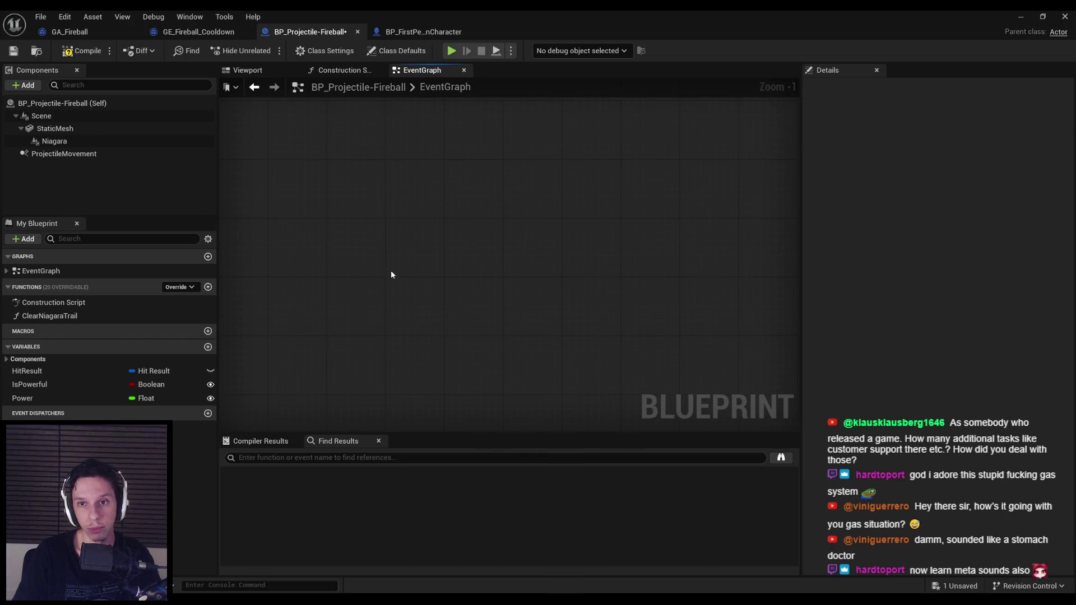
scroll(676, 258, "down", 3)
left_click_drag(677, 257, 506, 256)
key("ctrl+z")
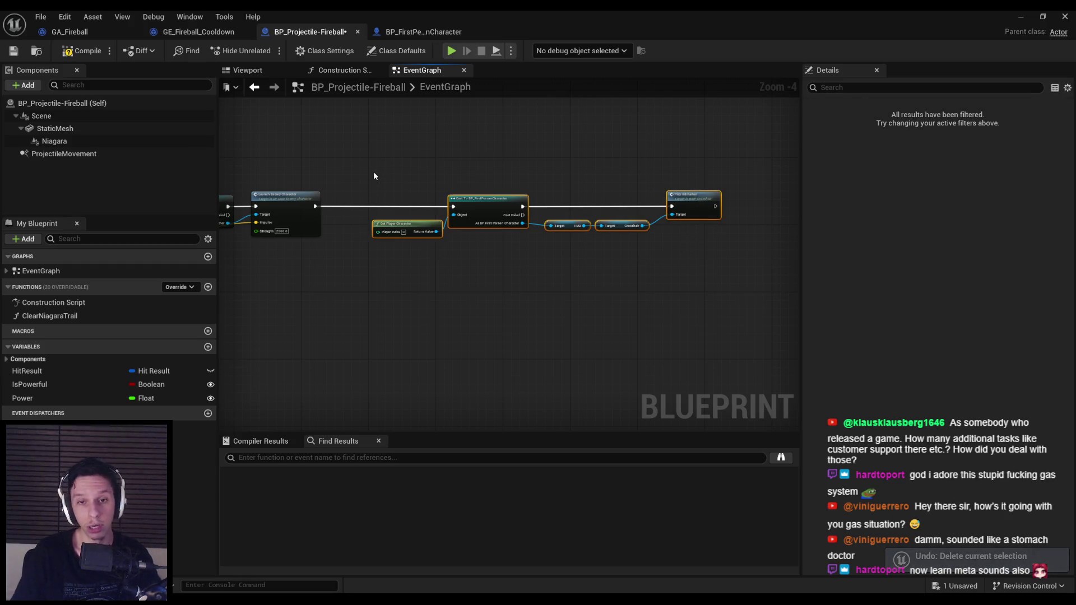
key("Delete")
left_click_drag(361, 182, 730, 193)
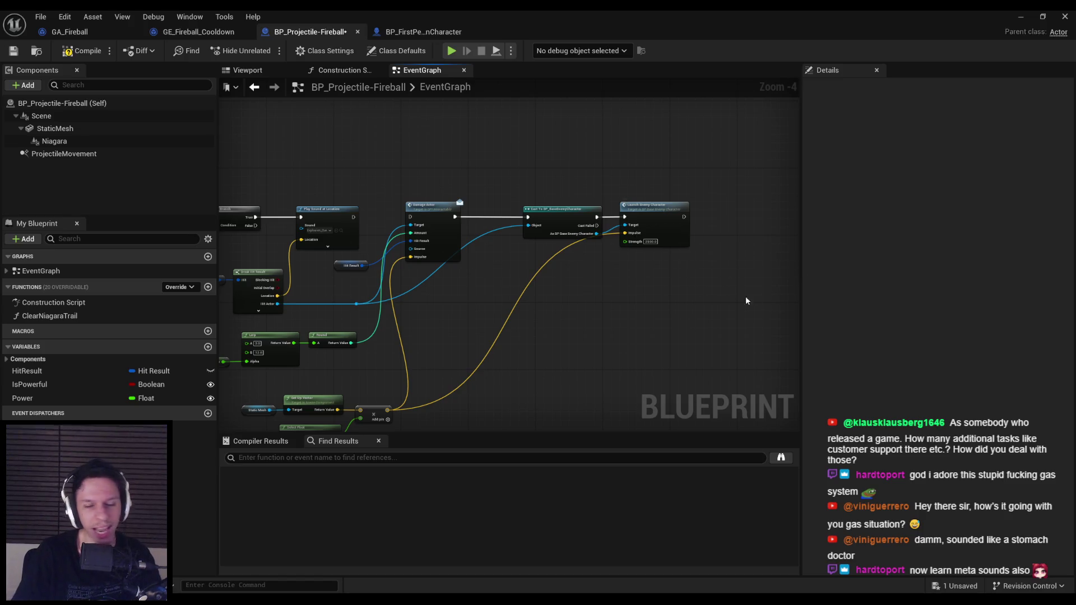
key("ctrl+z")
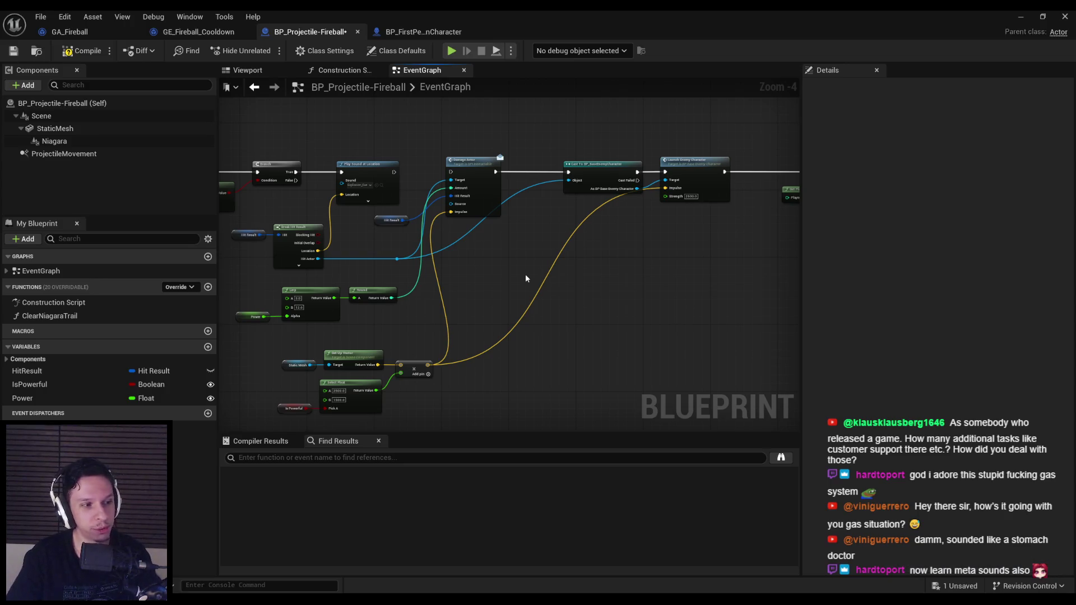
mouse_move(358, 248)
left_mouse_down()
mouse_move(627, 290)
mouse_move(487, 274)
mouse_move(325, 281)
mouse_move(487, 322)
left_mouse_up()
scroll(348, 298, "up", 2)
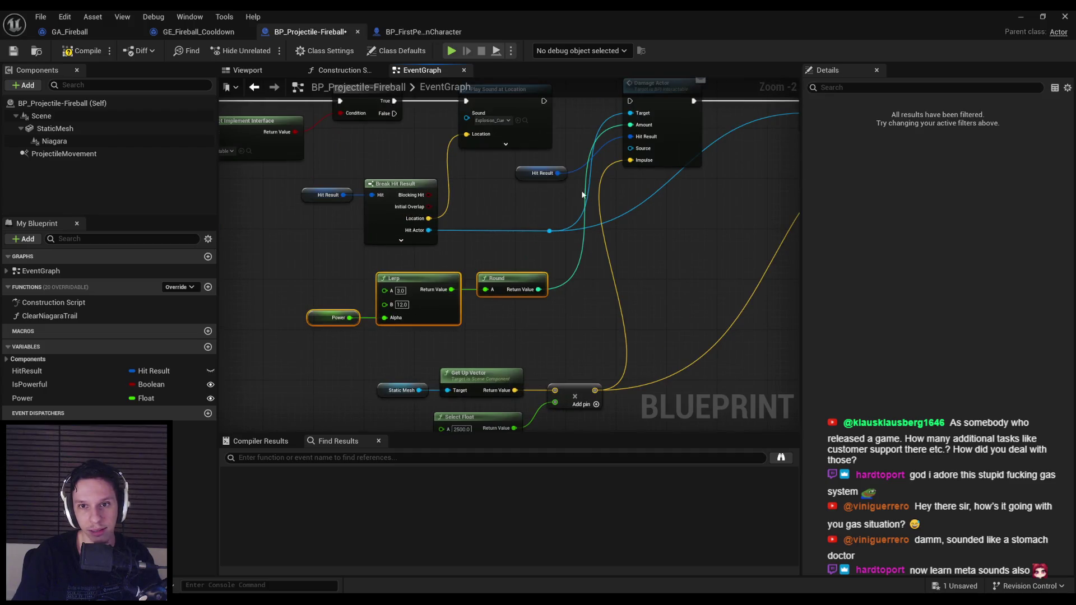
Delete the Power, Lerp, Round, Select Float and IsPowerful nodes.
key("Delete")
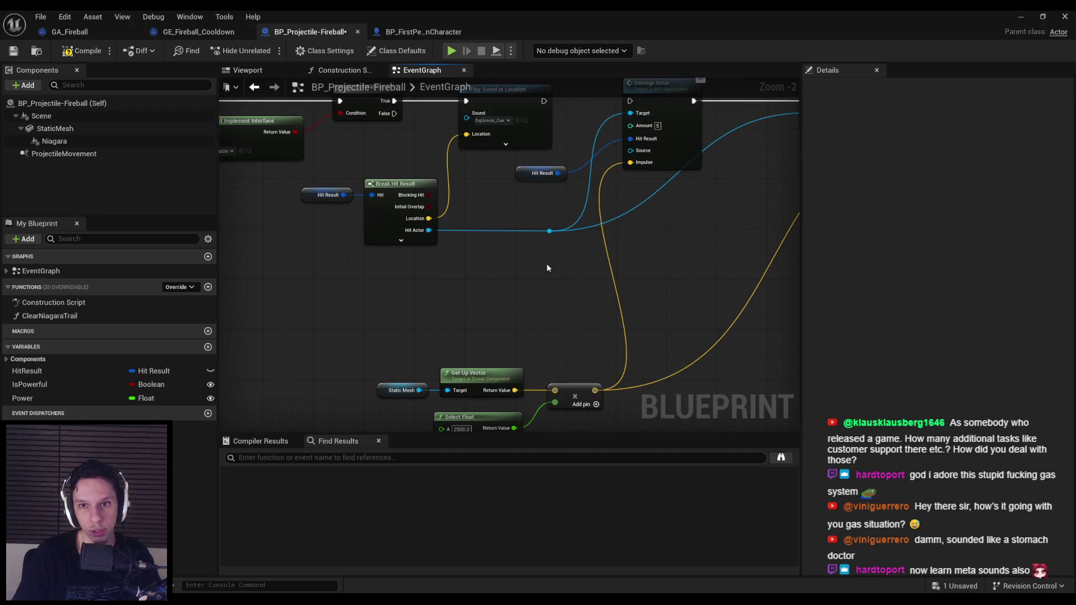
scroll(548, 267, "down", 2)
mouse_move(325, 292)
left_mouse_down()
mouse_move(278, 295)
mouse_move(421, 387)
left_mouse_up()
left_click_drag(405, 325, 404, 260)
scroll(404, 260, "up", 1)
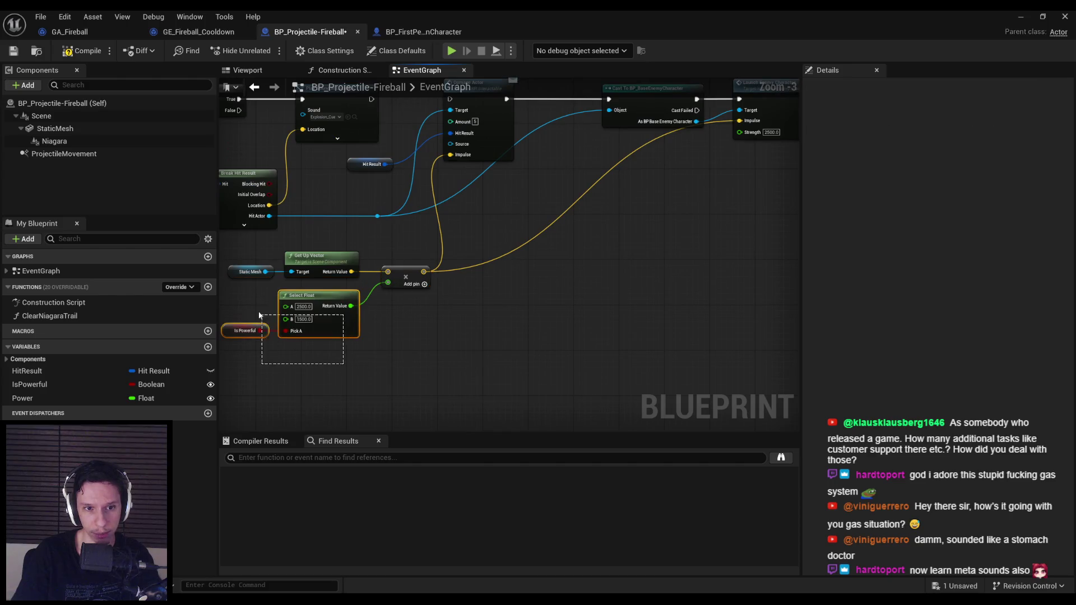
key("Delete")
key("ctrl+z")
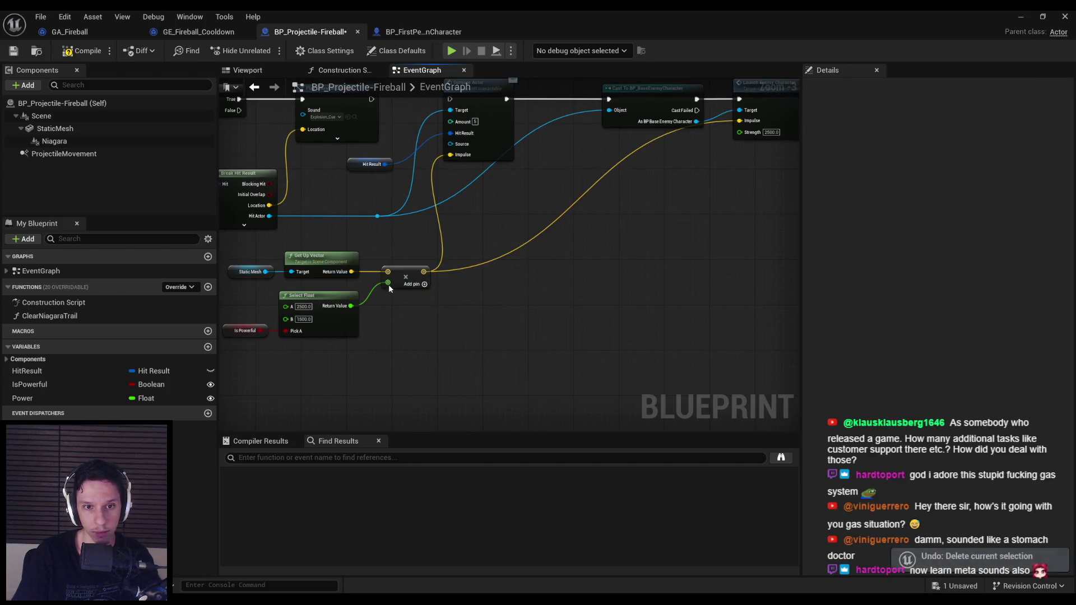
key("Delete")
Make the multiply node's second input a double-precision float of 2500, then rearrange nodes.
right_click(388, 284)
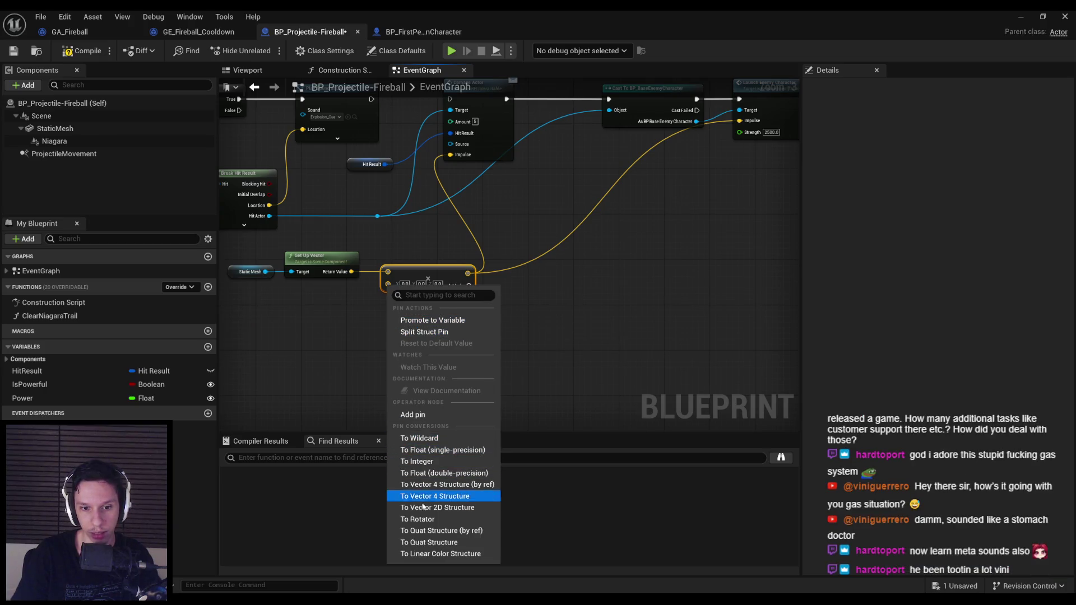
left_click(423, 474)
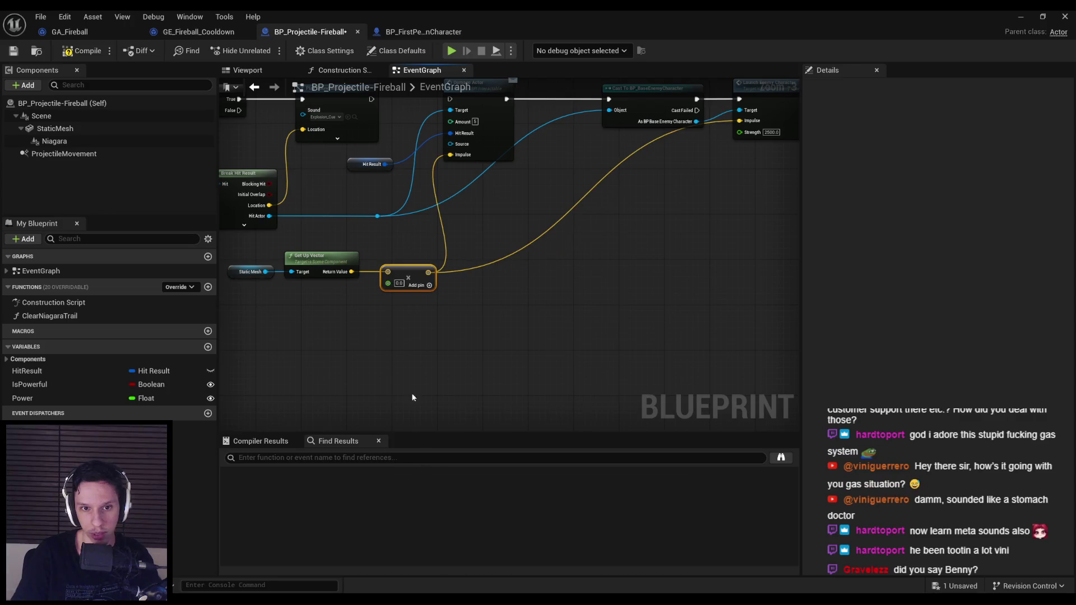
mouse_move(403, 348)
left_mouse_down()
mouse_move(269, 249)
mouse_move(227, 252)
left_mouse_up()
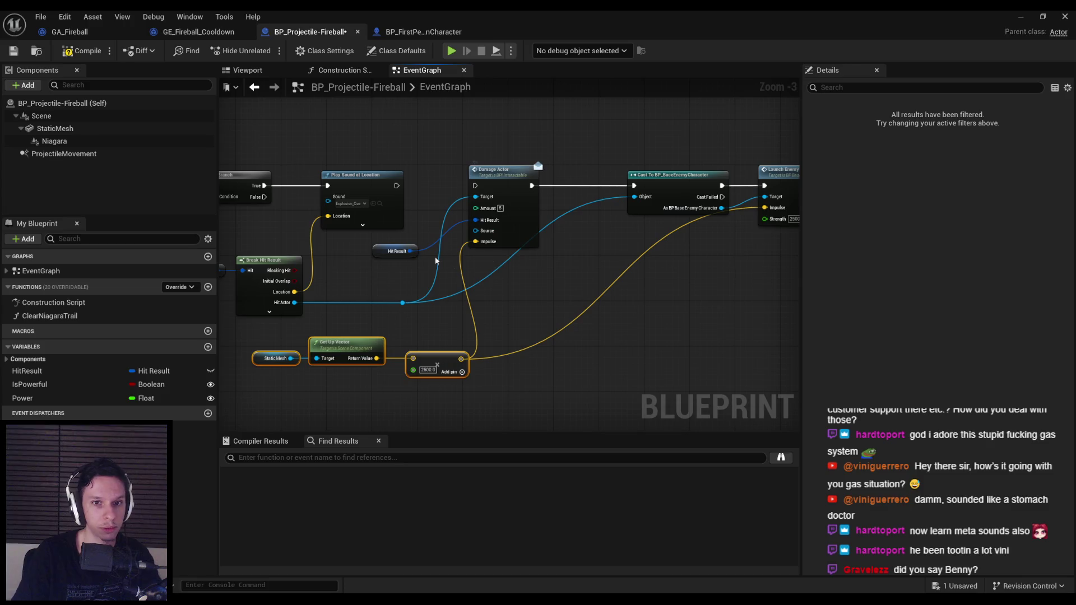
scroll(439, 305, "down", 3)
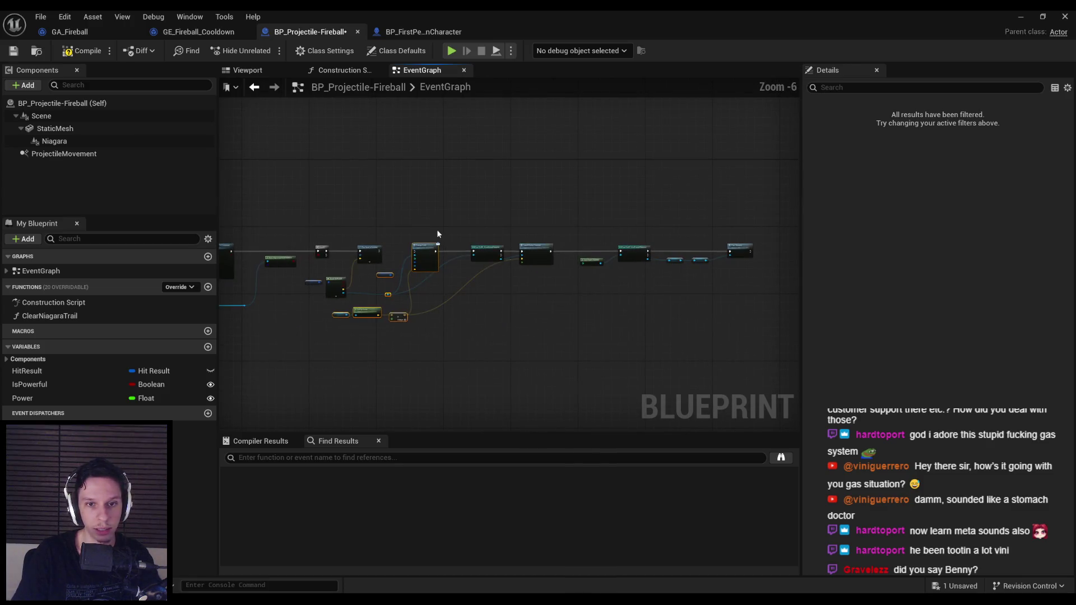
scroll(447, 248, "up", 4)
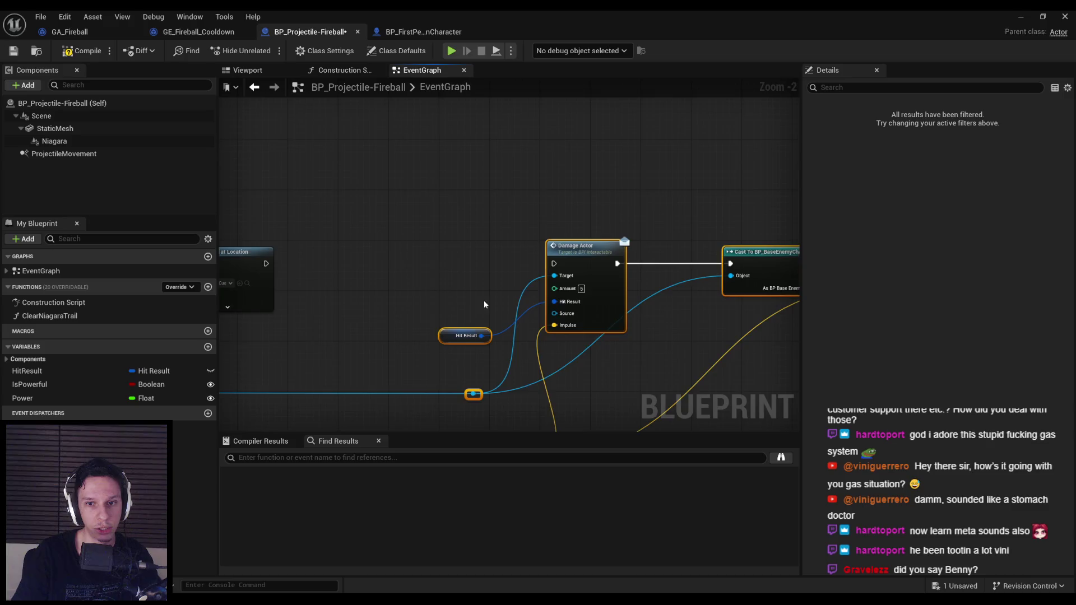
scroll(485, 304, "down", 2)
left_click(544, 226)
scroll(385, 321, "up", 1)
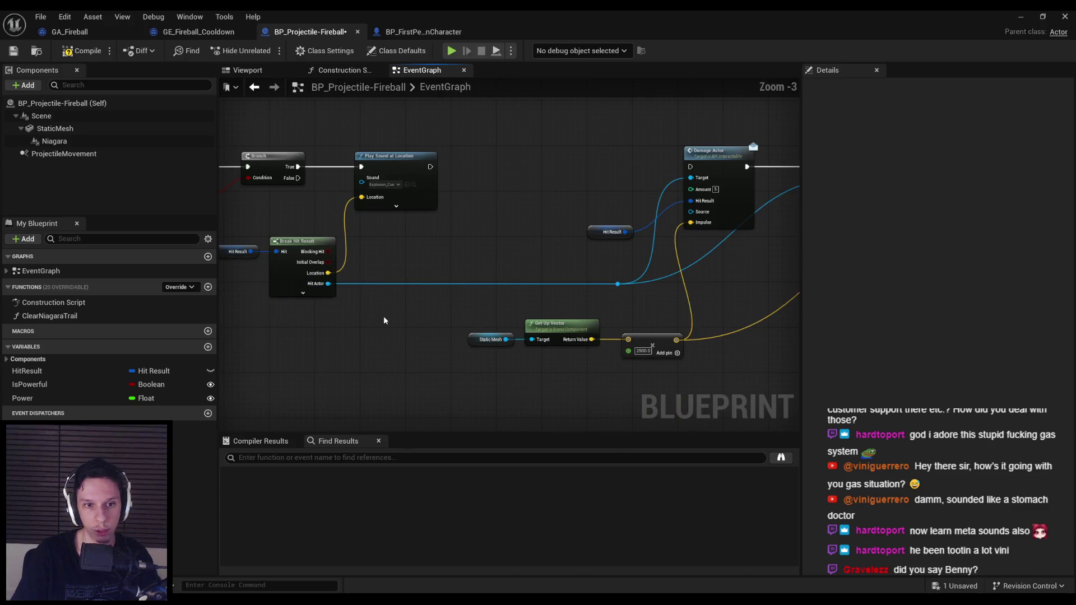
scroll(484, 297, "down", 2)
left_click_drag(596, 264, 565, 266)
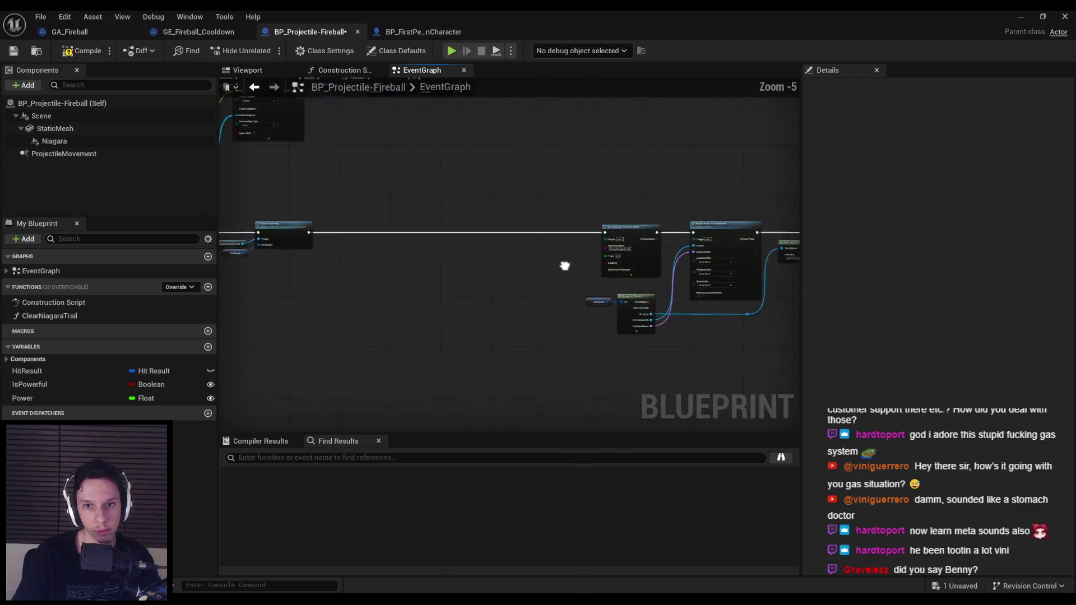
scroll(355, 231, "down", 7)
left_click_drag(360, 200, 714, 288)
scroll(376, 230, "up", 5)
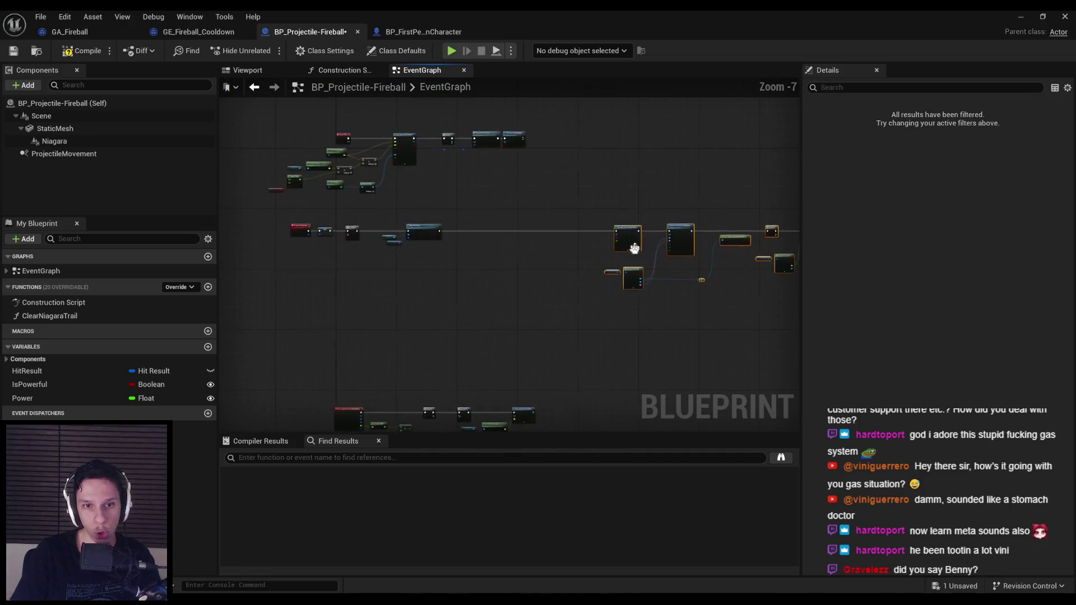
Move a node group closer to Stop Simulating and save the fireball blueprint.
scroll(635, 248, "up", 3)
mouse_move(616, 219)
left_mouse_down()
mouse_move(306, 227)
mouse_move(527, 227)
mouse_move(519, 211)
left_mouse_up()
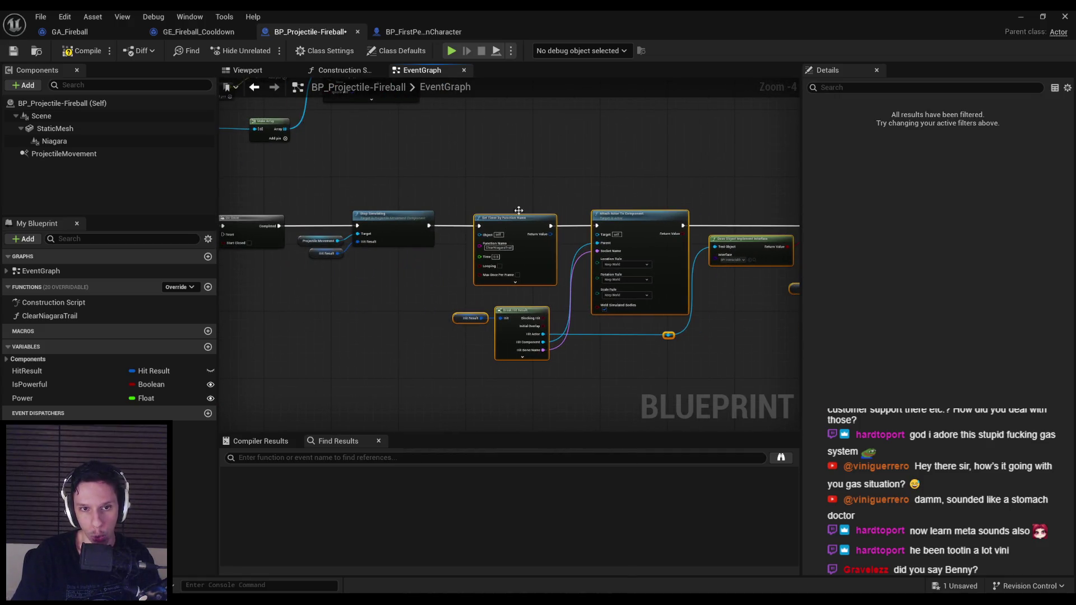
left_click(518, 210)
left_click(24, 55)
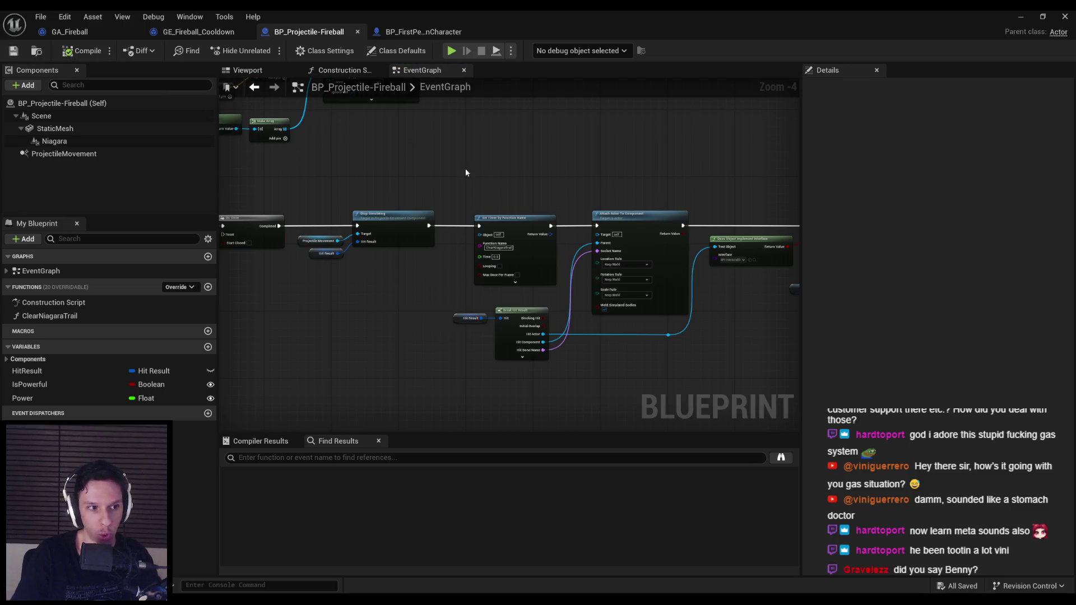
Shift the impulse, multiply and reroute nodes into place, then compile and save.
scroll(465, 168, "down", 2)
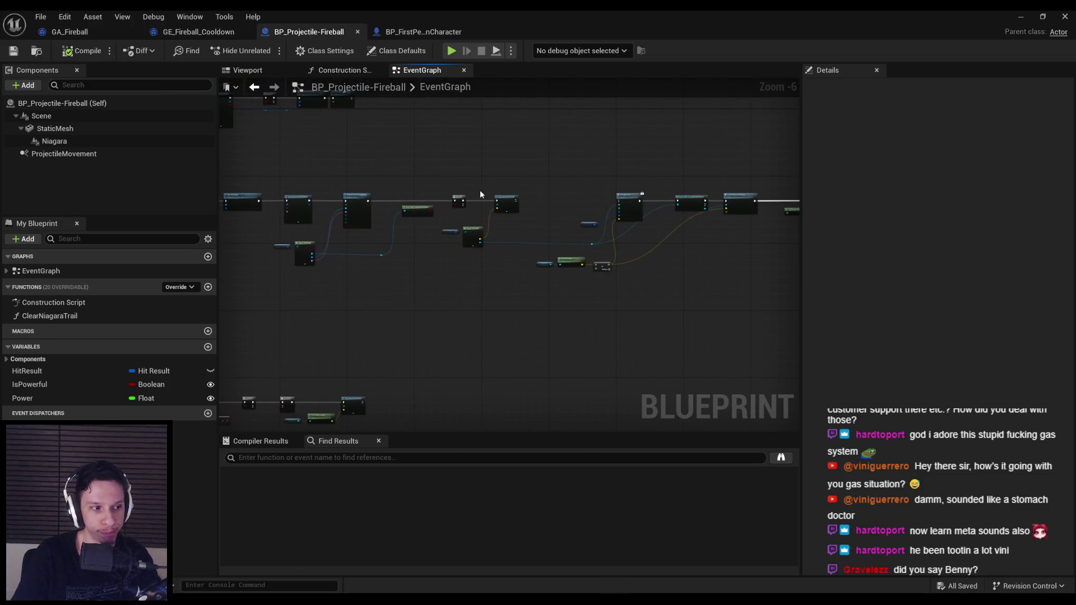
scroll(574, 197, "up", 2)
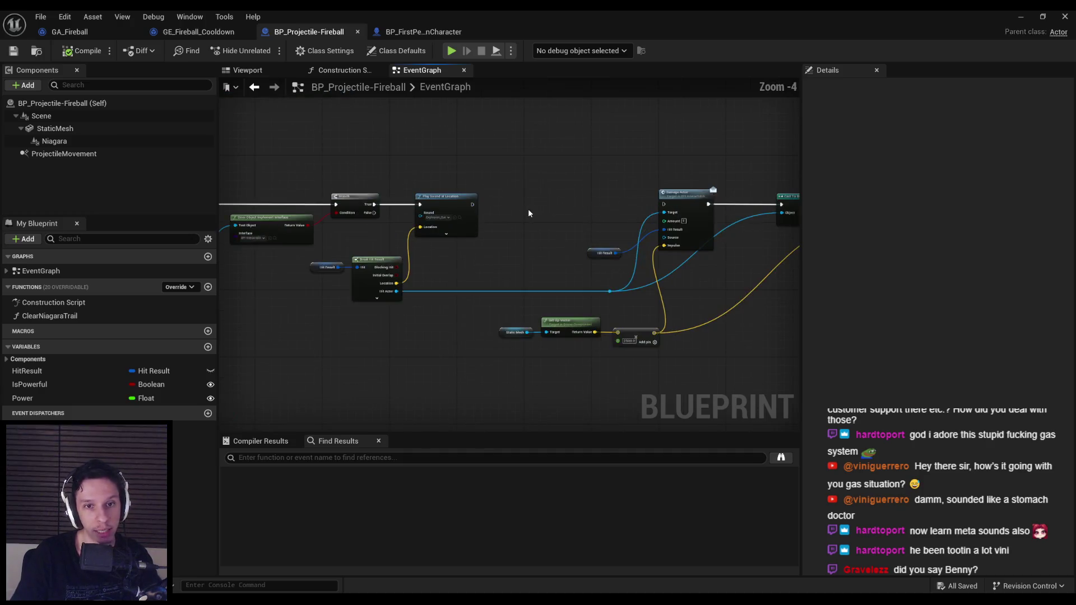
scroll(528, 208, "down", 2)
scroll(394, 207, "up", 2)
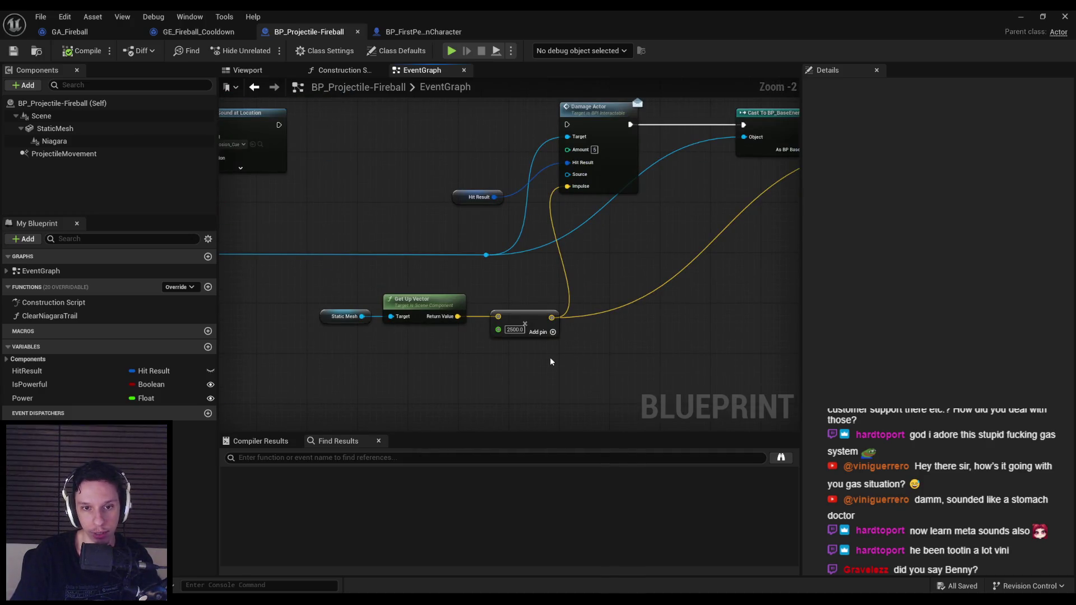
scroll(550, 358, "up", 1)
left_click_drag(507, 315, 445, 298)
left_click(511, 352)
left_click_drag(512, 352, 432, 241)
left_click_drag(465, 311, 477, 311)
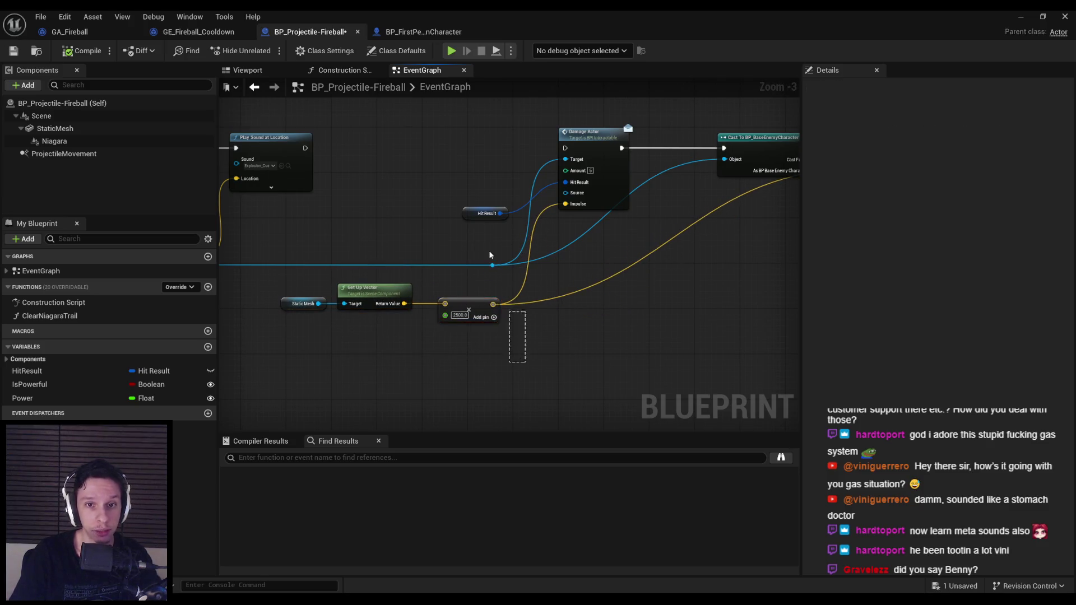
left_click(66, 53)
Move the Static Mesh and Get Up Vector nodes right, undoing one unwanted move.
scroll(433, 254, "down", 3)
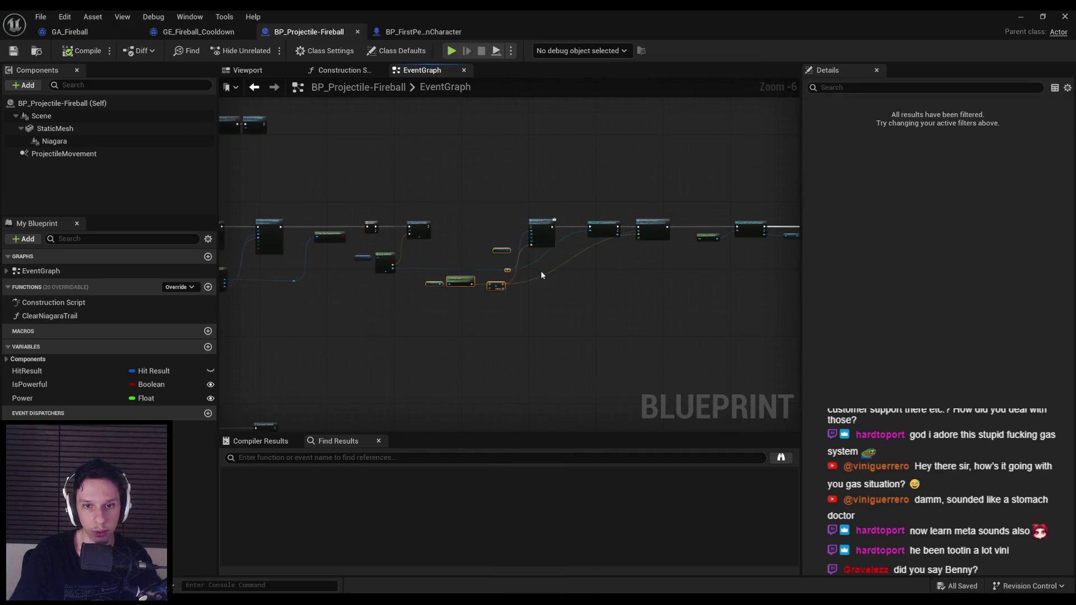
scroll(541, 274, "up", 5)
scroll(613, 296, "down", 4)
left_click_drag(501, 255, 735, 335)
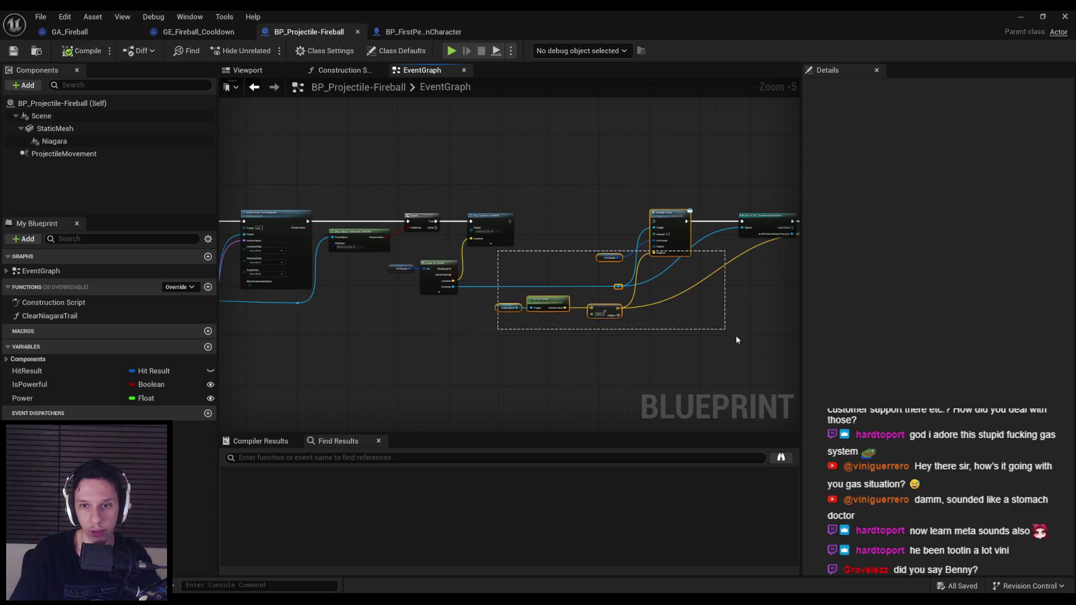
scroll(617, 291, "down", 2)
left_click_drag(516, 243, 490, 274)
key("ctrl+z")
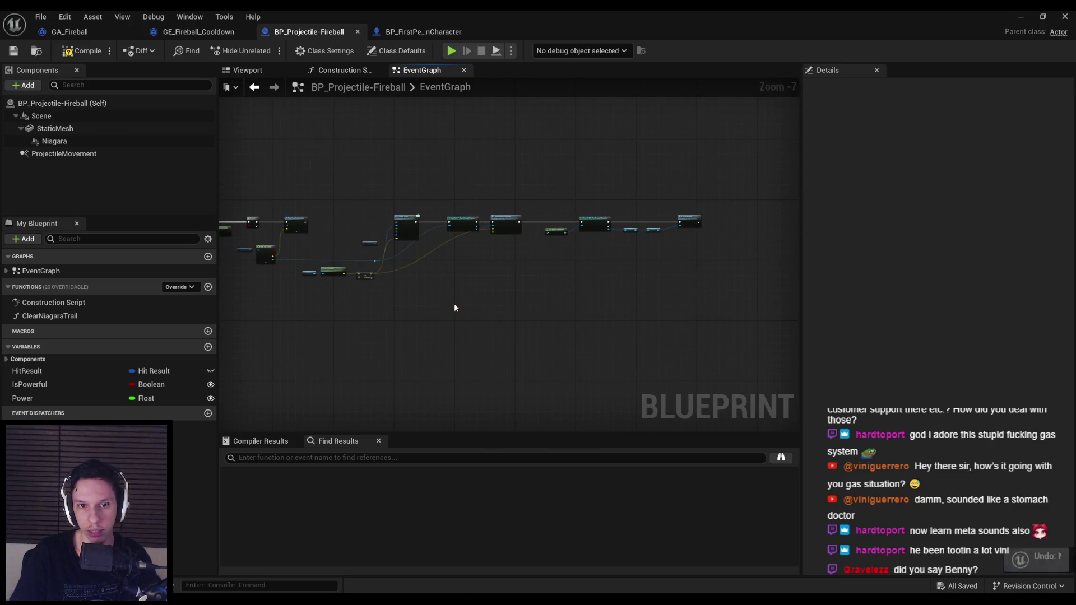
scroll(454, 297, "up", 4)
scroll(457, 276, "down", 2)
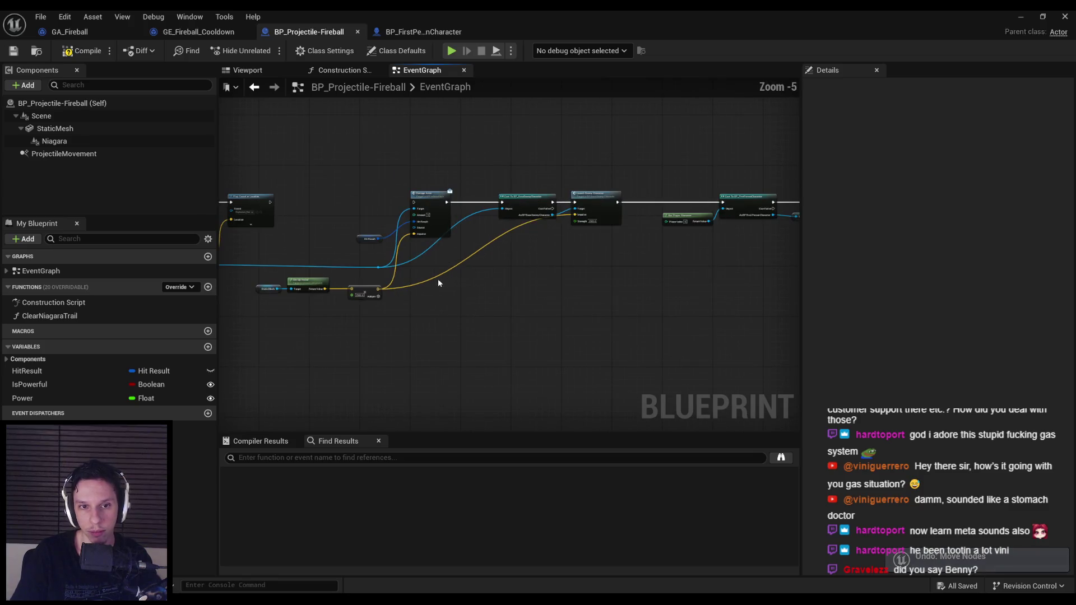
scroll(350, 272, "up", 2)
left_click_drag(328, 344, 476, 297)
left_click_drag(412, 305, 435, 305)
left_click(352, 350)
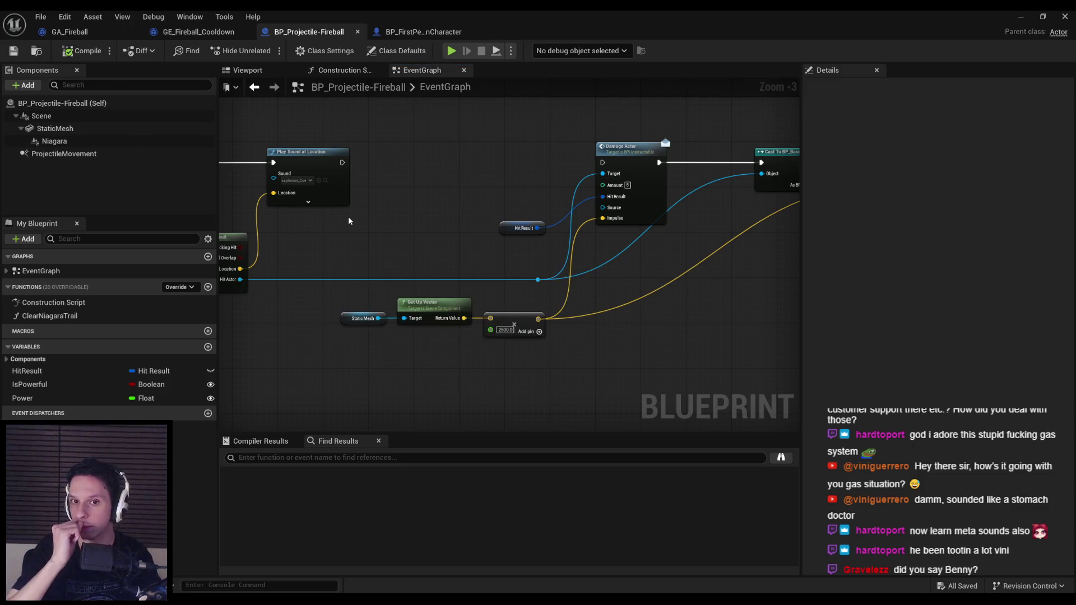
Reposition the damage and launch nodes in the fireball graph.
scroll(413, 247, "down", 2)
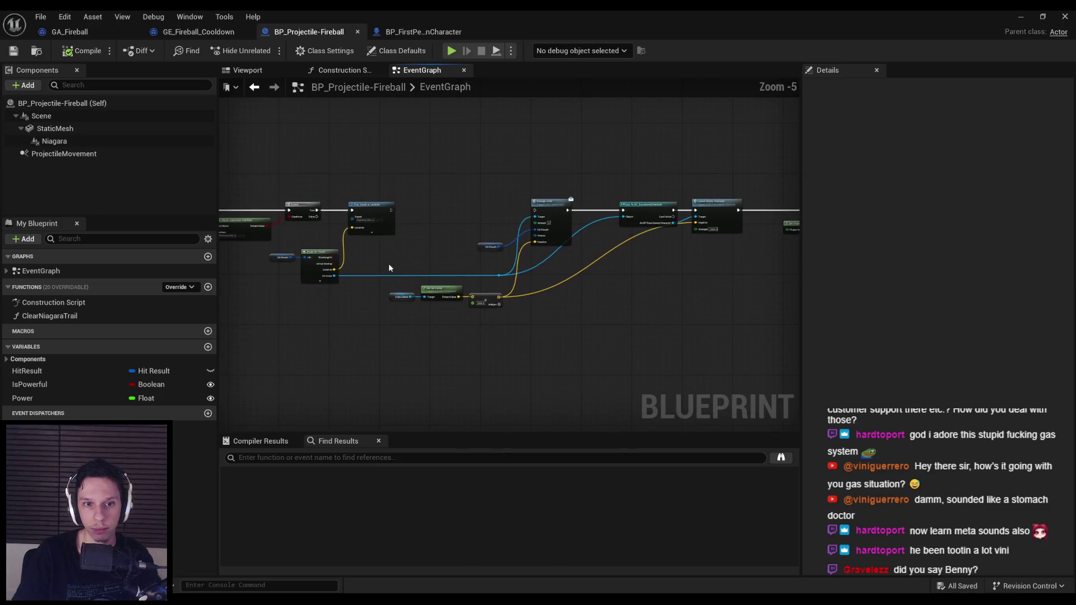
left_click_drag(409, 201, 806, 371)
scroll(465, 322, "down", 2)
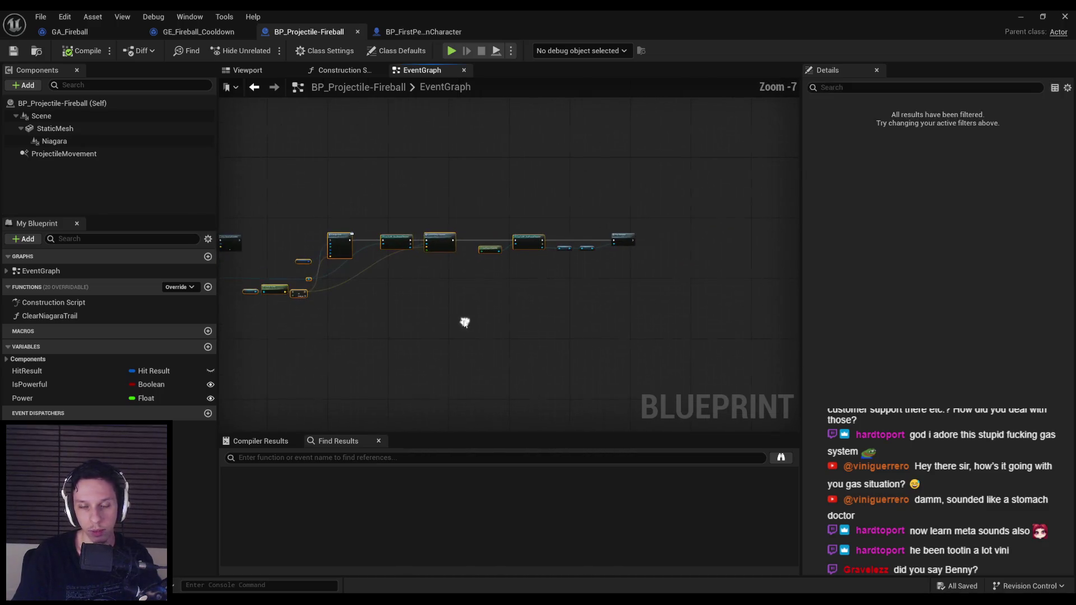
left_click_drag(704, 348, 705, 349)
scroll(560, 280, "up", 5)
scroll(560, 280, "down", 3)
left_click_drag(560, 241, 634, 240)
scroll(553, 251, "up", 2)
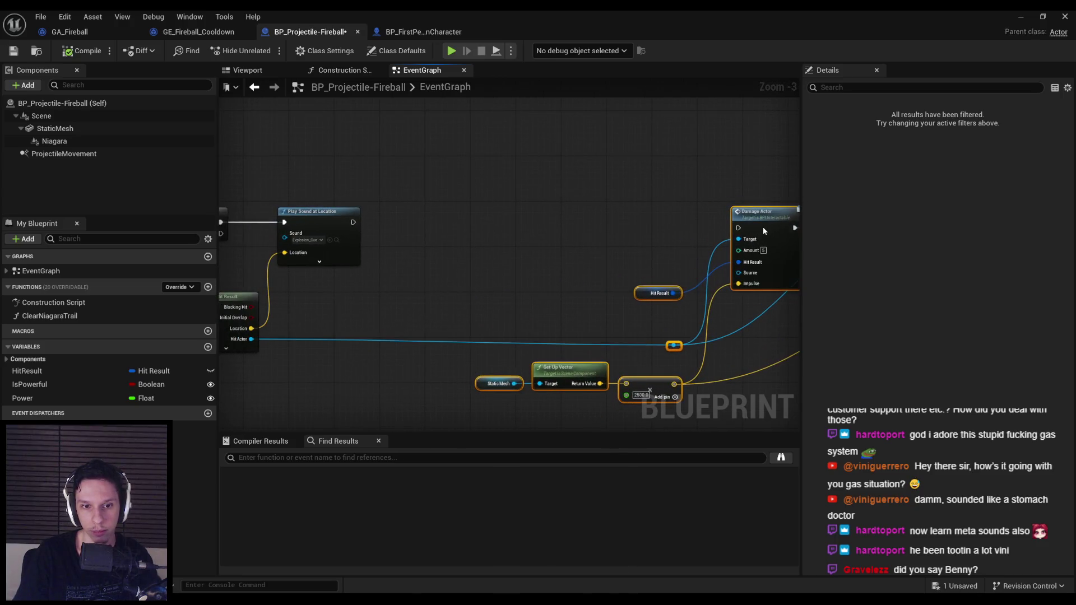
right_click(408, 253)
Add a radius-400 Sphere Overlap Actors node after Play Sound, fed by the hit Location.
type("sphere trace")
key("Down")
key("Down")
key("Down")
key("ctrl+a")
type("spher")
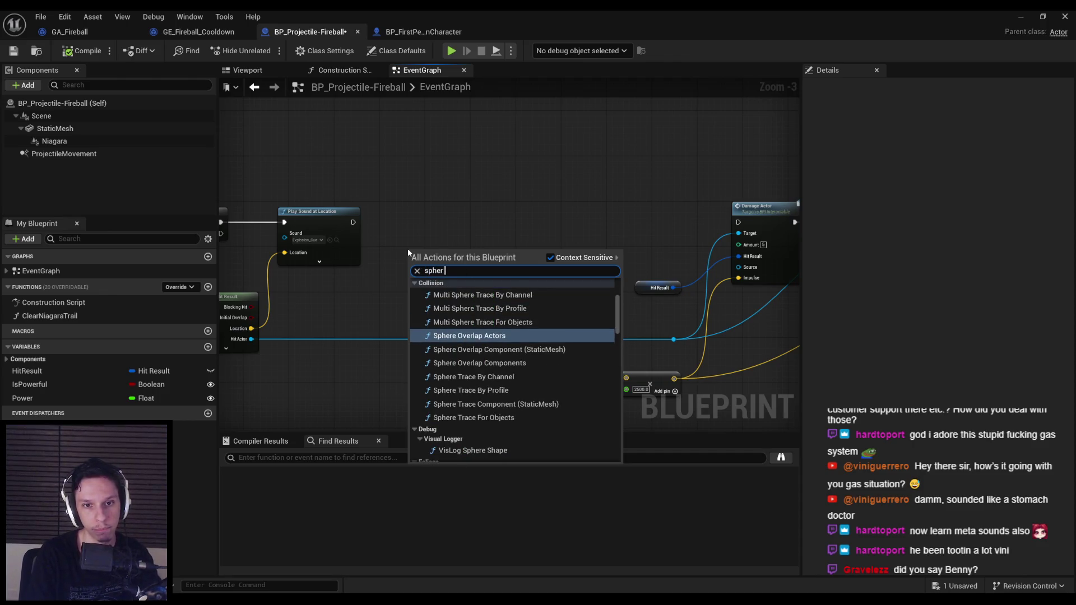
type("e overlap")
key("Return")
scroll(424, 219, "up", 3)
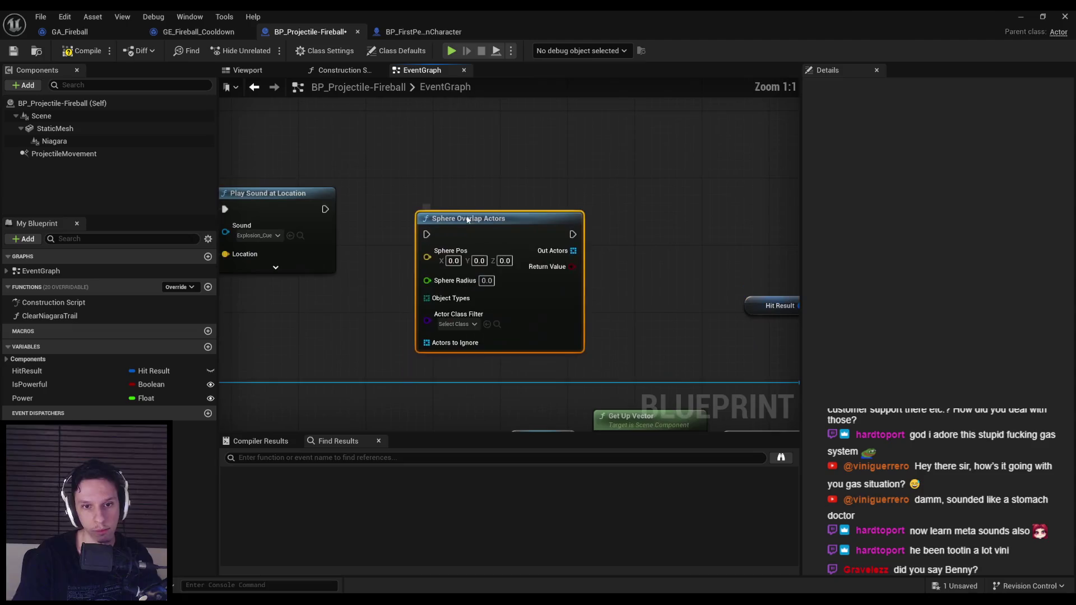
left_click_drag(424, 219, 325, 210)
left_click_drag(494, 214, 519, 206)
scroll(519, 206, "down", 2)
left_click(404, 313)
mouse_move(392, 320)
left_mouse_down()
mouse_move(412, 323)
mouse_move(600, 214)
left_mouse_up()
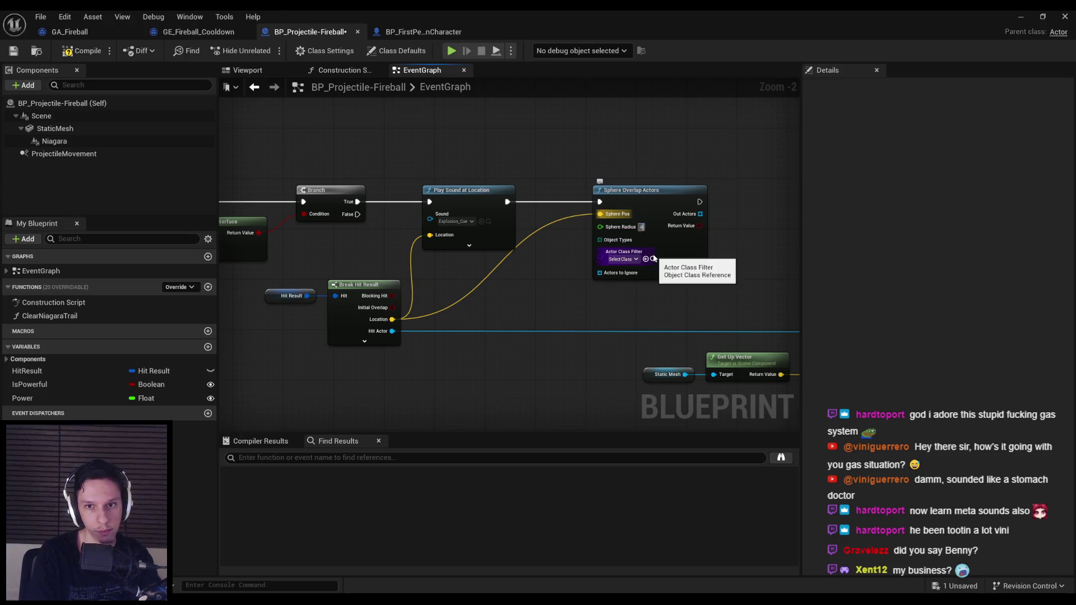
scroll(591, 310, "up", 2)
Feed a Make Array set to Pawn into the Object Types input.
mouse_move(604, 212)
left_mouse_down()
mouse_move(504, 426)
mouse_move(483, 370)
left_mouse_up()
type("make")
key("Return")
left_click_drag(493, 278, 414, 278)
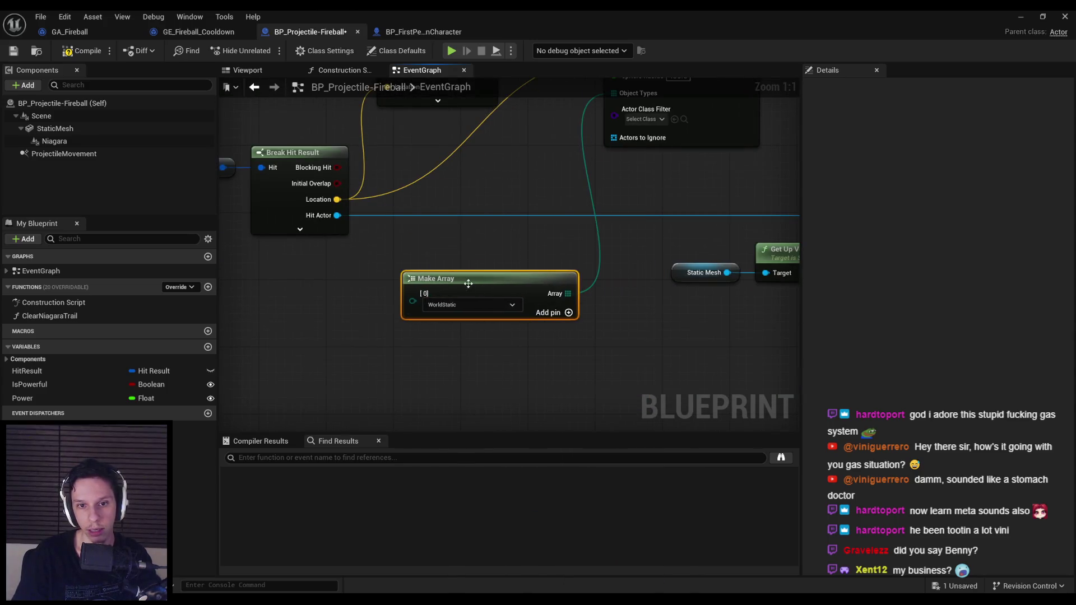
left_click(471, 304)
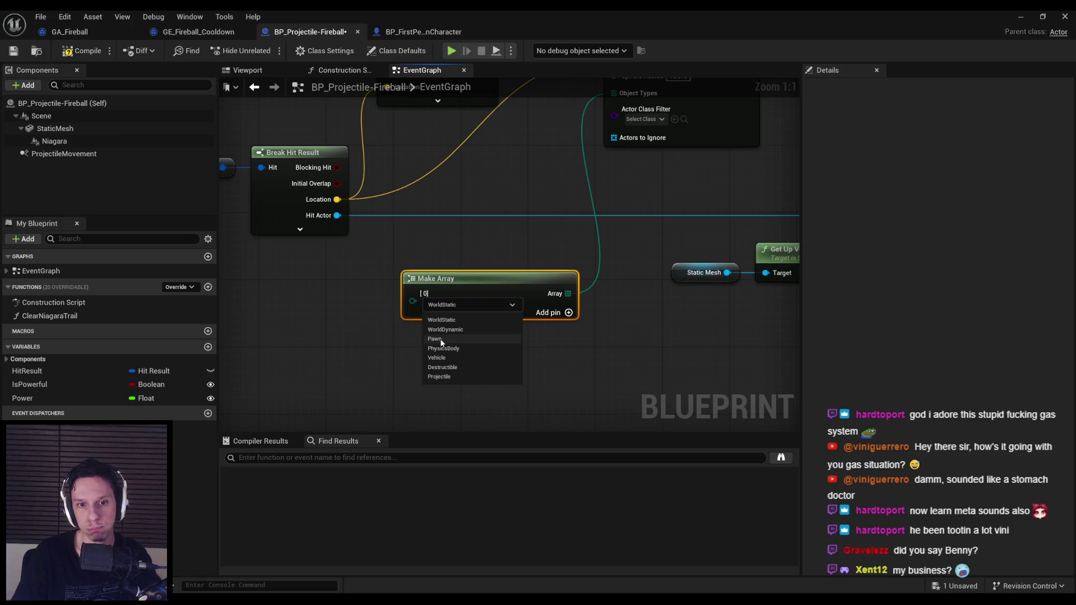
left_click(440, 338)
mouse_move(658, 120)
left_mouse_down()
mouse_move(608, 125)
mouse_move(451, 244)
mouse_move(437, 300)
mouse_move(413, 301)
left_mouse_up()
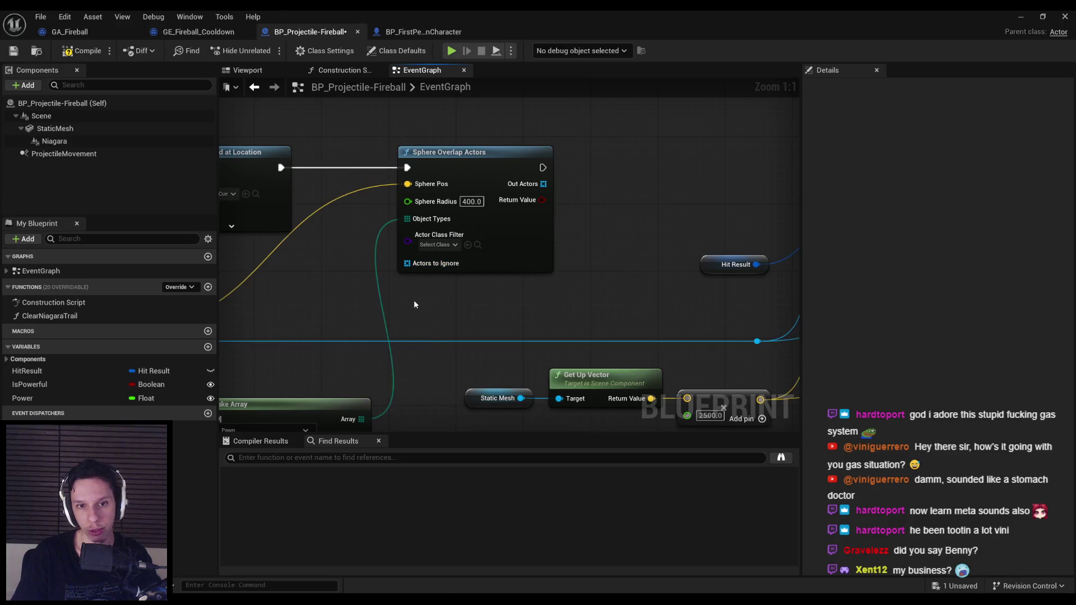
scroll(414, 300, "down", 2)
scroll(413, 202, "up", 2)
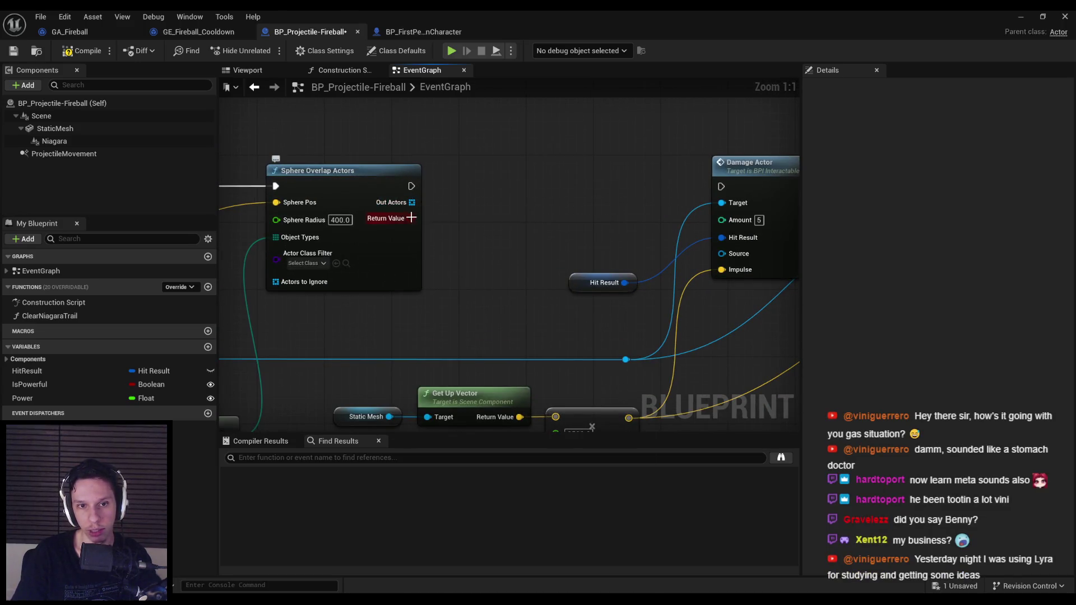
scroll(412, 218, "down", 6)
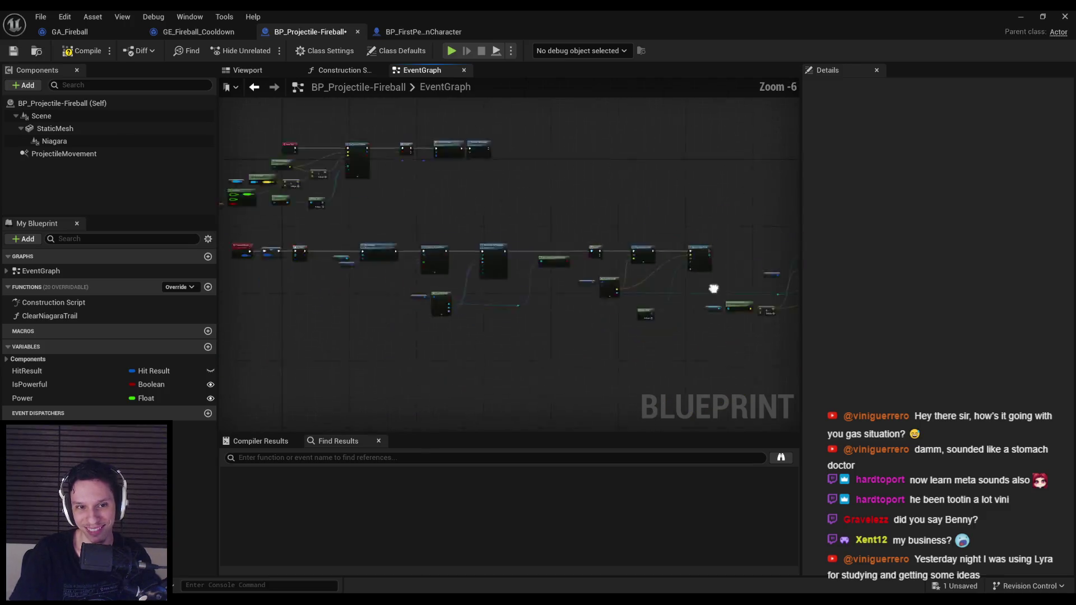
Marquee-select the BeginPlay, Branch and Niagara nodes and move them up beside On Component Hit.
scroll(546, 241, "up", 2)
scroll(446, 262, "up", 1)
mouse_move(446, 258)
left_mouse_down()
mouse_move(617, 365)
mouse_move(583, 343)
mouse_move(376, 337)
left_mouse_up()
scroll(375, 336, "down", 4)
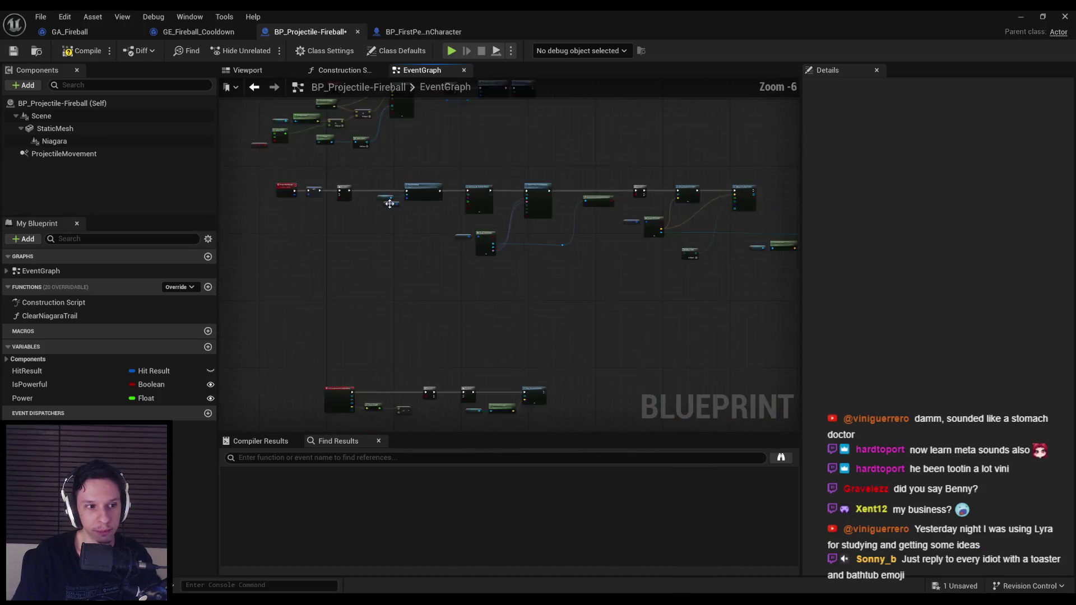
scroll(336, 247, "up", 4)
scroll(467, 211, "down", 3)
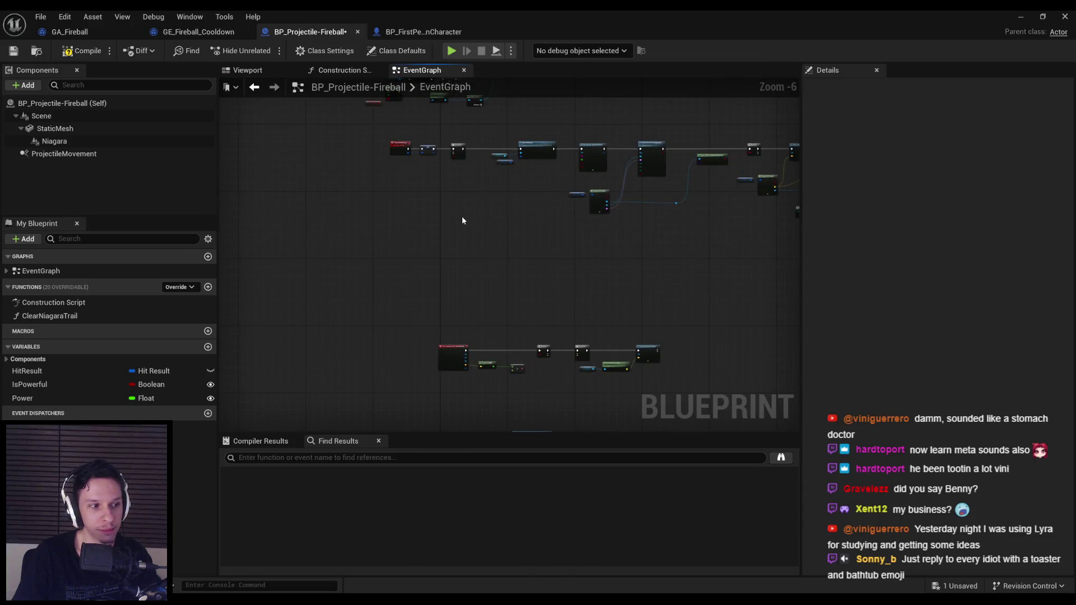
scroll(428, 233, "down", 1)
scroll(408, 240, "down", 1)
scroll(457, 252, "up", 1)
scroll(457, 251, "up", 3)
scroll(432, 311, "up", 1)
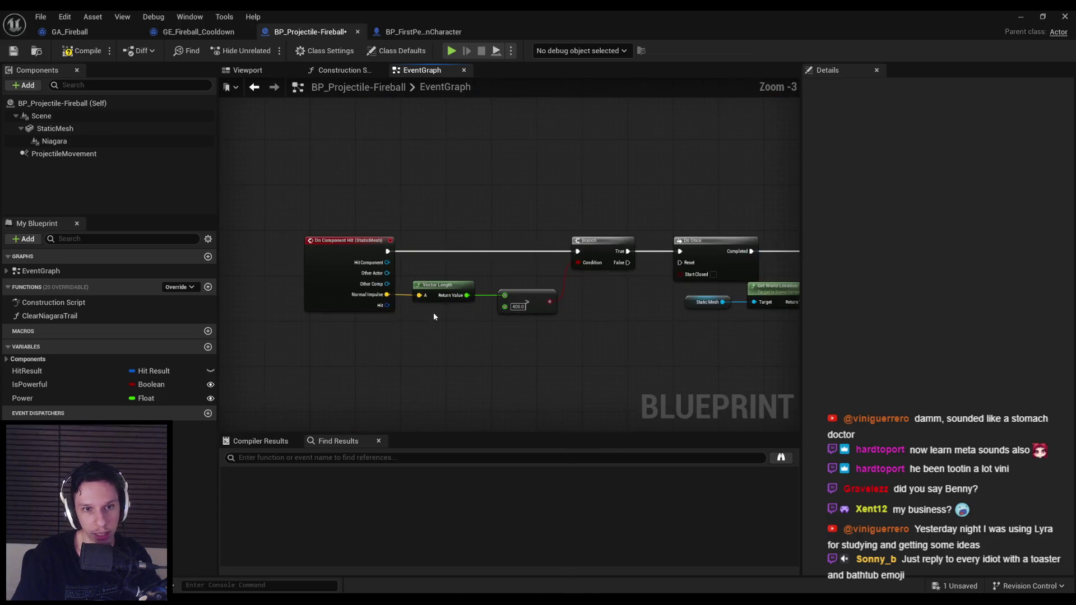
scroll(640, 330, "down", 1)
scroll(581, 325, "up", 1)
mouse_move(661, 311)
left_mouse_down()
mouse_move(436, 300)
mouse_move(491, 295)
left_mouse_up()
scroll(437, 303, "down", 1)
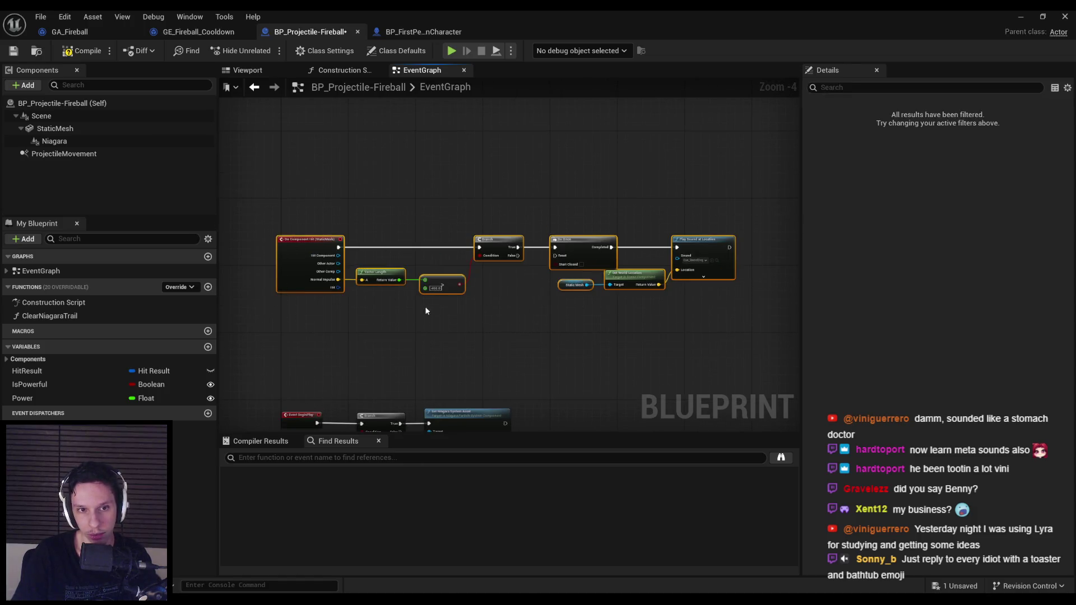
left_click_drag(424, 306, 415, 252)
scroll(364, 269, "up", 1)
left_click_drag(274, 289, 589, 375)
scroll(459, 353, "down", 4)
scroll(465, 358, "up", 2)
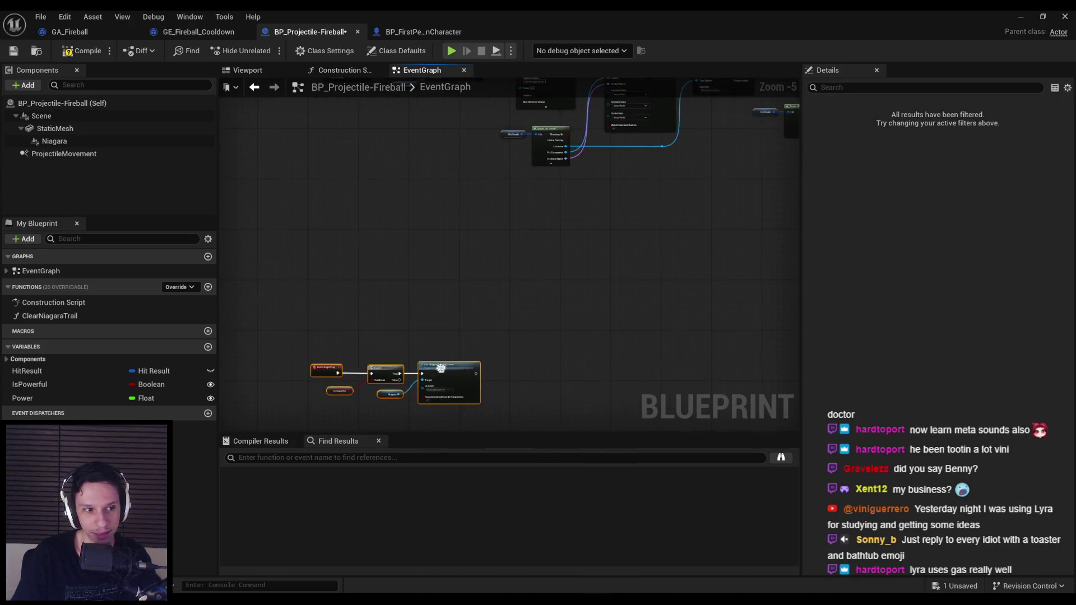
left_click_drag(440, 372, 439, 237)
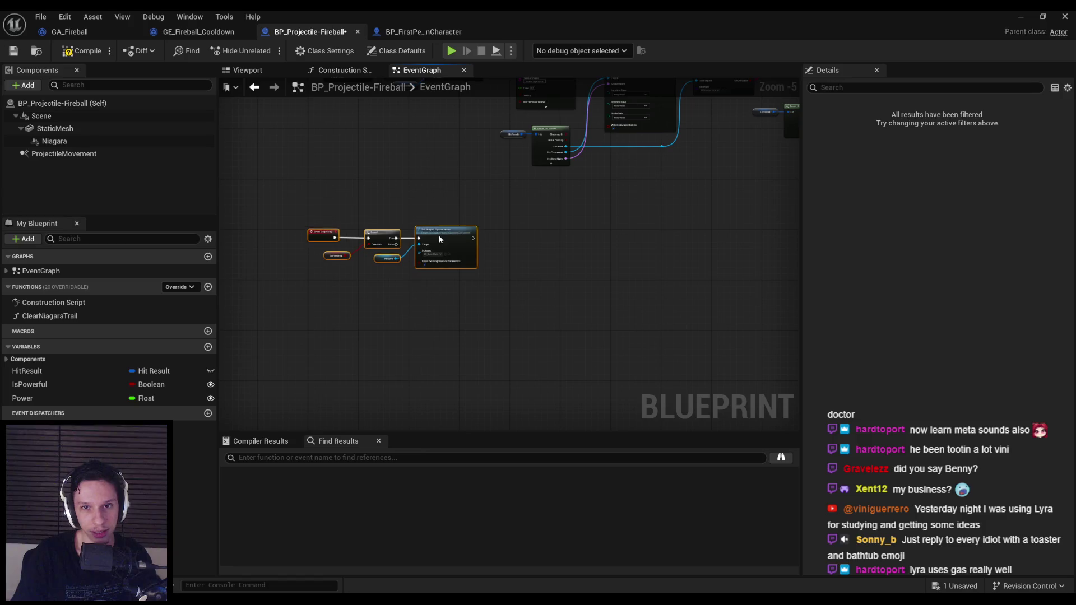
Look over the hit-handling chain, the Tick nodes and the whole event graph.
left_click(435, 201)
left_click_drag(435, 201, 429, 318)
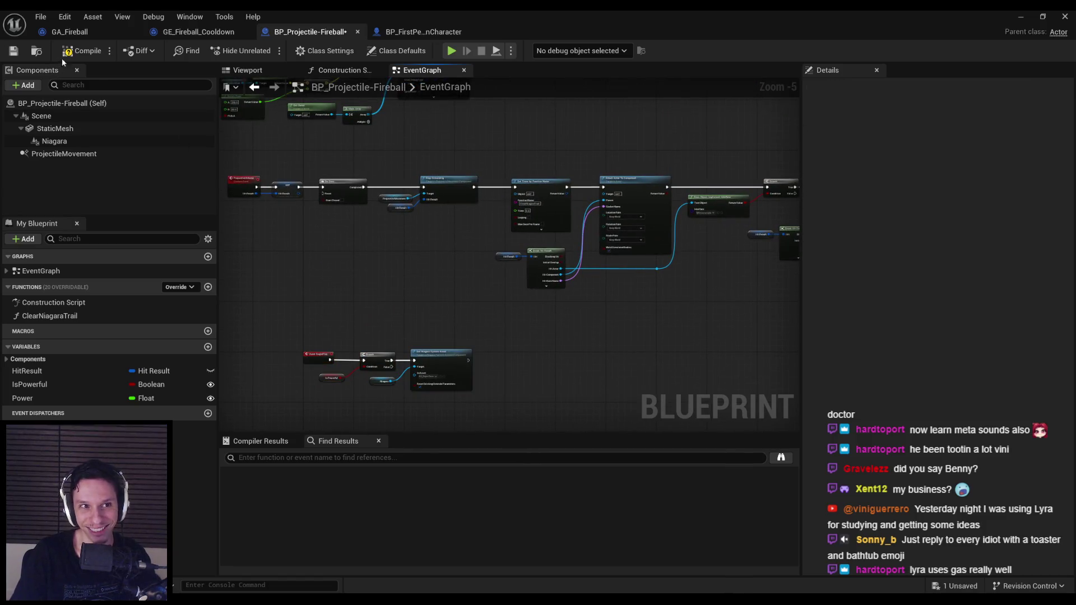
left_click_drag(364, 214, 542, 385)
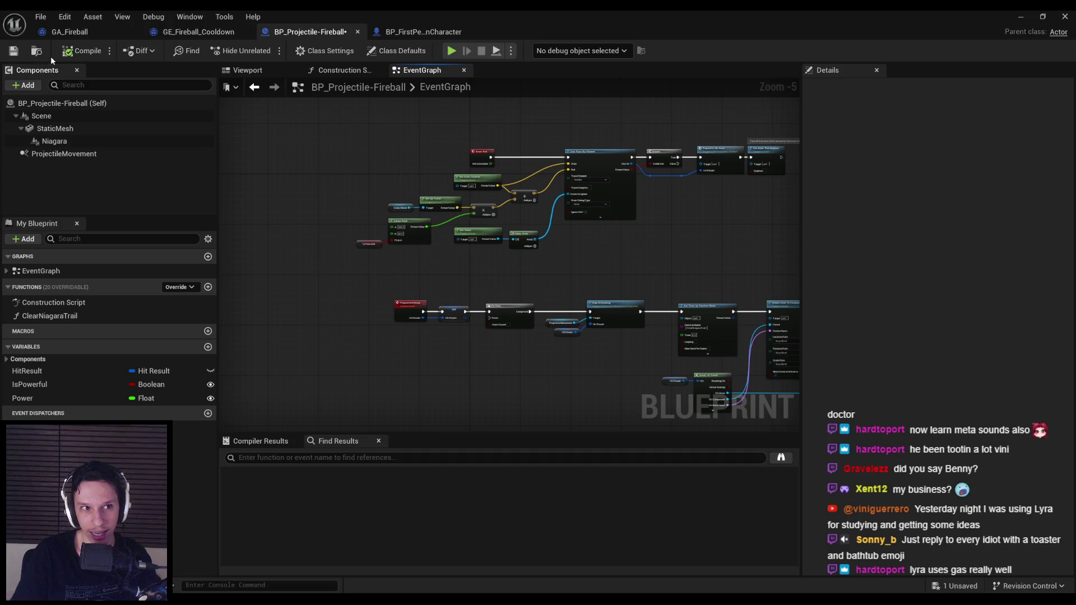
scroll(578, 263, "down", 3)
left_click_drag(578, 262, 391, 227)
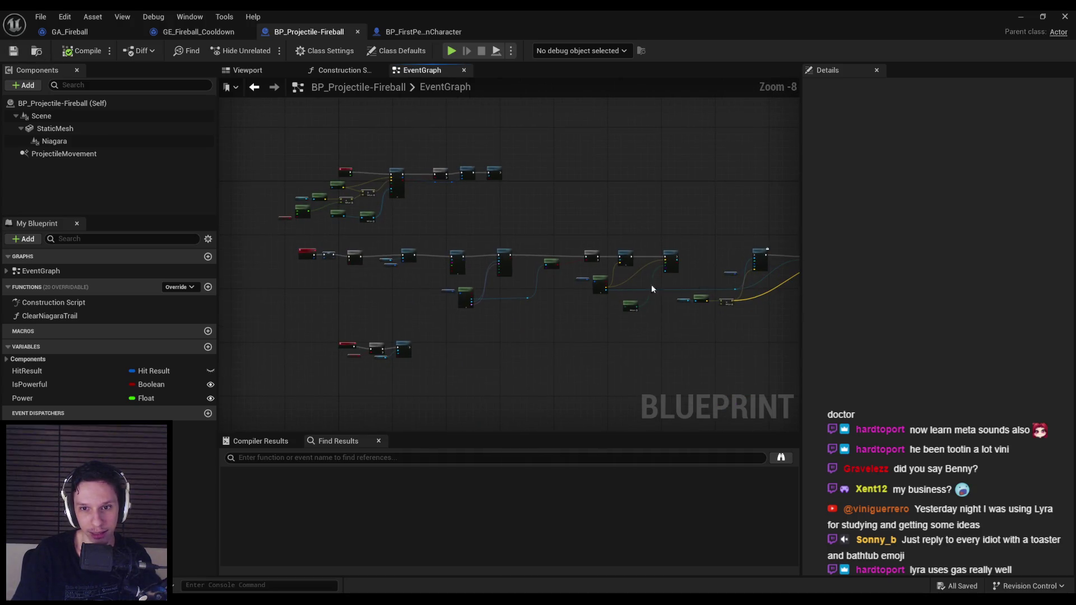
scroll(651, 288, "up", 4)
scroll(388, 237, "down", 4)
scroll(421, 240, "up", 7)
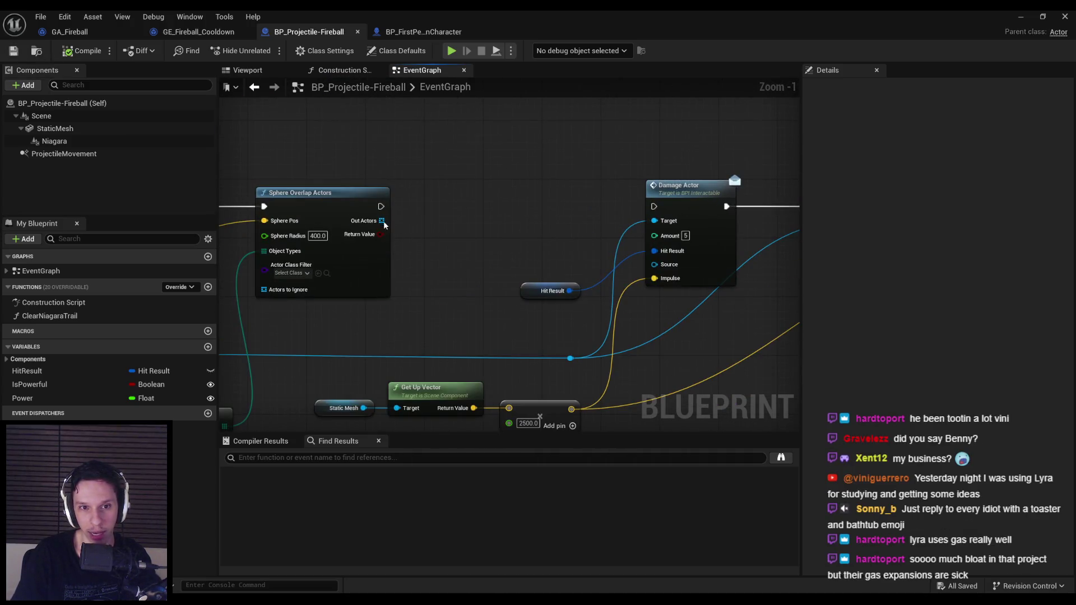
Loop over Out Actors with For Each Loop, running Damage Actor with each Array Element as Target.
left_click_drag(383, 221, 422, 210)
type("for each")
key("Return")
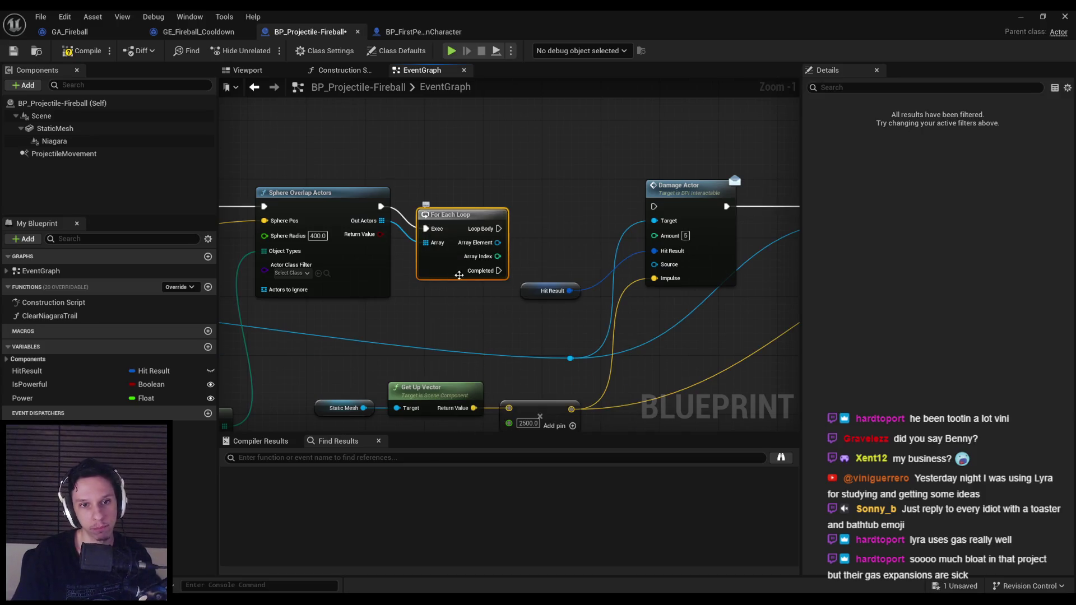
left_click_drag(459, 275, 447, 251)
left_click_drag(497, 207, 654, 207)
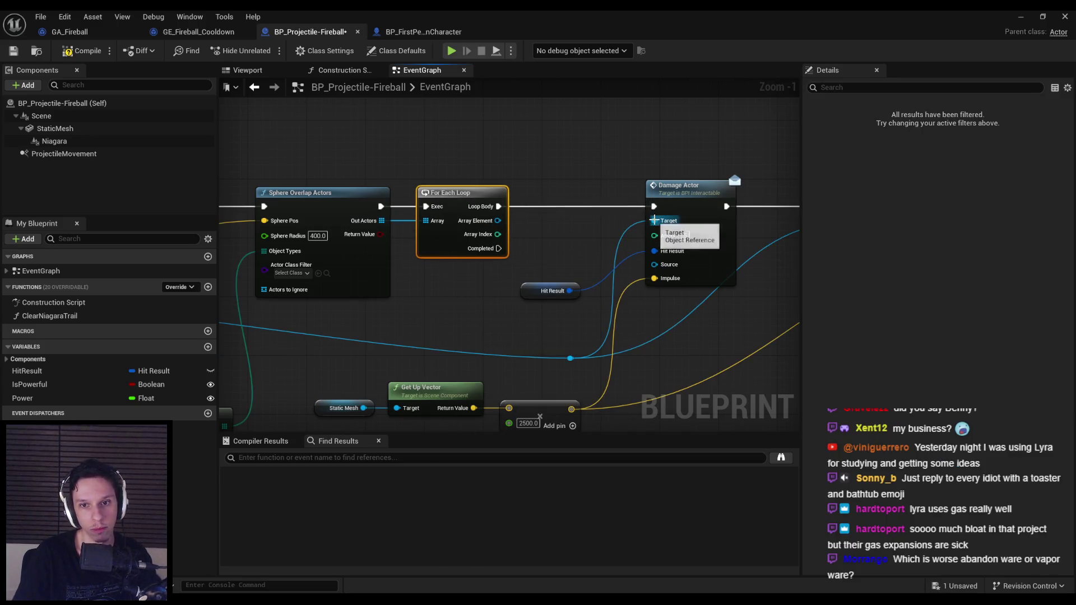
scroll(661, 210, "down", 1)
mouse_move(527, 211)
left_mouse_down()
mouse_move(592, 330)
mouse_move(391, 327)
left_mouse_up()
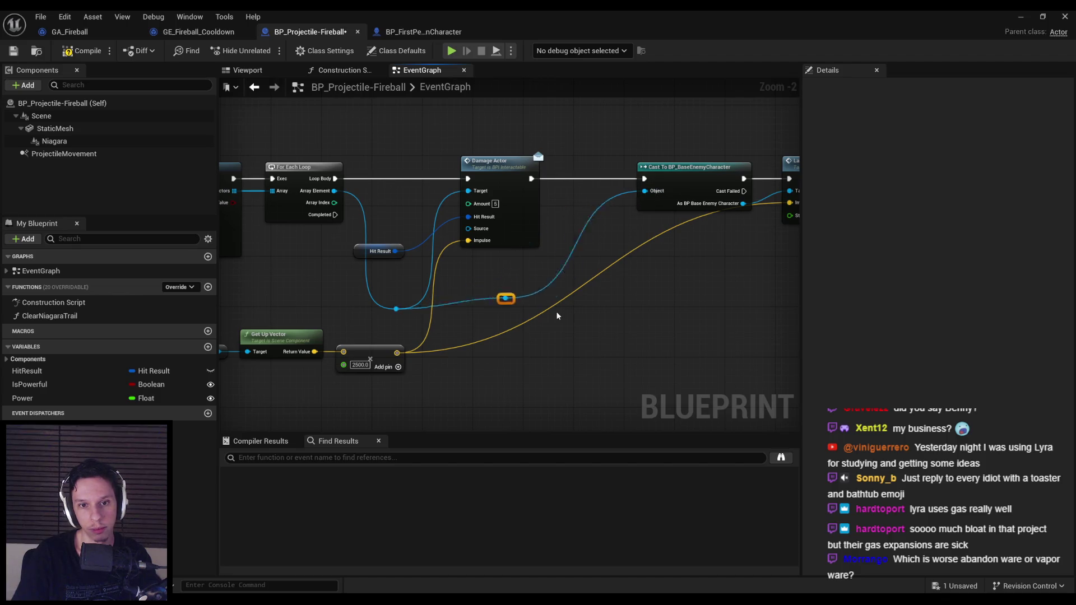
left_click_drag(396, 310, 397, 271)
left_click(415, 294)
mouse_move(335, 191)
left_mouse_down()
mouse_move(453, 193)
mouse_move(333, 191)
left_mouse_up()
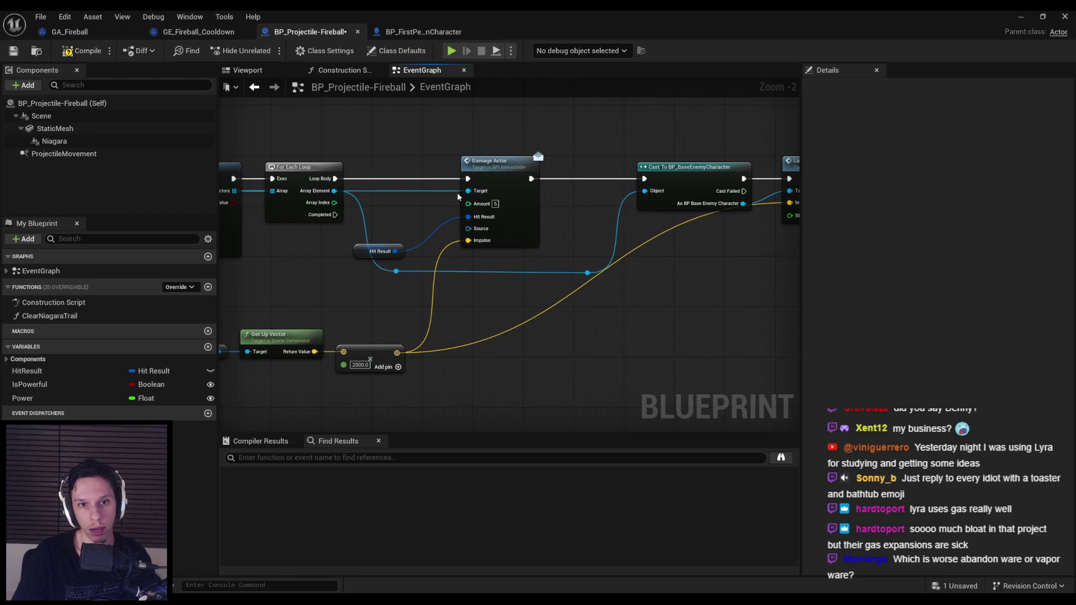
Move Hit Result near Damage Actor and shift the Static Mesh, Get Up Vector and multiply nodes up.
mouse_move(371, 251)
left_mouse_down()
mouse_move(404, 219)
mouse_move(448, 235)
mouse_move(532, 219)
left_mouse_up()
left_click_drag(555, 365, 303, 311)
mouse_move(511, 330)
left_mouse_down()
mouse_move(514, 278)
mouse_move(508, 291)
left_mouse_up()
left_click(597, 324)
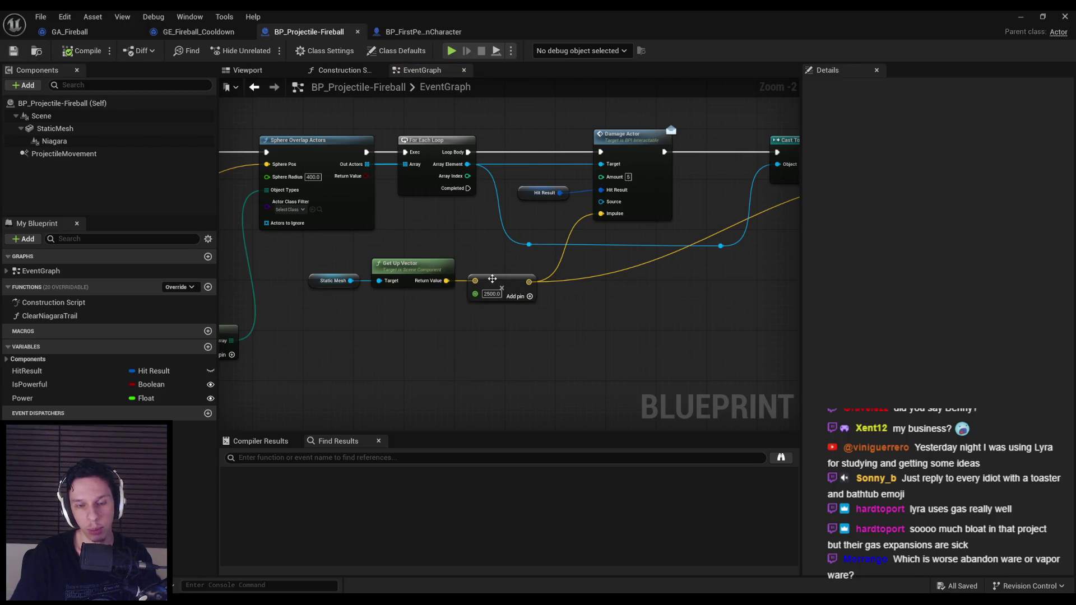
scroll(516, 331, "down", 1)
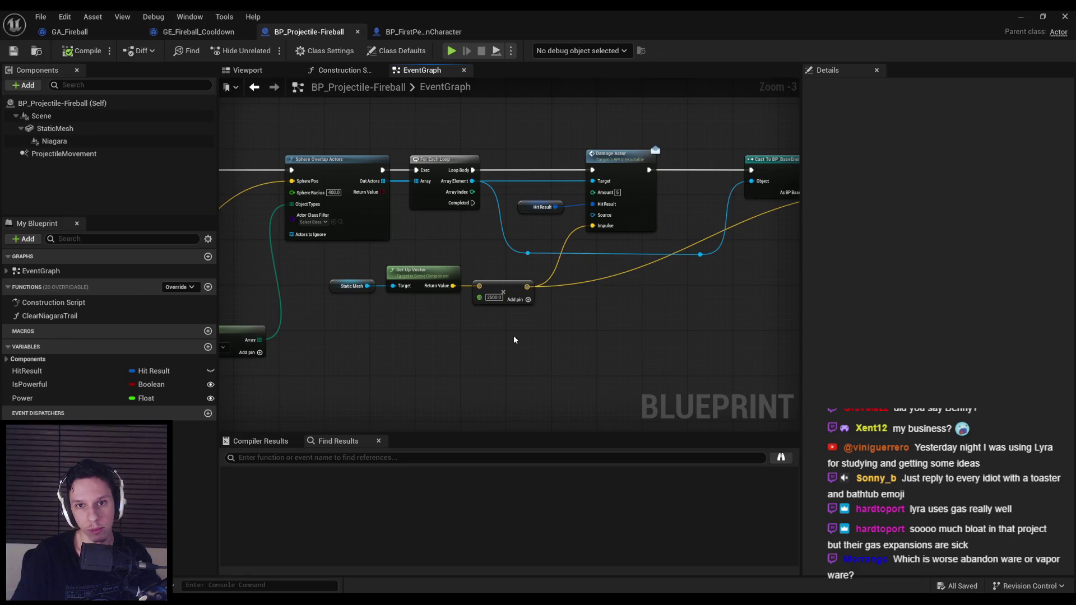
left_click_drag(513, 335, 332, 284)
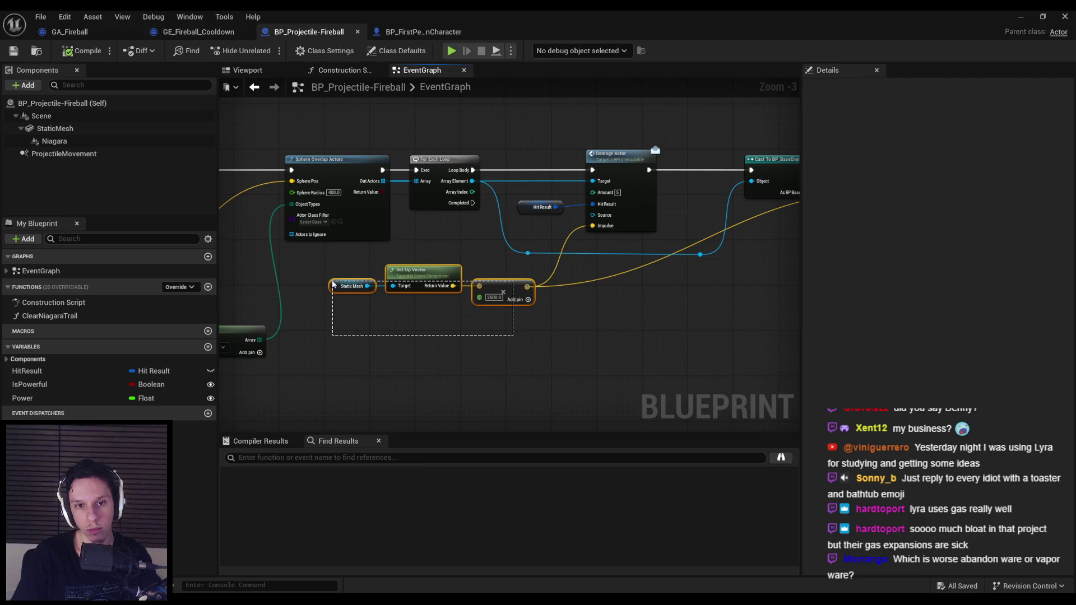
Replace Get Up Vector with Find Look at Rotation from the hit Location to each actor's location.
key("Delete")
left_click_drag(338, 242, 536, 245)
type("find look")
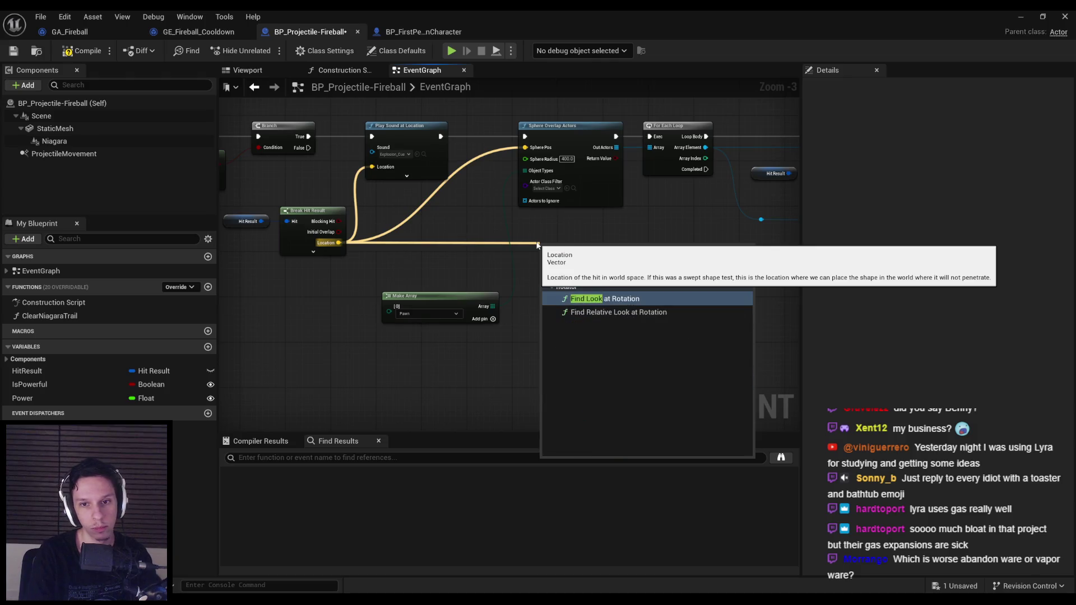
key("Return")
scroll(451, 281, "up", 1)
left_click_drag(421, 278, 440, 272)
left_click_drag(548, 156, 522, 221)
type("get actor loc")
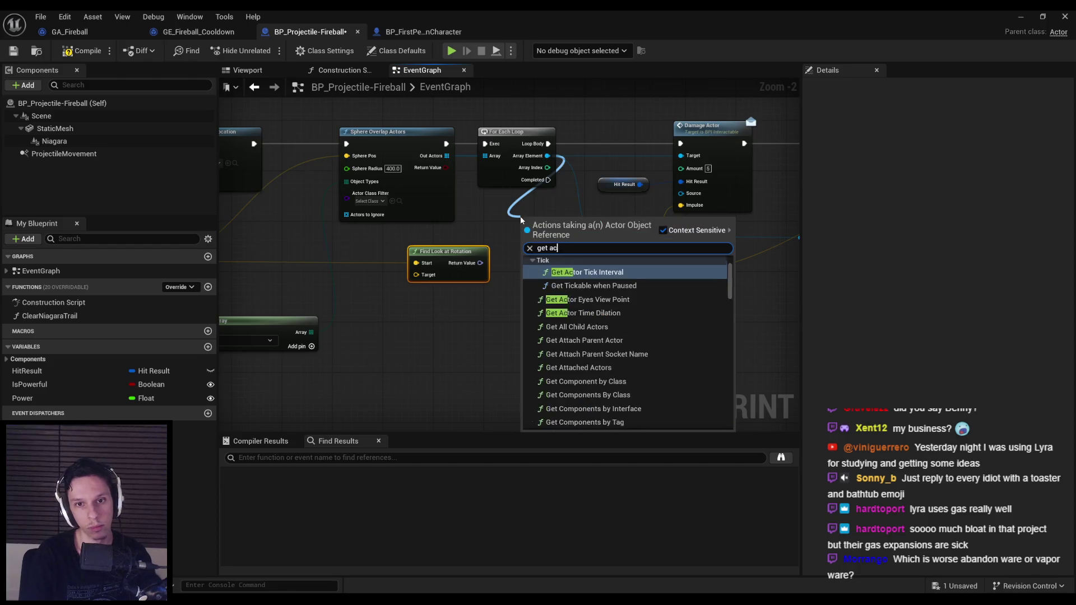
key("Return")
left_click_drag(587, 237, 415, 275)
mouse_move(531, 230)
left_mouse_down()
mouse_move(333, 247)
mouse_move(341, 296)
mouse_move(328, 261)
left_mouse_up()
Shift most of the graph's nodes to the right to make room.
scroll(387, 266, "down", 4)
left_click_drag(271, 175, 768, 336)
left_click_drag(522, 204, 523, 204)
scroll(263, 272, "up", 3)
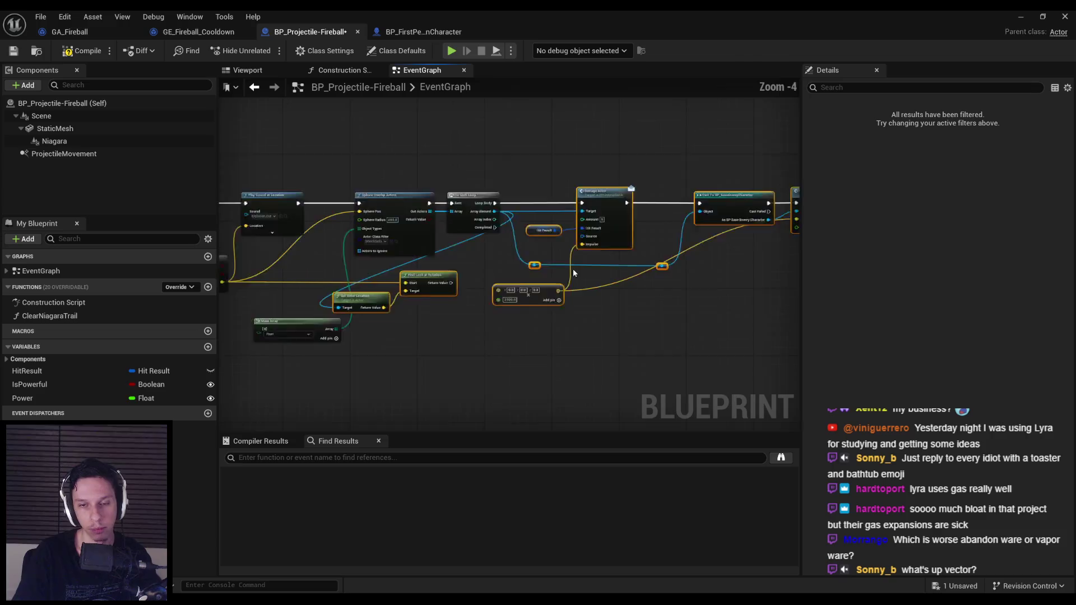
left_click_drag(468, 327, 688, 321)
left_click(669, 263)
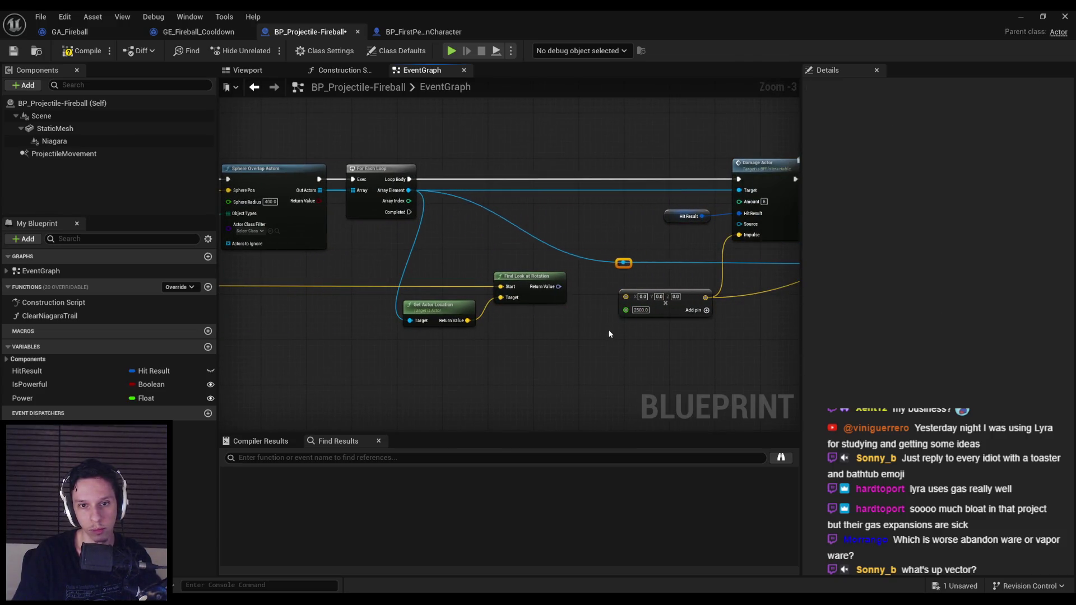
scroll(764, 317, "down", 1)
scroll(496, 327, "up", 2)
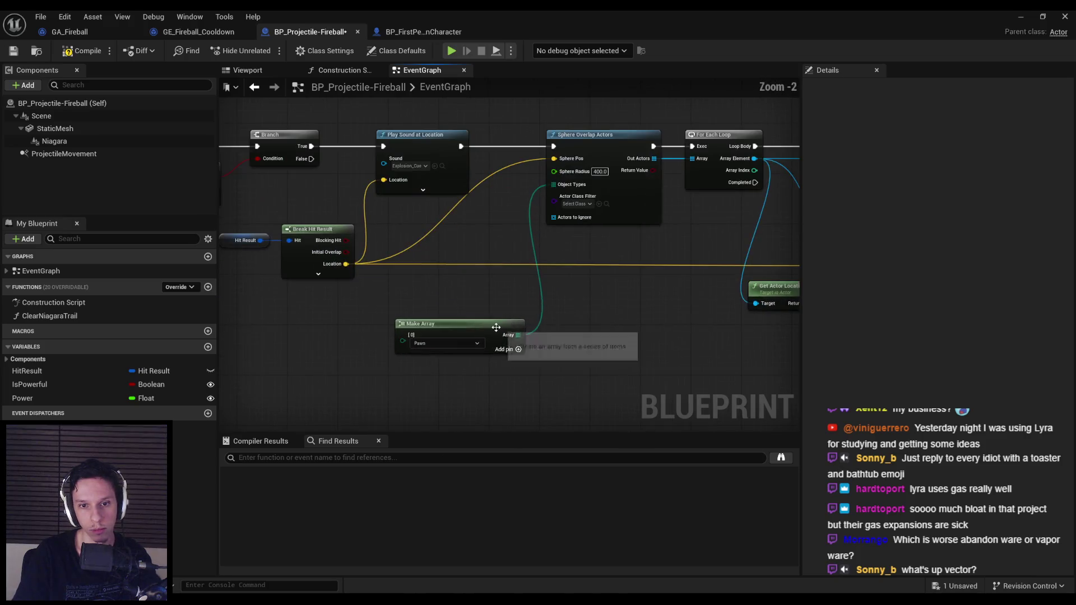
scroll(496, 327, "down", 1)
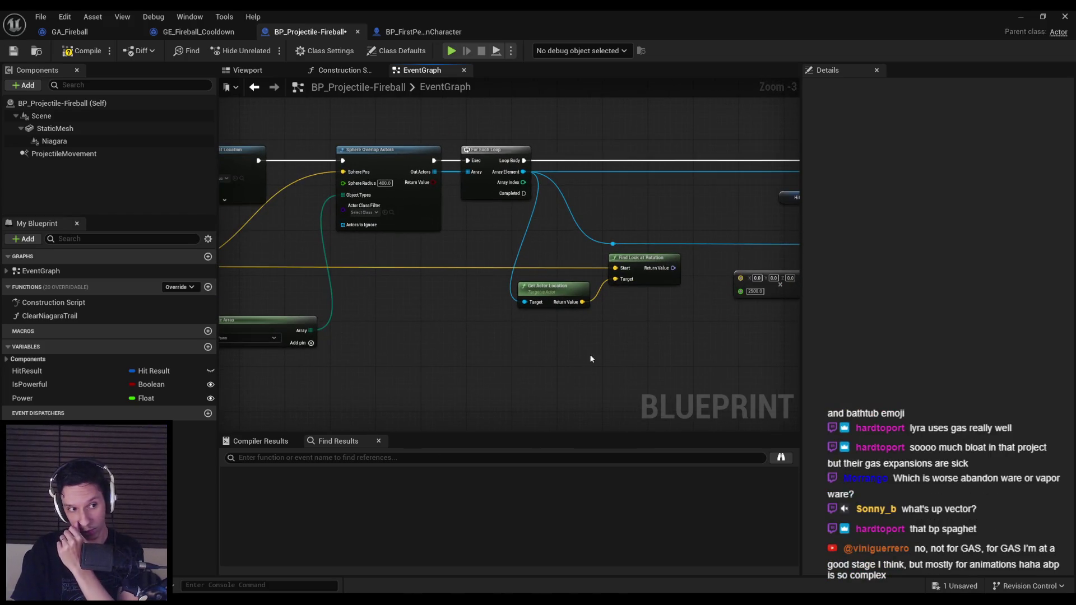
scroll(591, 359, "down", 1)
scroll(588, 338, "up", 2)
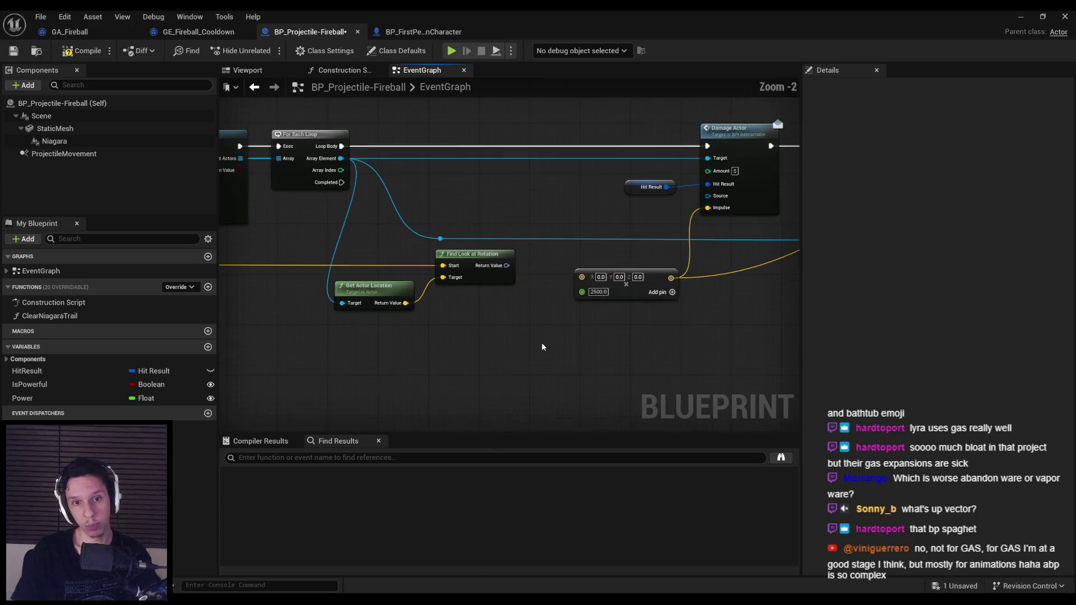
scroll(594, 318, "down", 1)
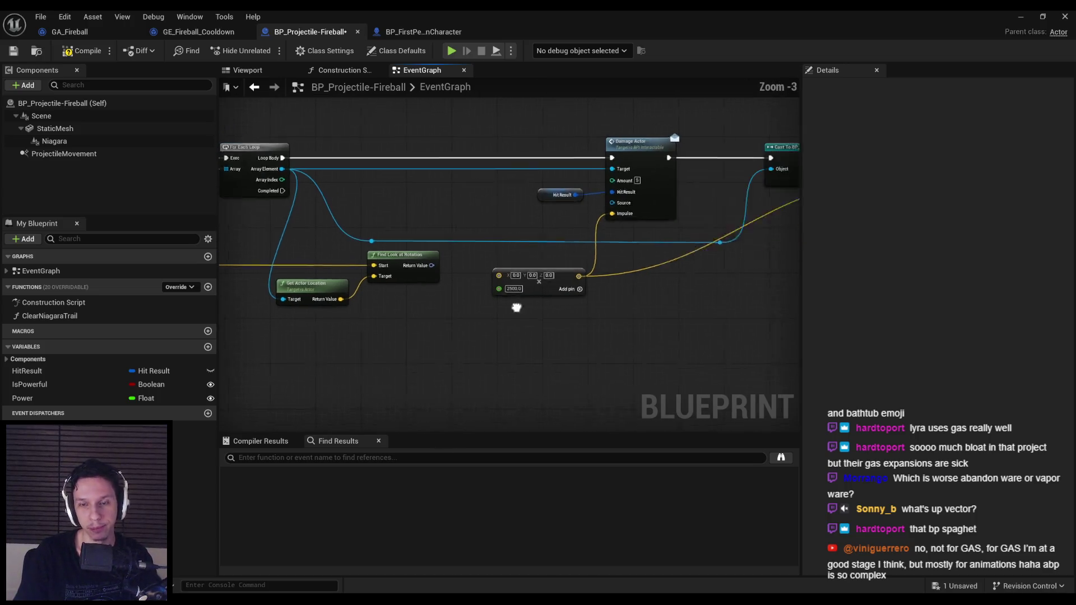
Add a reroute point on the impulse wire, align the cast and Launch Enemy Character nodes, then compile and save.
mouse_move(545, 312)
left_mouse_down()
mouse_move(460, 292)
mouse_move(502, 299)
mouse_move(492, 297)
left_mouse_up()
double_click(430, 280)
mouse_move(430, 281)
left_mouse_down()
mouse_move(614, 305)
mouse_move(485, 157)
left_mouse_up()
left_click_drag(507, 205, 502, 206)
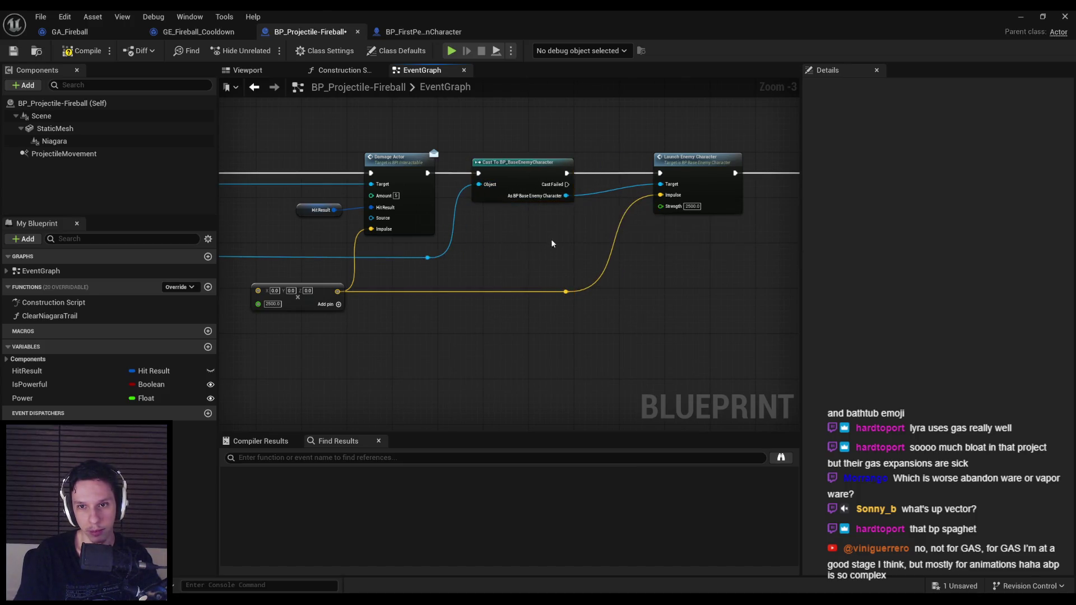
scroll(502, 202, "down", 1)
left_click(504, 196)
key("ctrl+z")
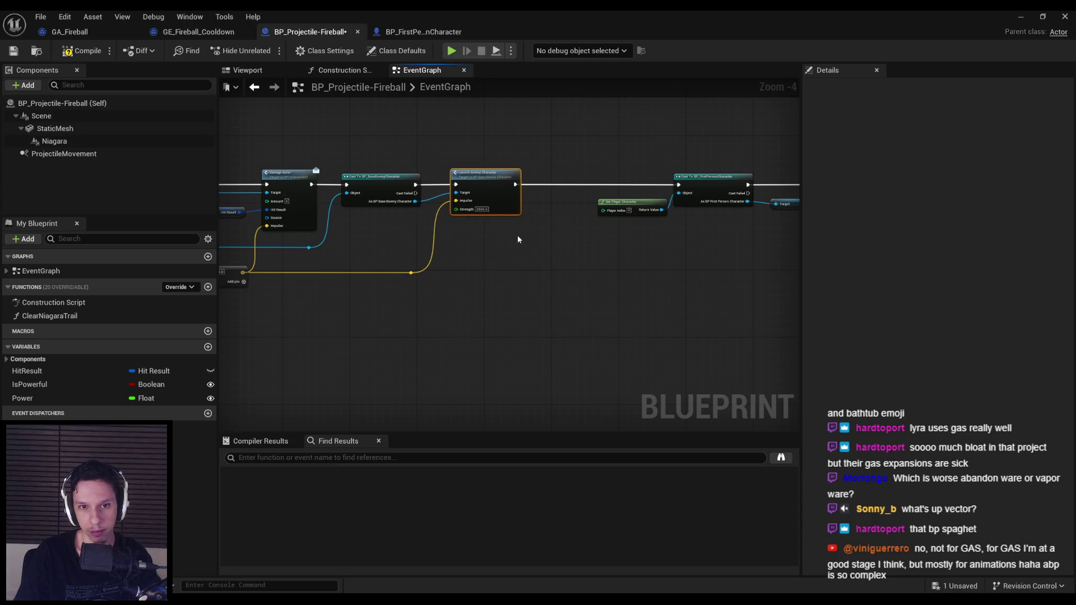
left_click(65, 53)
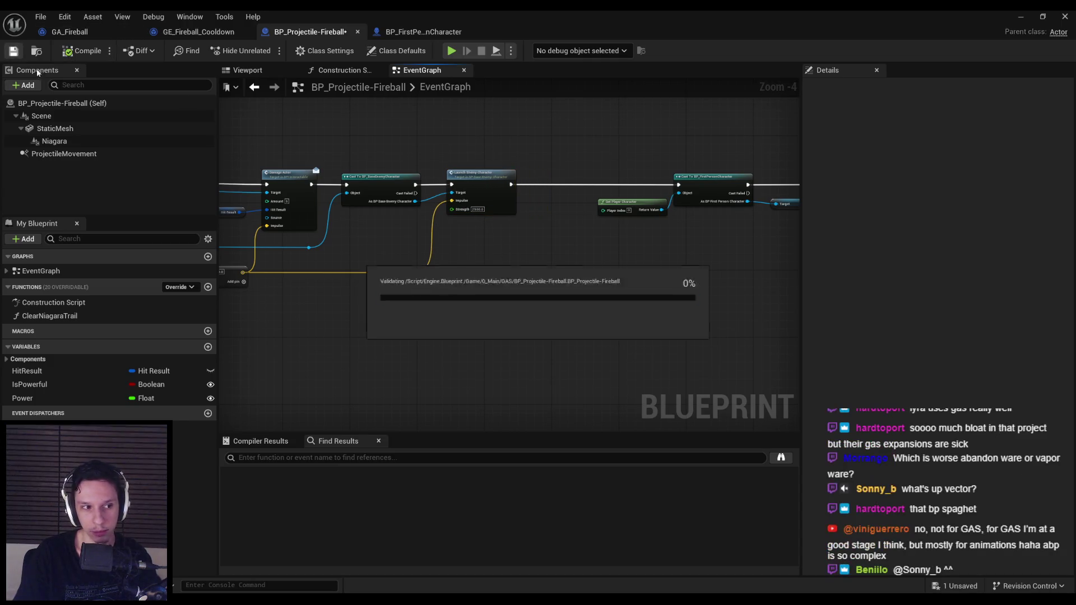
scroll(643, 257, "up", 2)
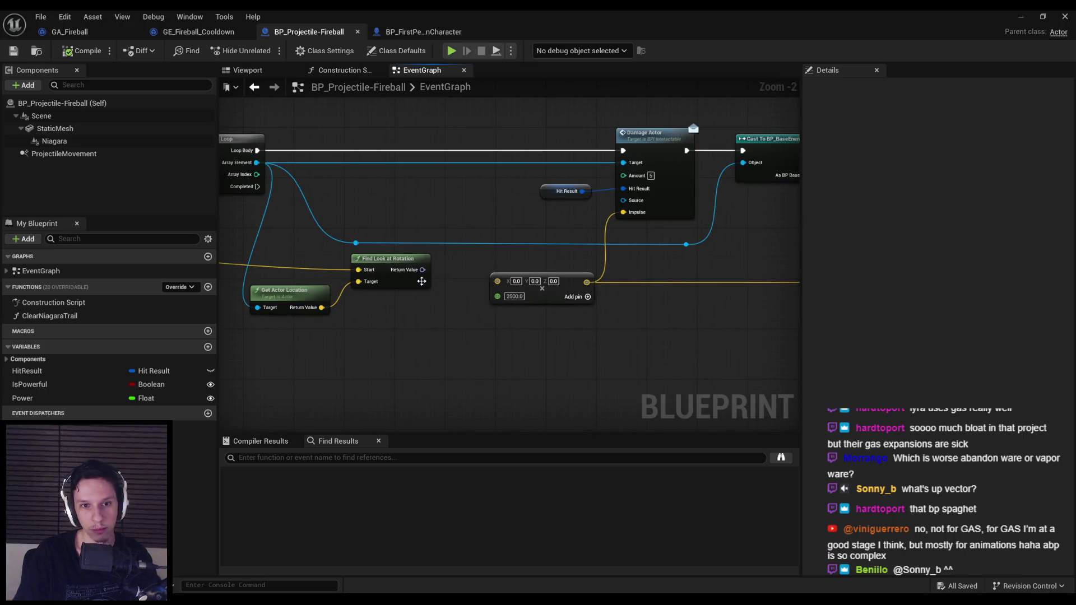
mouse_move(422, 269)
left_mouse_down()
mouse_move(452, 311)
mouse_move(488, 255)
mouse_move(554, 280)
mouse_move(576, 272)
left_mouse_up()
Insert Get Forward Vector between Find Look at Rotation and the 2500 Multiply node, then compile and save.
type("get forward")
key("Return")
left_click_drag(608, 315, 367, 249)
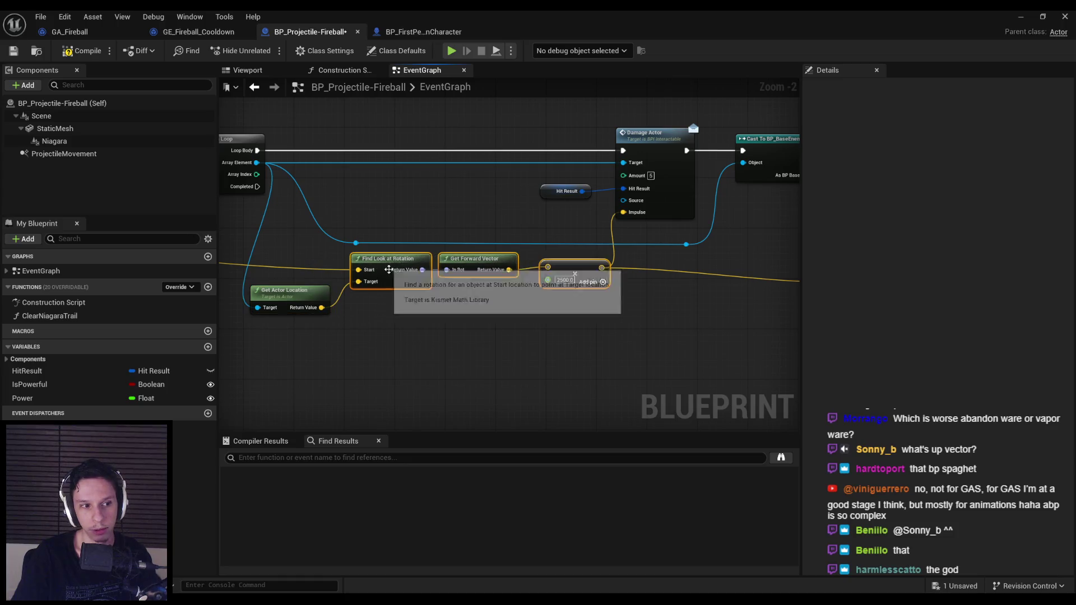
scroll(573, 323, "down", 1)
mouse_move(572, 323)
left_mouse_down()
mouse_move(361, 321)
mouse_move(509, 337)
left_mouse_up()
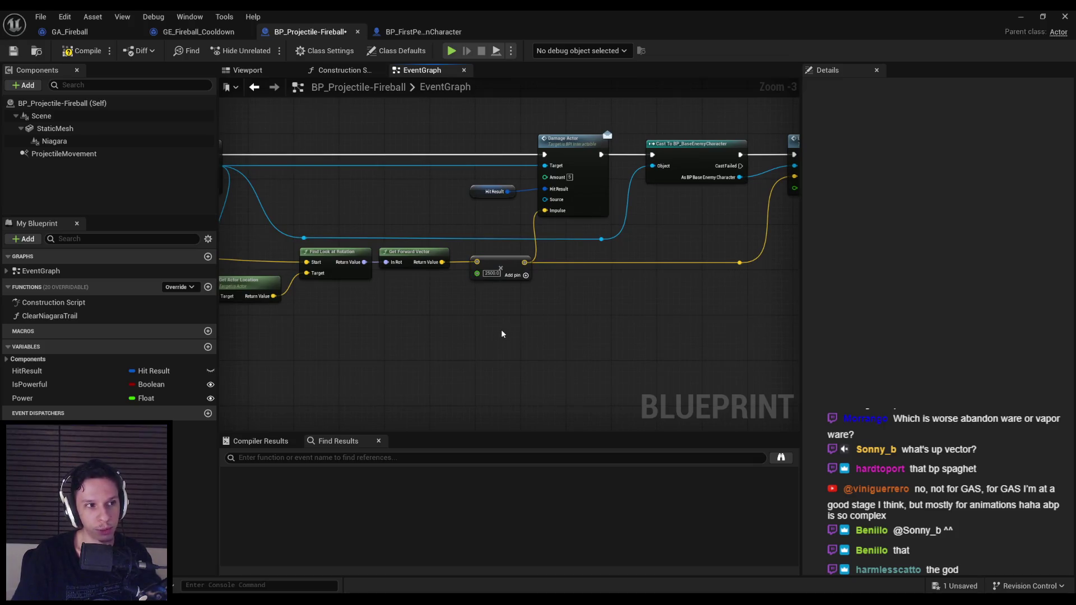
left_click(81, 51)
left_click(14, 50)
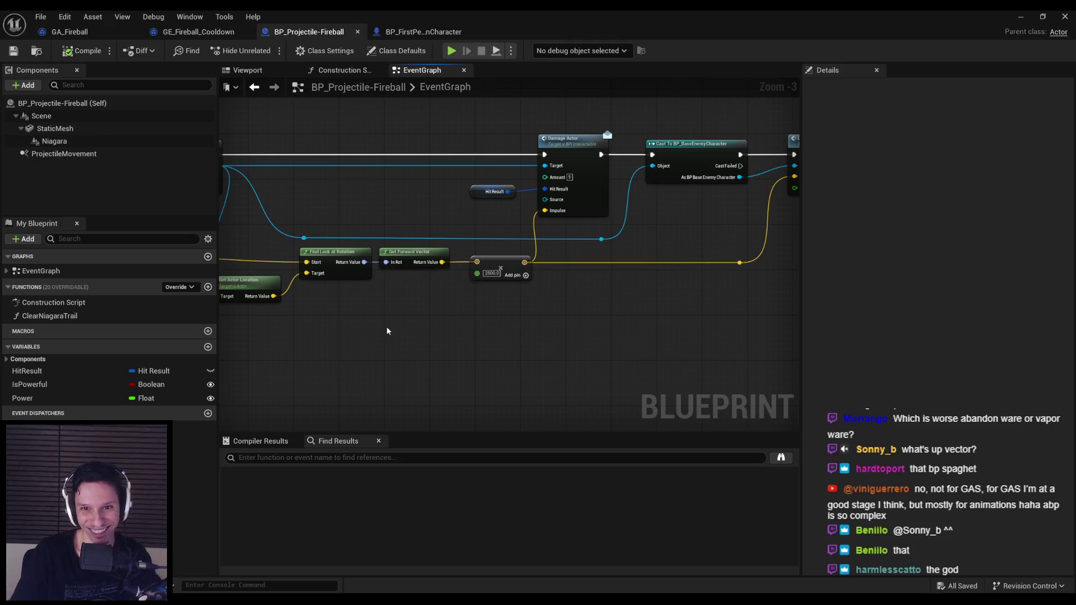
Shift the vector nodes around Find Look at Rotation slightly down.
scroll(559, 337, "down", 3)
scroll(635, 274, "up", 4)
left_click_drag(634, 274, 294, 223)
scroll(512, 281, "down", 2)
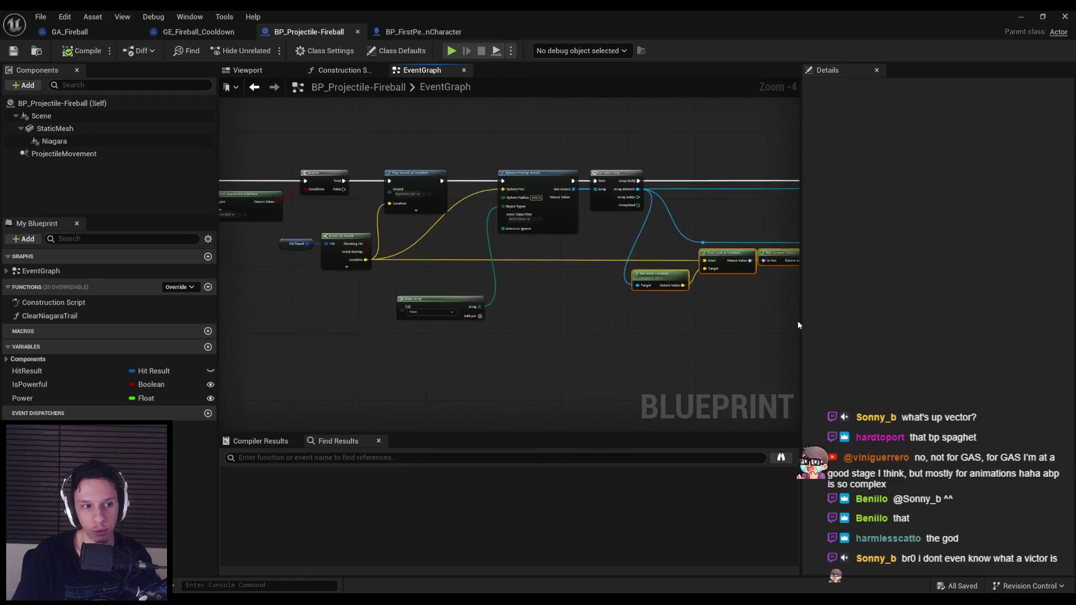
left_click_drag(365, 267, 365, 272)
left_click(538, 341)
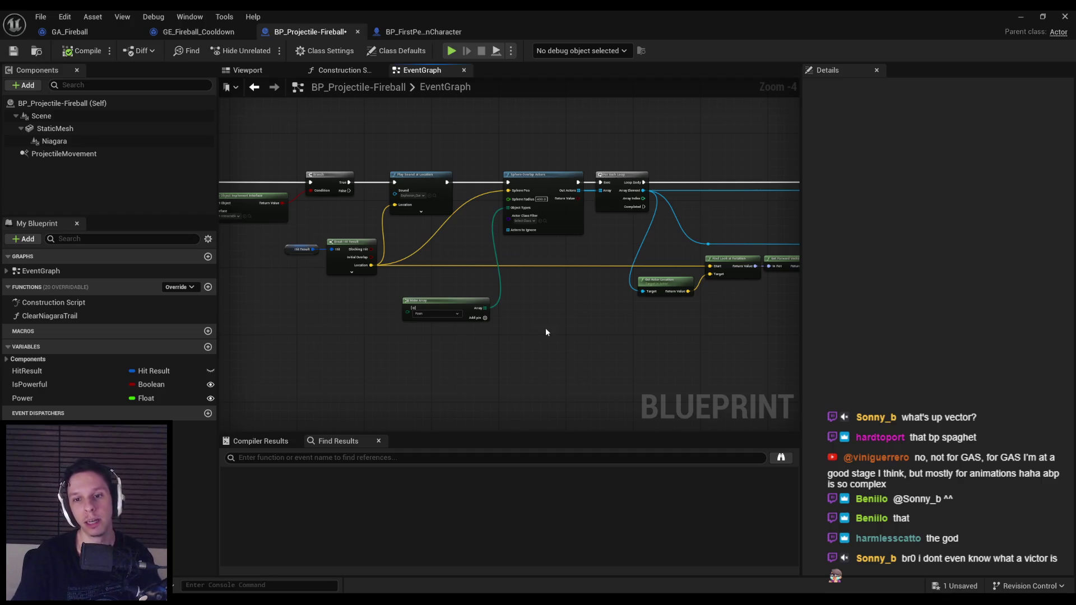
Line up Get Actor Location and Get Forward Vector, saving after each adjustment.
scroll(545, 328, "up", 4)
mouse_move(453, 285)
left_mouse_down()
mouse_move(450, 209)
mouse_move(459, 292)
left_mouse_up()
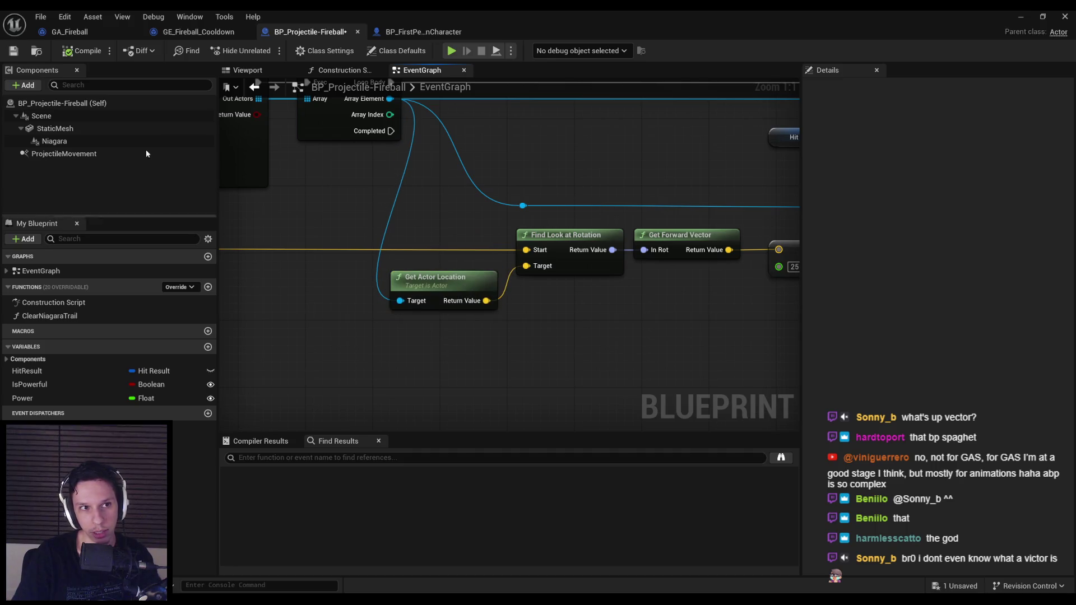
left_click(13, 51)
scroll(549, 258, "down", 3)
scroll(513, 297, "up", 1)
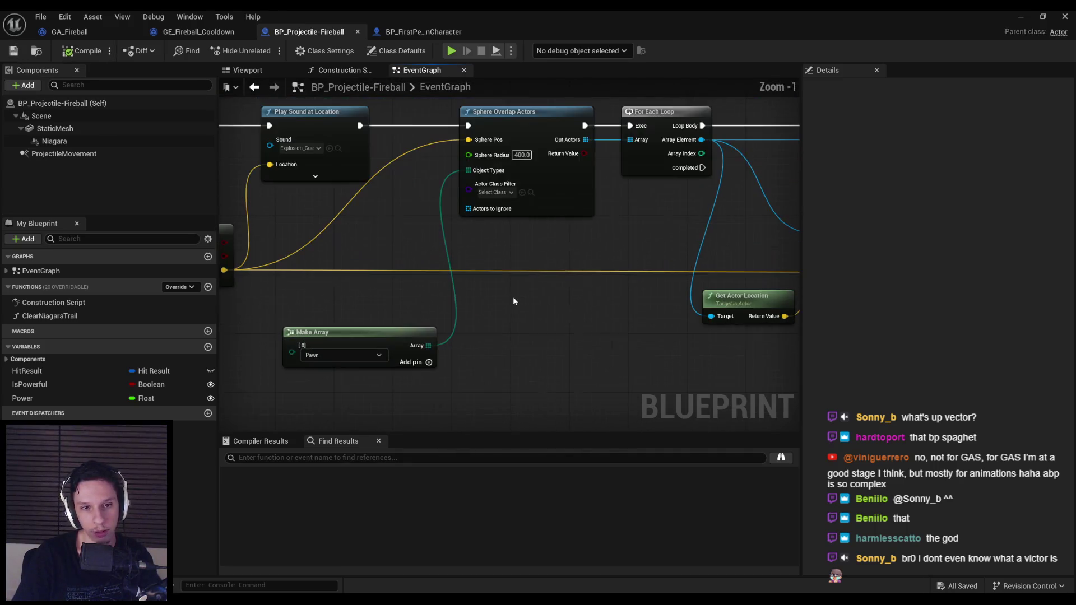
scroll(502, 230, "up", 2)
scroll(503, 250, "down", 3)
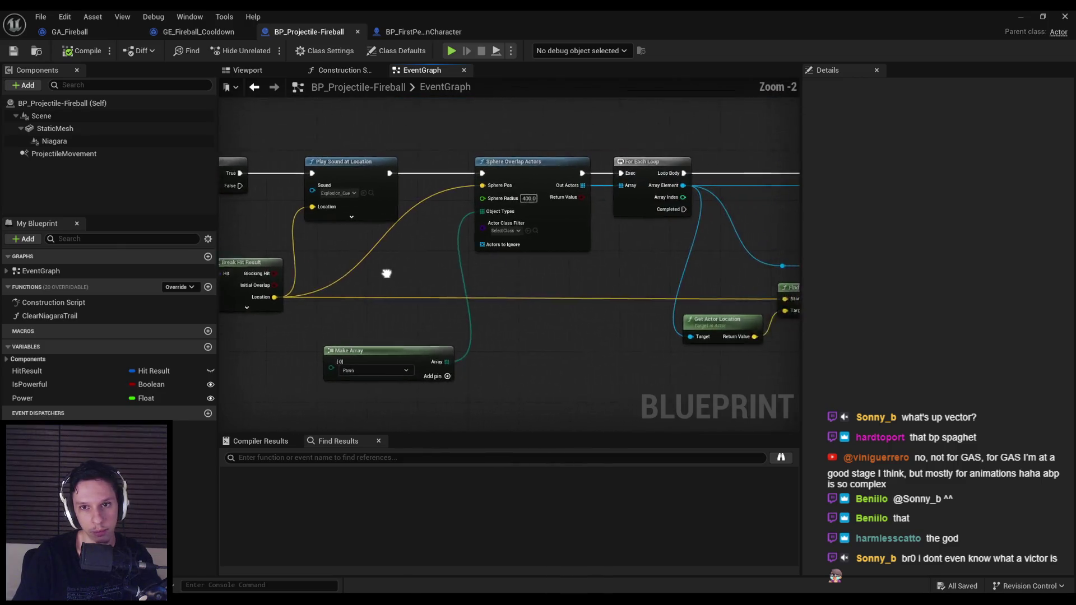
scroll(492, 300, "up", 2)
scroll(549, 300, "down", 2)
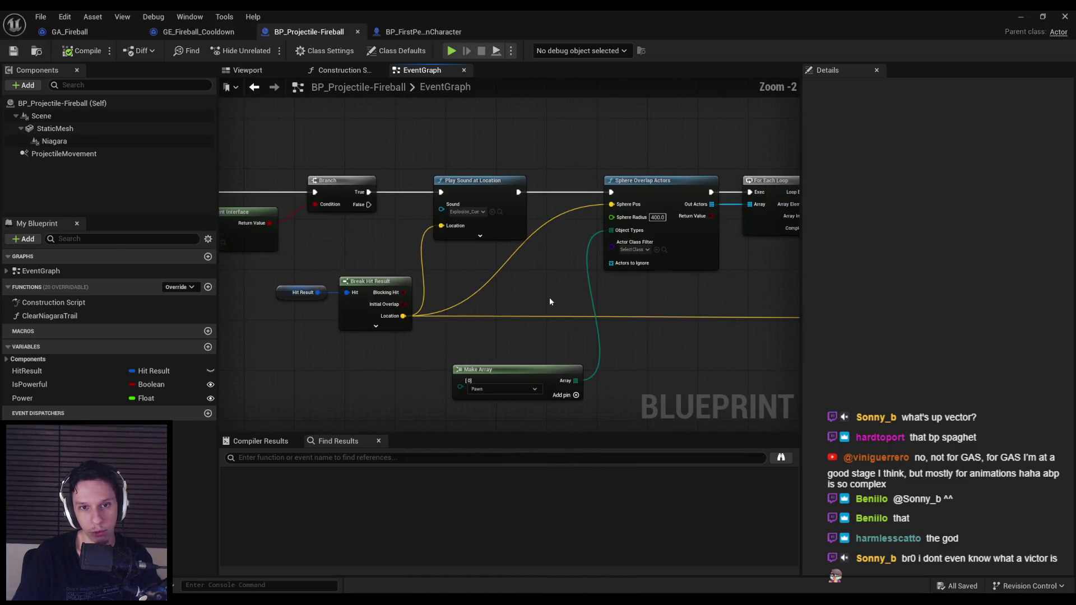
left_click_drag(506, 288, 402, 372)
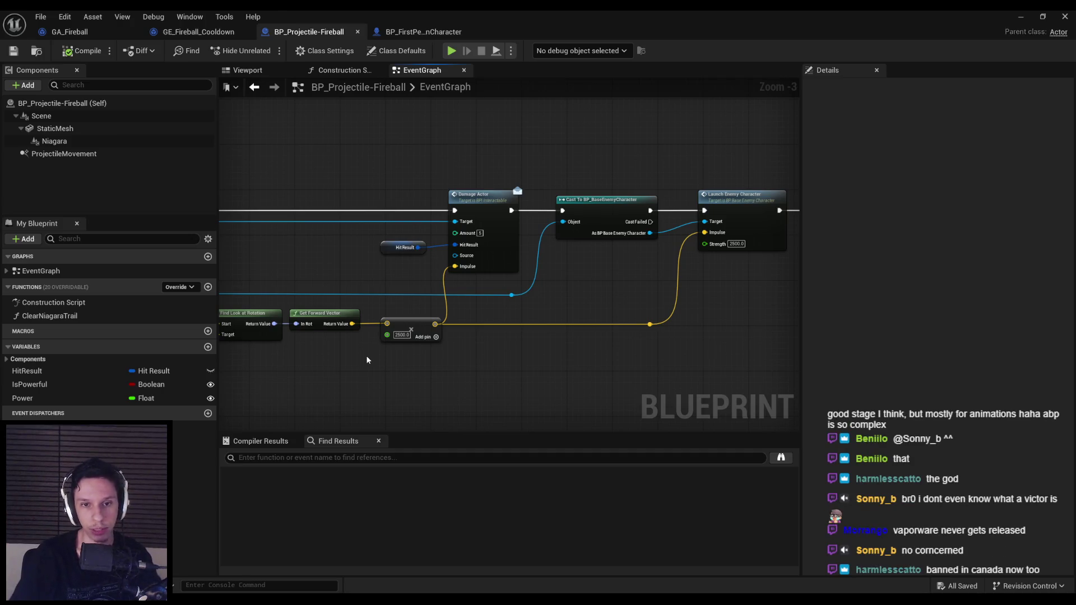
mouse_move(408, 368)
left_mouse_down()
mouse_move(526, 355)
mouse_move(550, 341)
mouse_move(429, 278)
mouse_move(537, 338)
left_mouse_up()
scroll(523, 355, "up", 1)
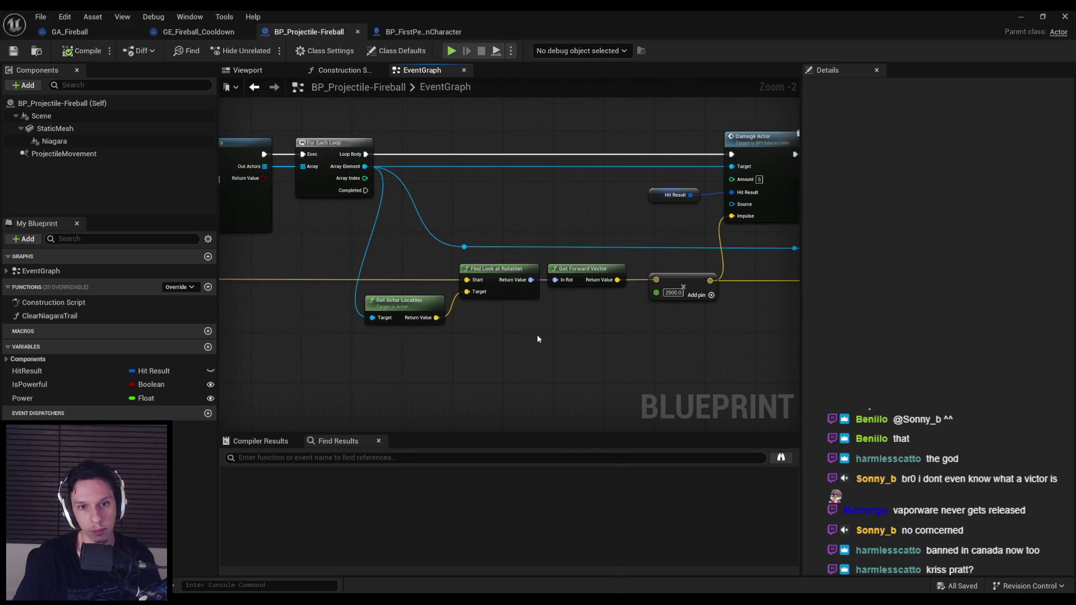
left_click_drag(594, 269, 600, 269)
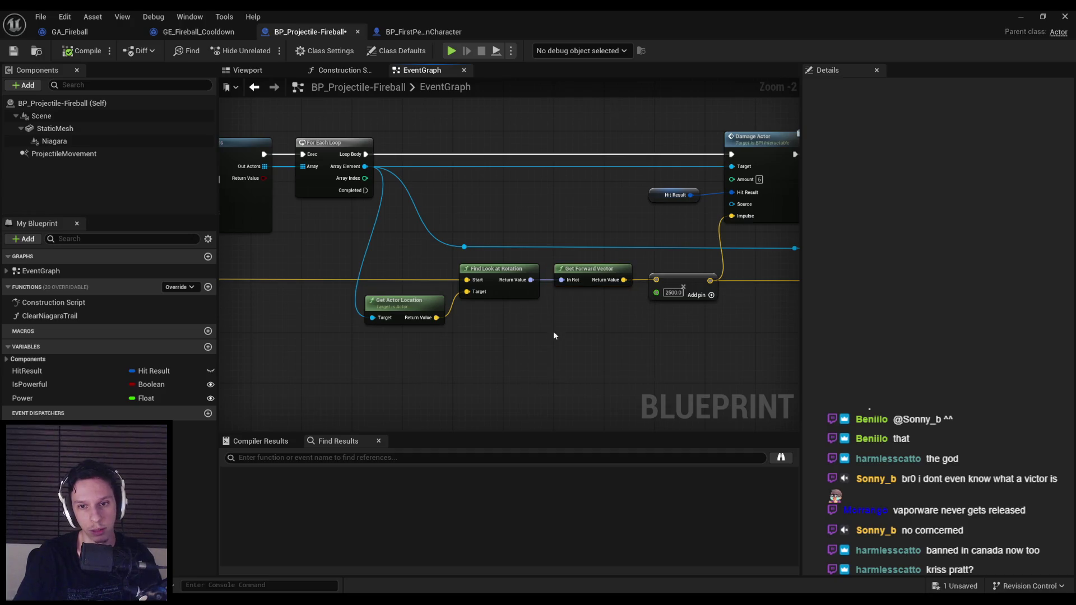
left_click(14, 51)
Move the Damage Actor node and its reroute point further to the right.
scroll(473, 257, "down", 3)
scroll(557, 271, "up", 2)
left_click_drag(556, 270, 402, 339)
scroll(456, 319, "down", 2)
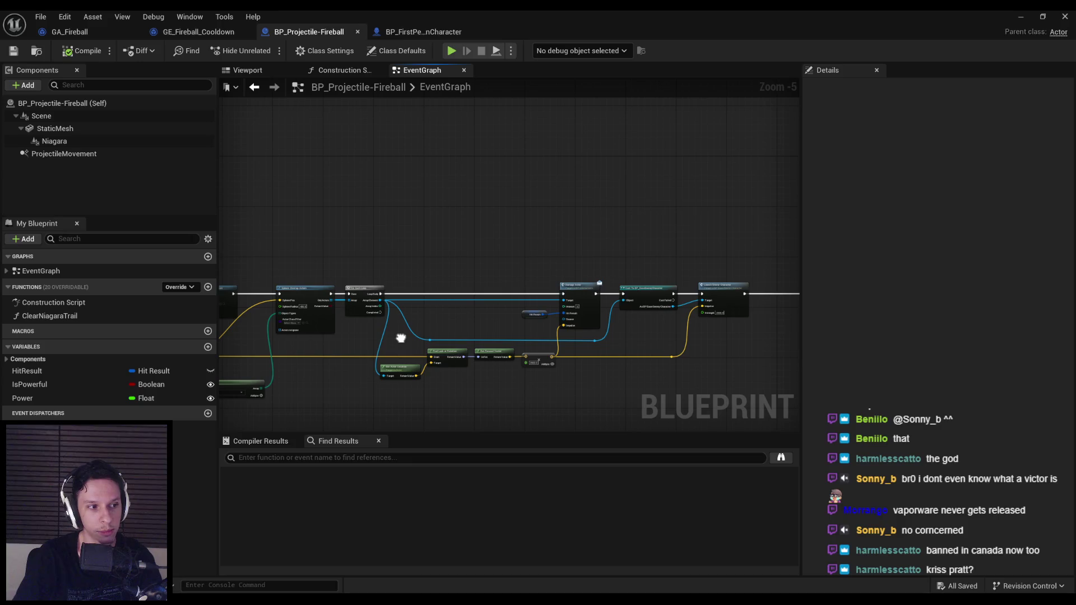
left_click_drag(401, 338, 397, 285)
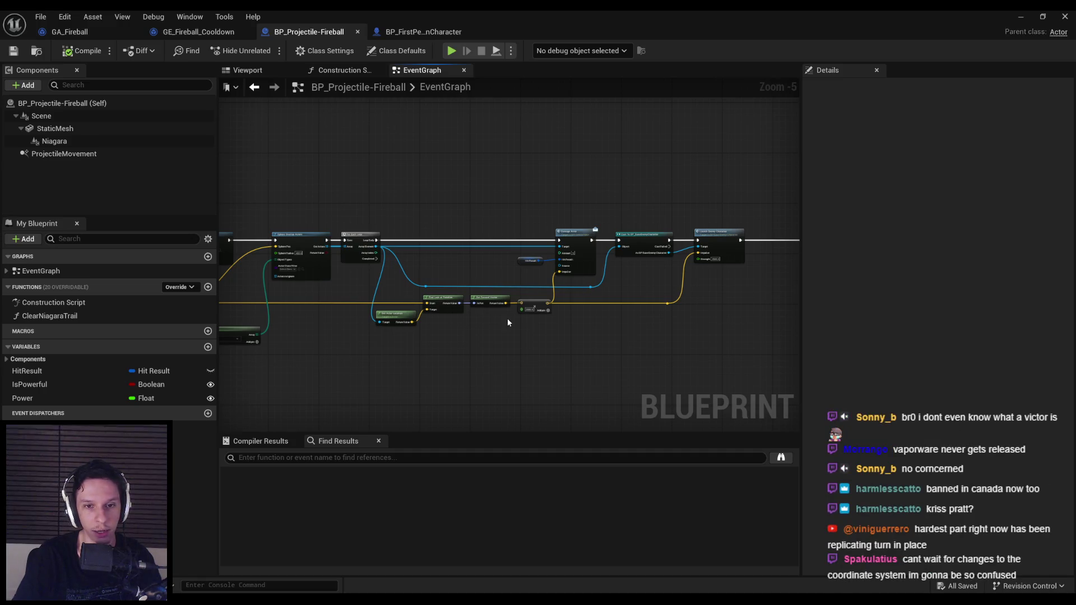
scroll(507, 322, "up", 3)
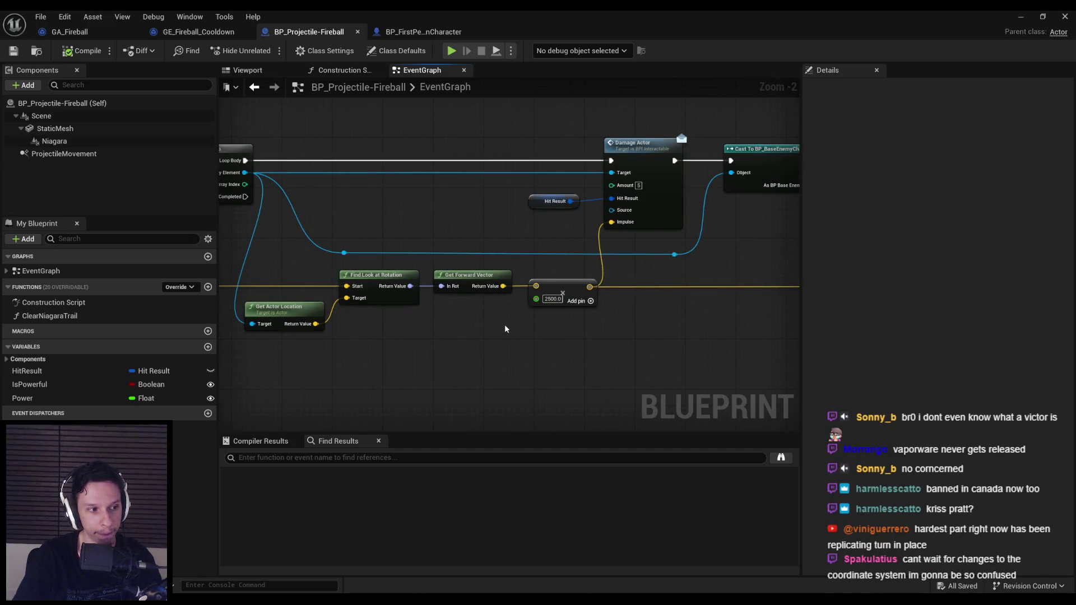
scroll(505, 329, "down", 2)
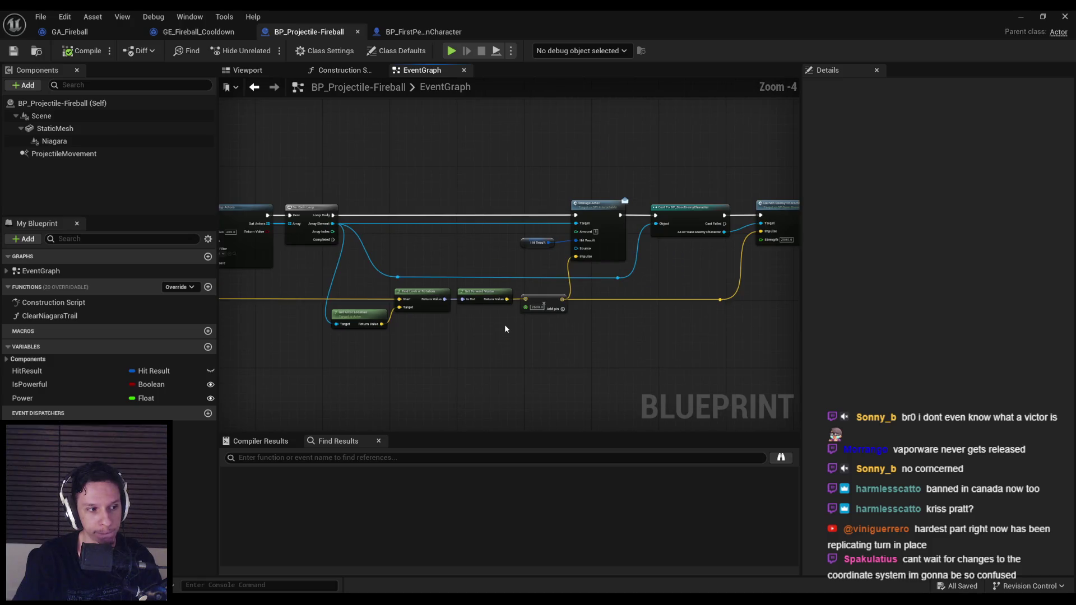
scroll(505, 329, "up", 3)
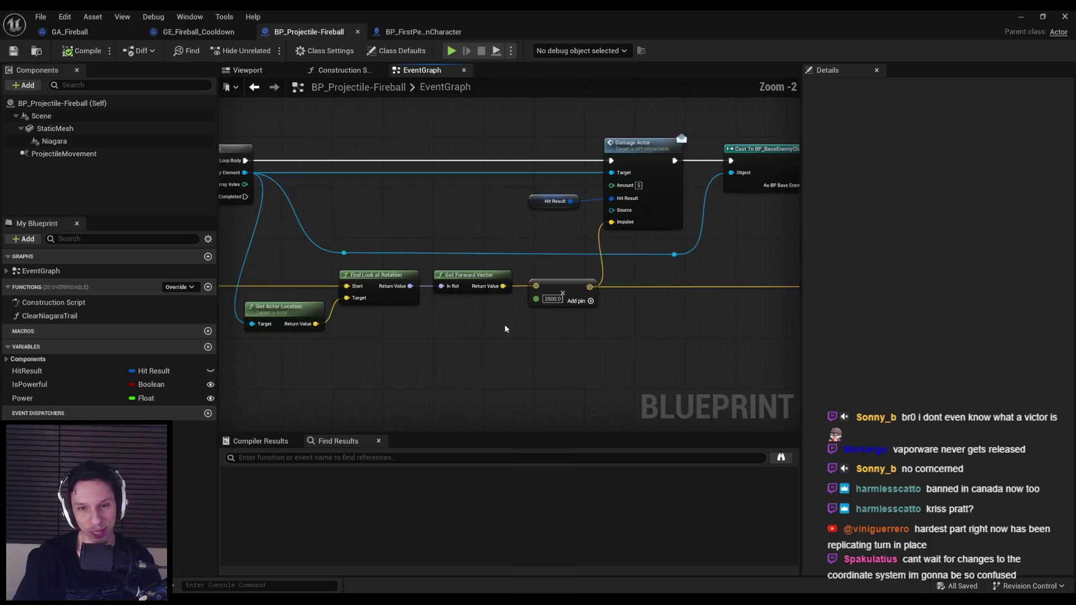
scroll(506, 329, "down", 2)
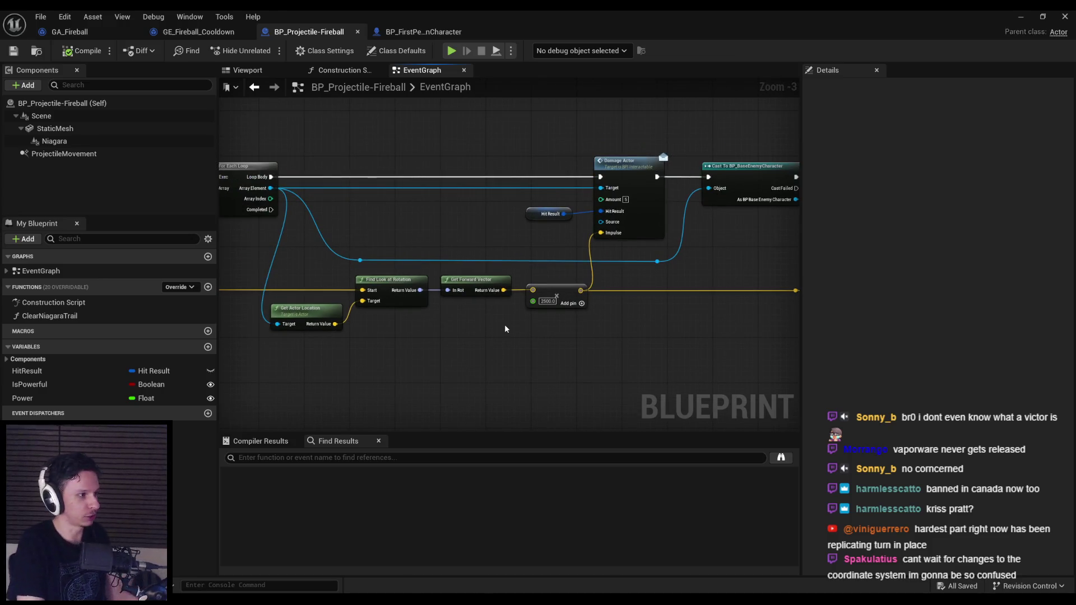
scroll(488, 310, "up", 1)
scroll(488, 311, "up", 1)
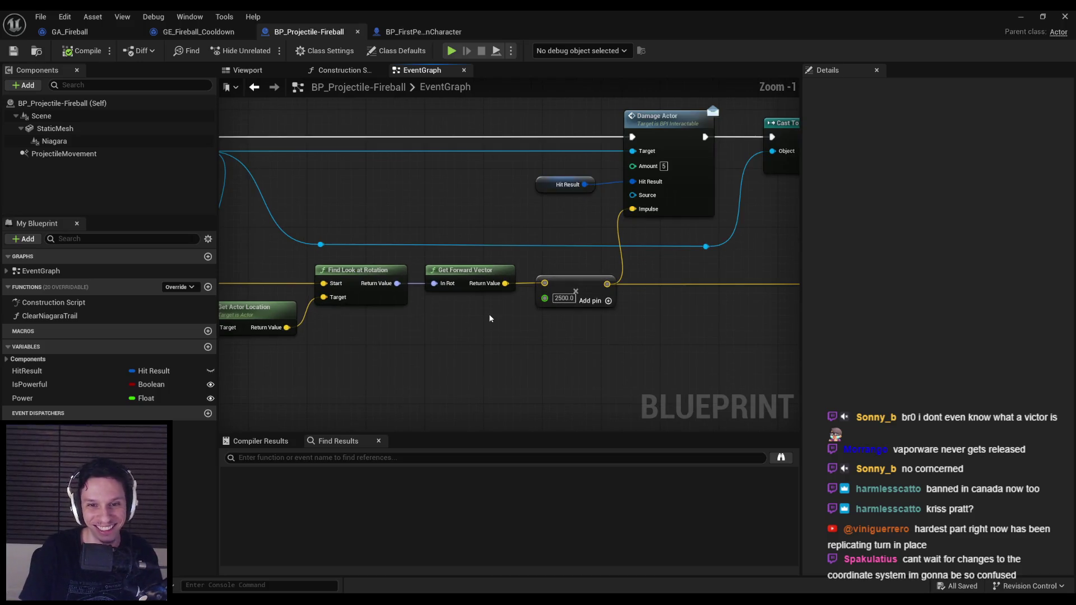
scroll(537, 339, "down", 2)
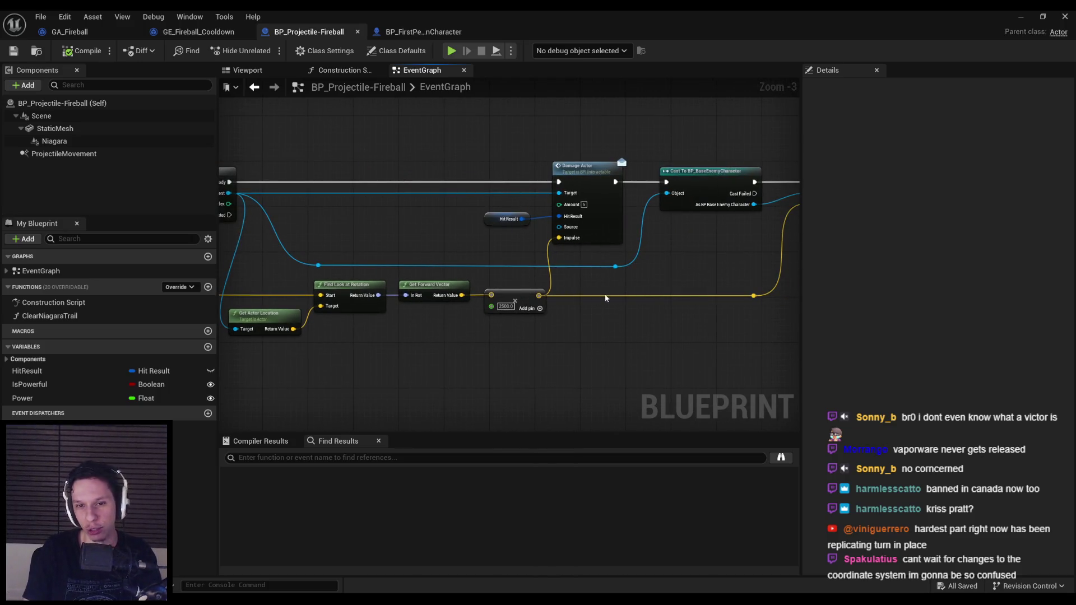
scroll(605, 298, "up", 1)
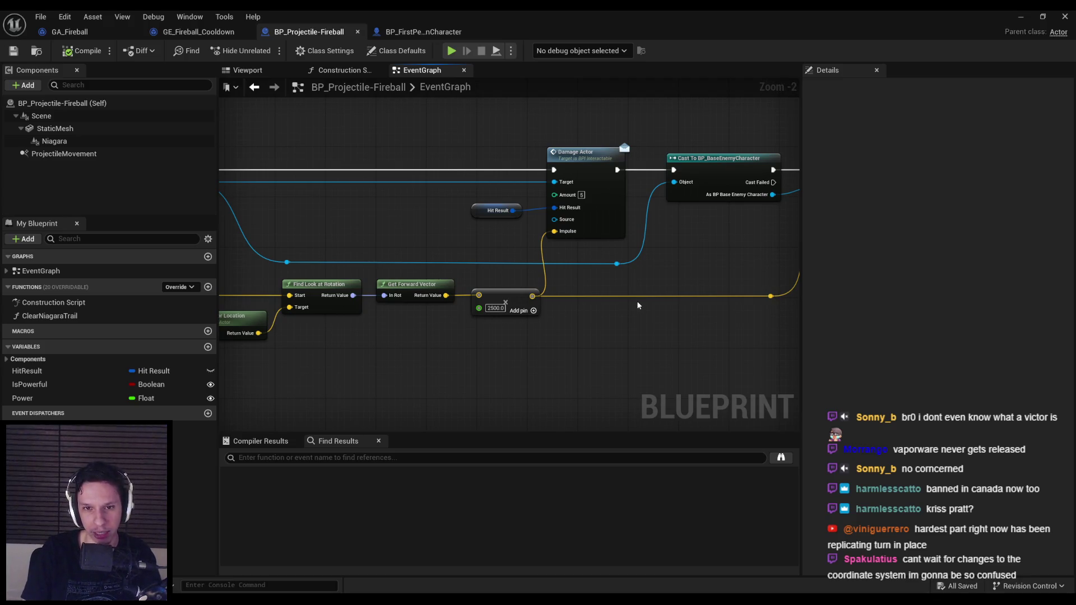
scroll(648, 275, "up", 1)
scroll(630, 270, "down", 1)
mouse_move(622, 278)
left_mouse_down()
mouse_move(527, 180)
mouse_move(471, 172)
mouse_move(632, 265)
left_mouse_up()
left_click(695, 257)
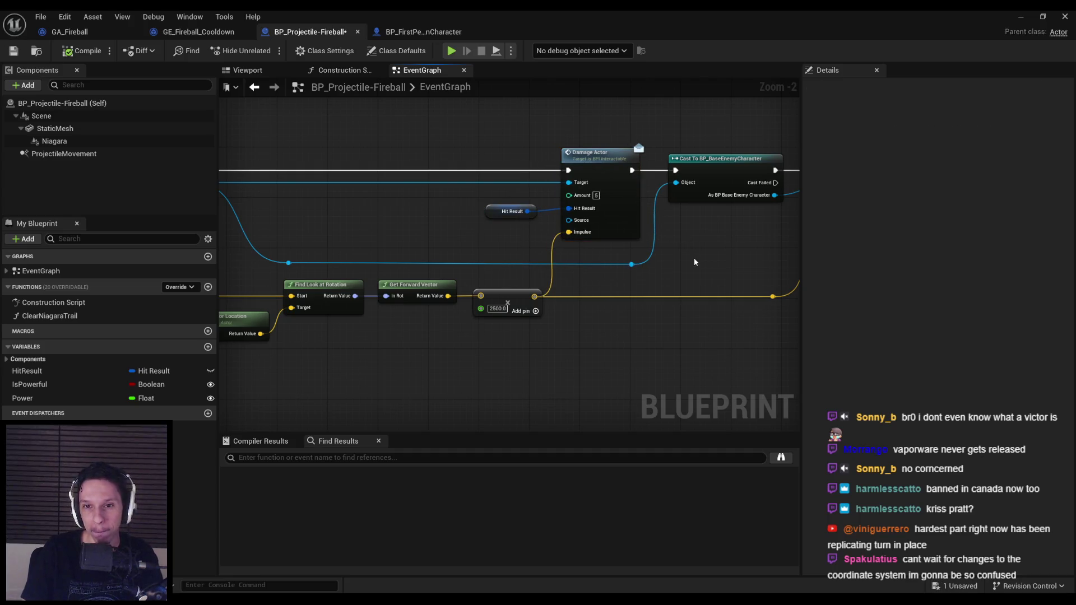
Nudge the cast and Hit Result nodes slightly right, then compile and save the blueprint.
left_click(83, 50)
scroll(593, 284, "down", 2)
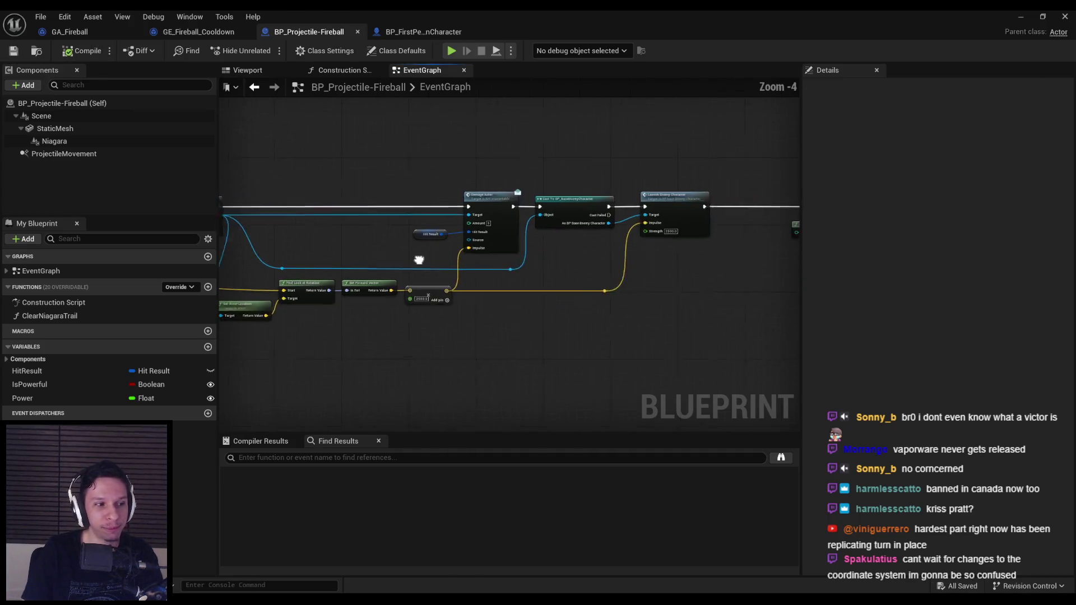
scroll(577, 263, "up", 3)
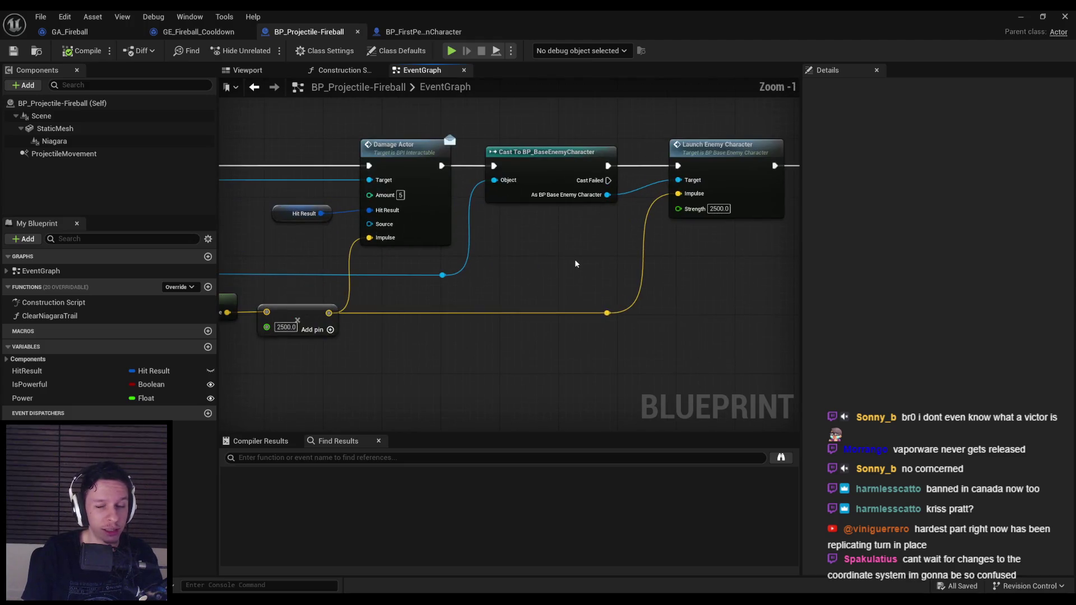
left_click_drag(552, 154, 558, 154)
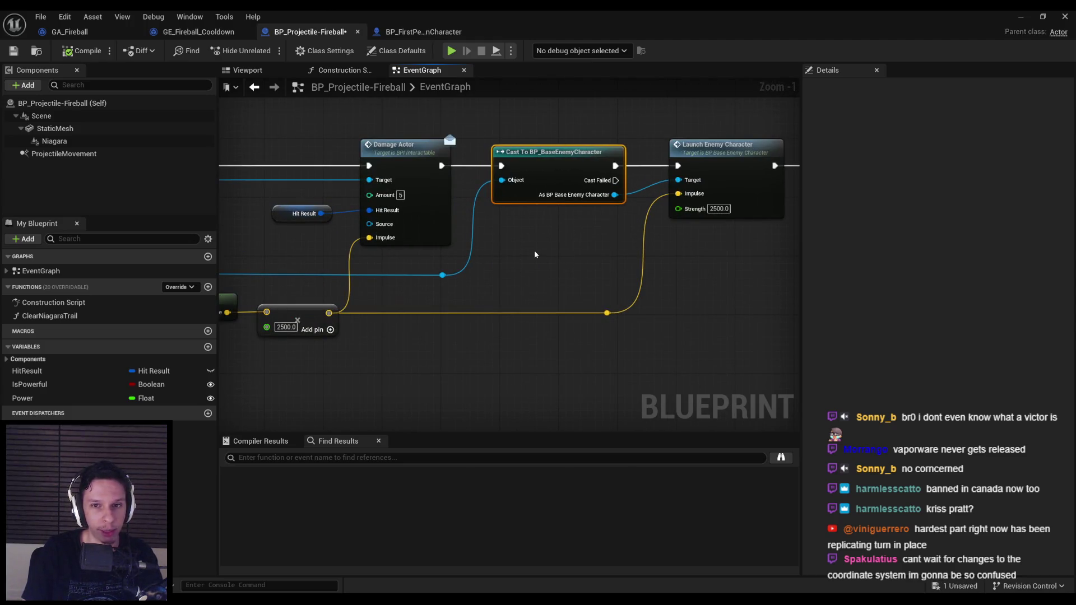
left_click_drag(610, 354, 557, 176)
left_click(542, 274)
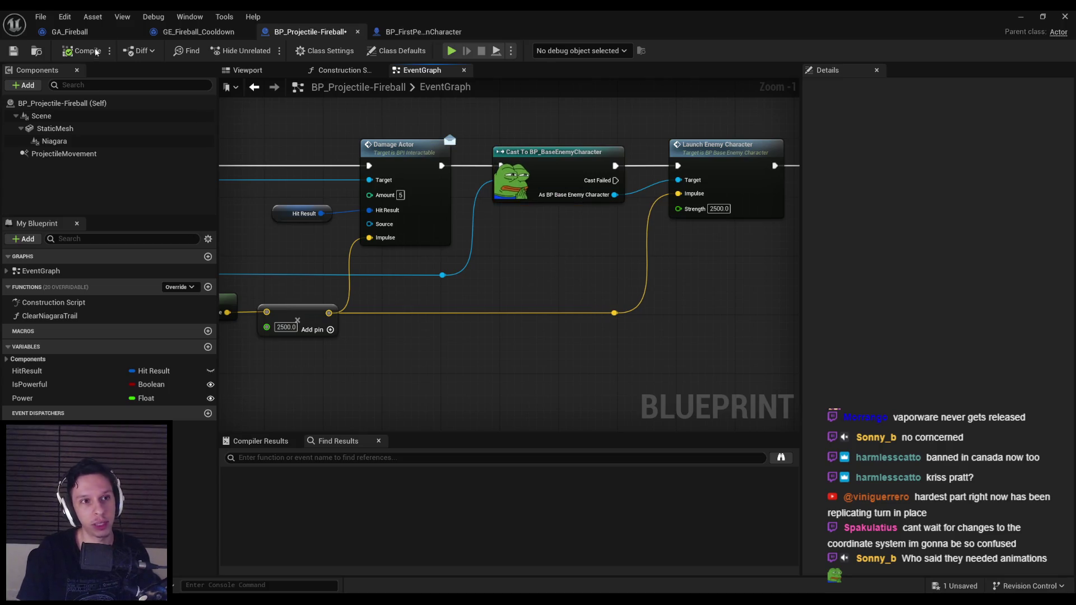
left_click(14, 51)
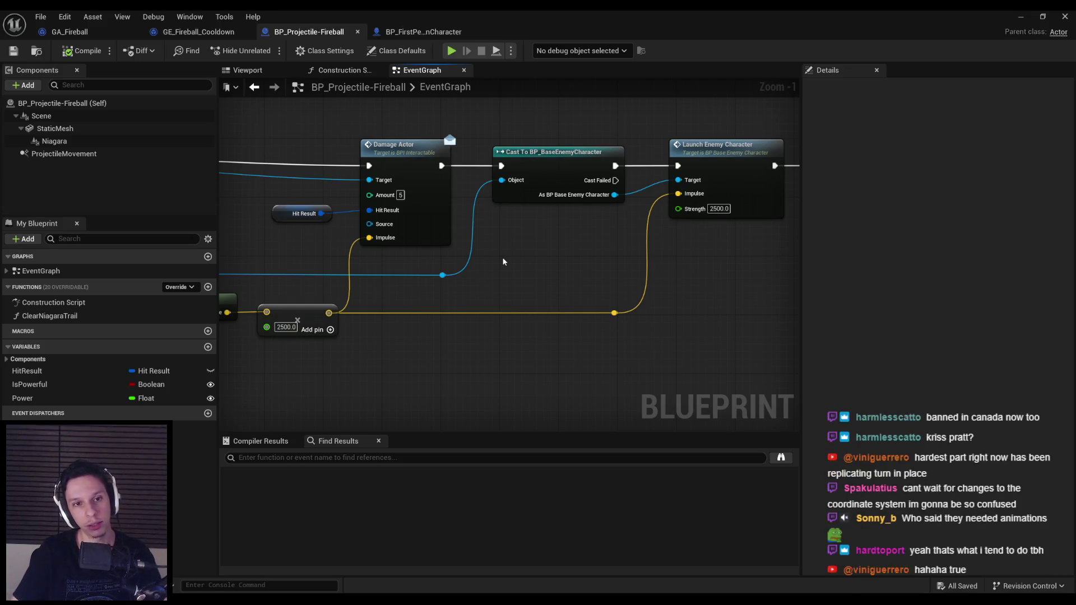
left_click_drag(305, 213, 311, 213)
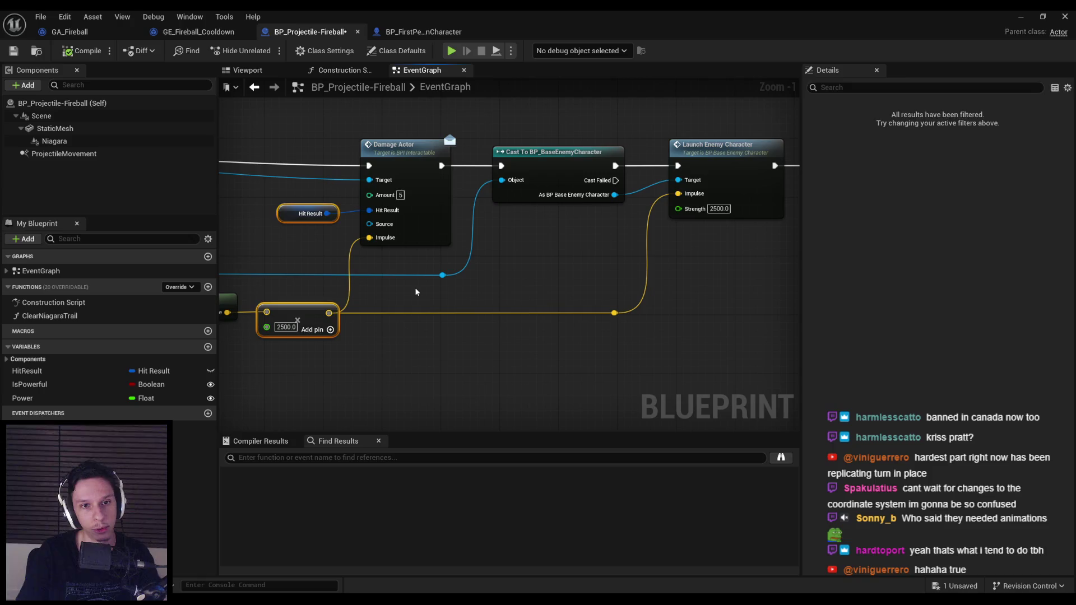
left_click(418, 288)
left_click(14, 52)
Look over the For Each Loop and player/HUD nodes, then minimize the Blueprint editor.
scroll(481, 275, "down", 2)
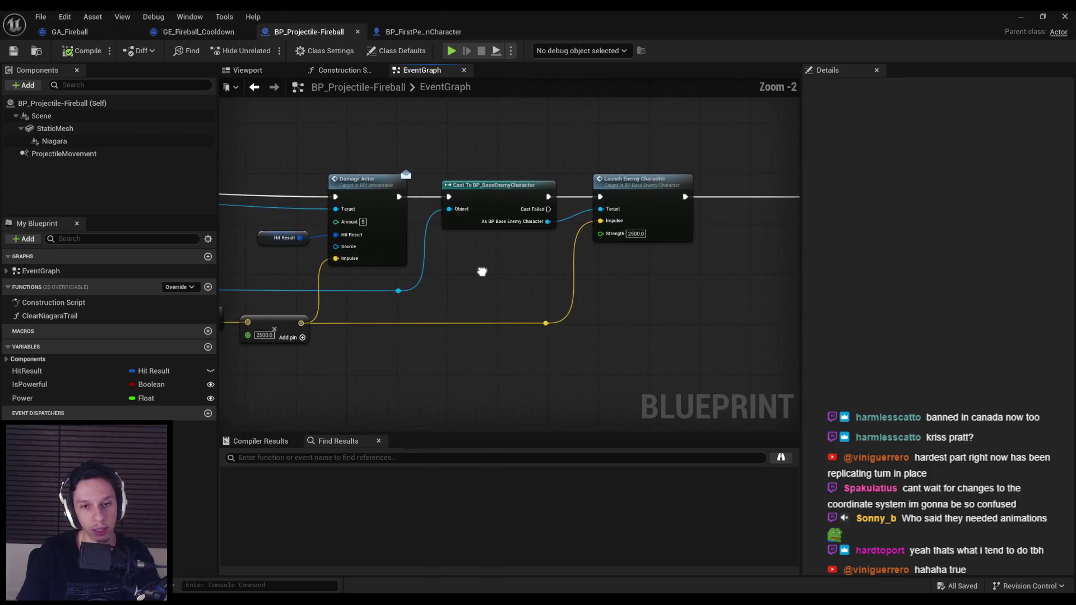
mouse_move(481, 276)
left_mouse_down()
mouse_move(444, 310)
mouse_move(574, 281)
mouse_move(735, 269)
mouse_move(528, 258)
left_mouse_up()
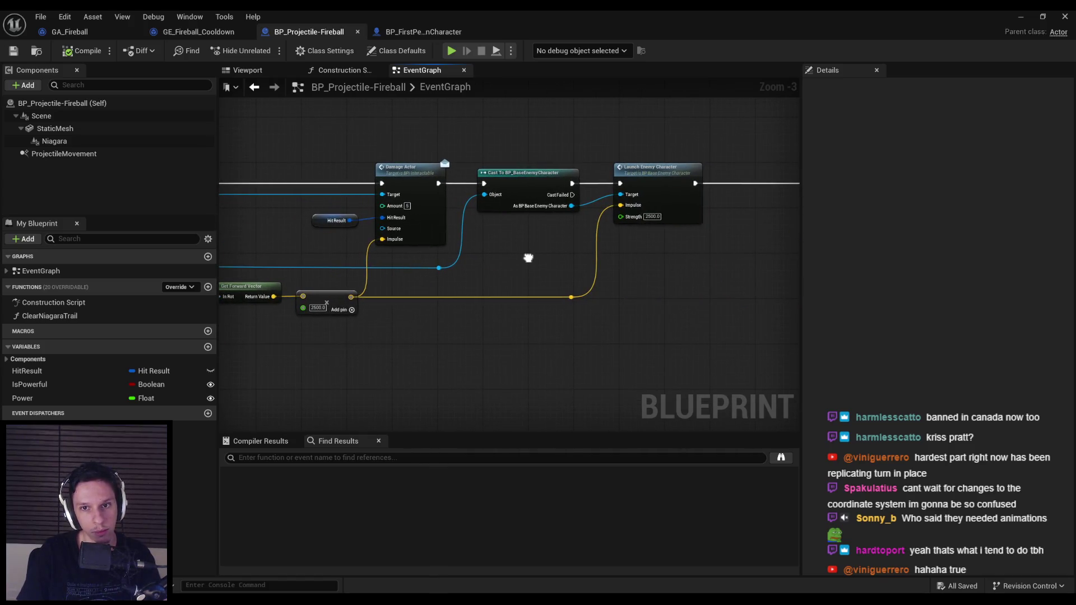
left_click_drag(528, 258, 224, 263)
scroll(392, 264, "down", 1)
scroll(549, 287, "up", 2)
left_click(1020, 16)
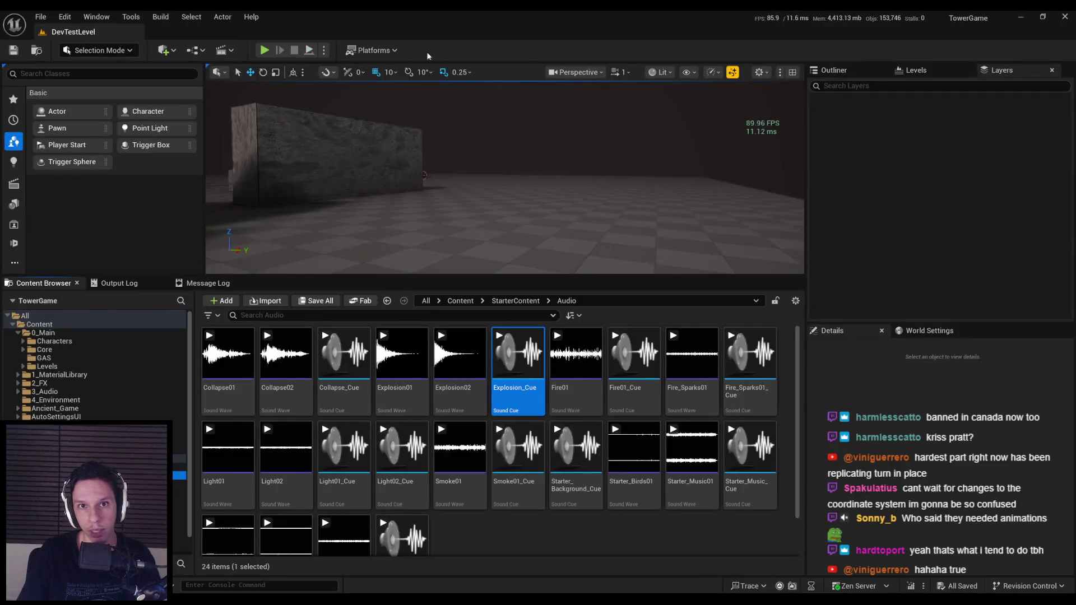
Play the level and cast several fireballs at the enemies with F.
left_click(264, 51)
key("F11")
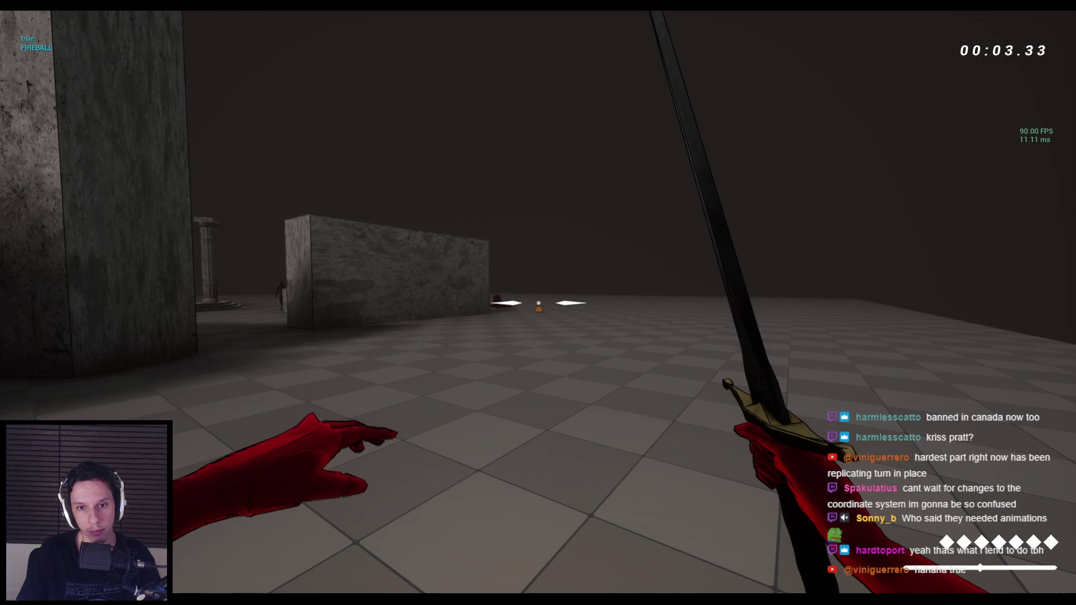
key("f")
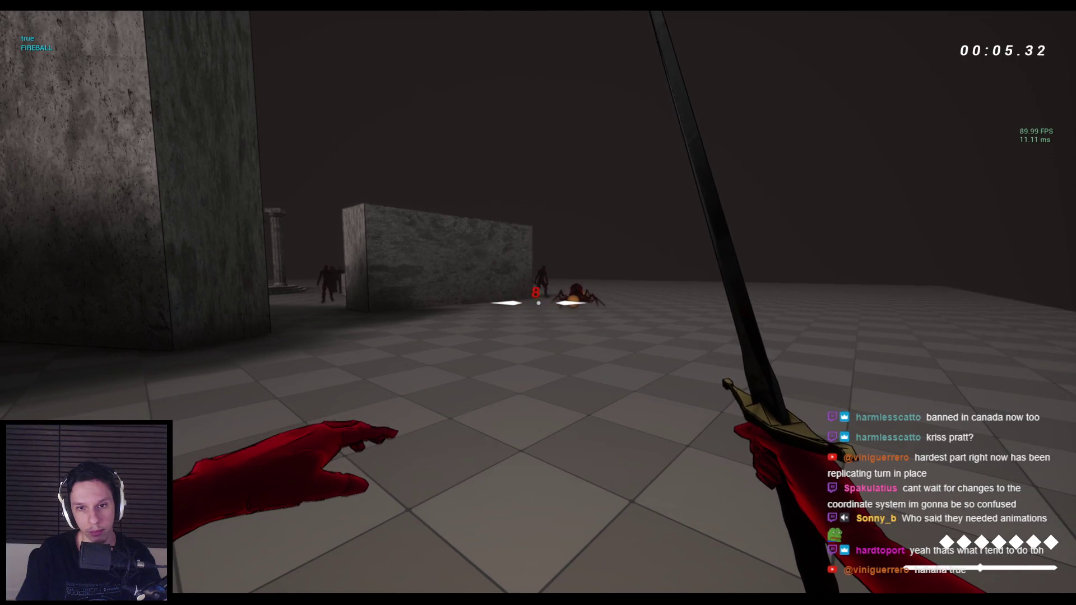
key("f")
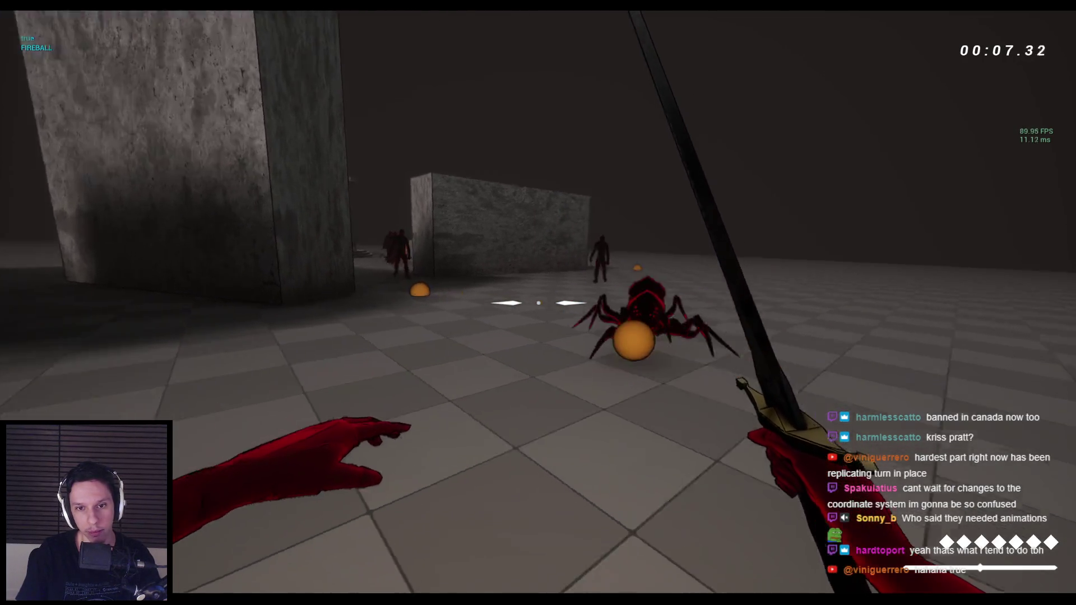
key("f")
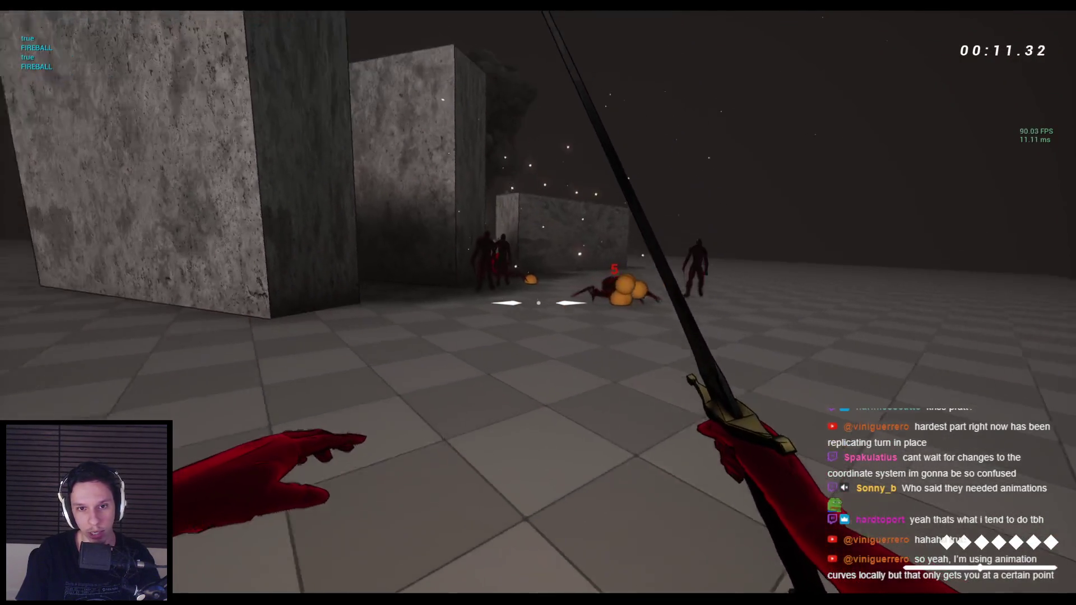
key("f")
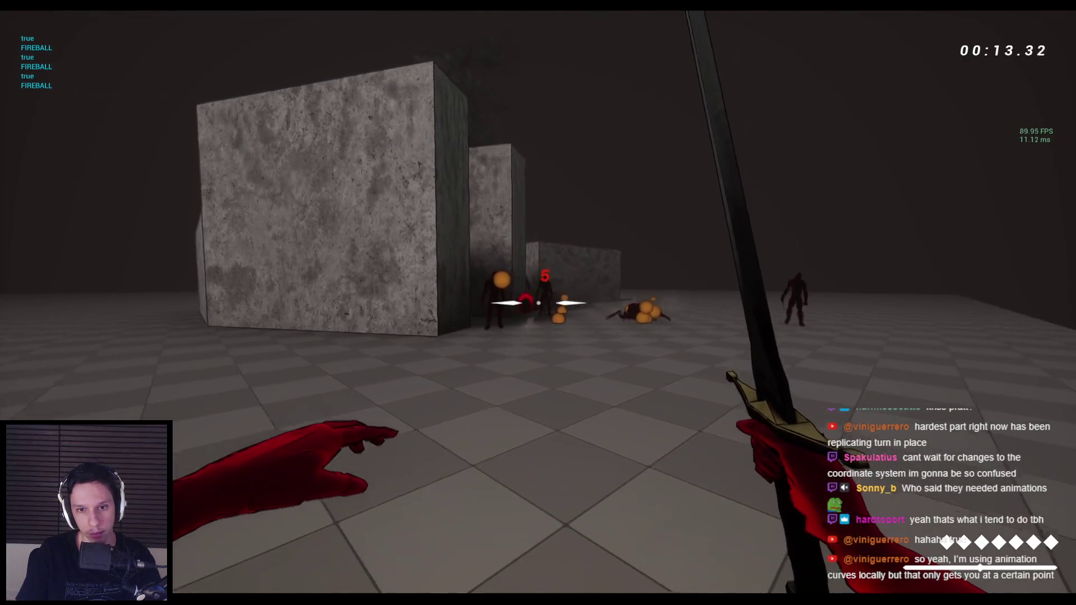
Advance on the enemies firing again, then stop play and return to BP_Projectile-Fireball.
key("w")
key("f")
key("f")
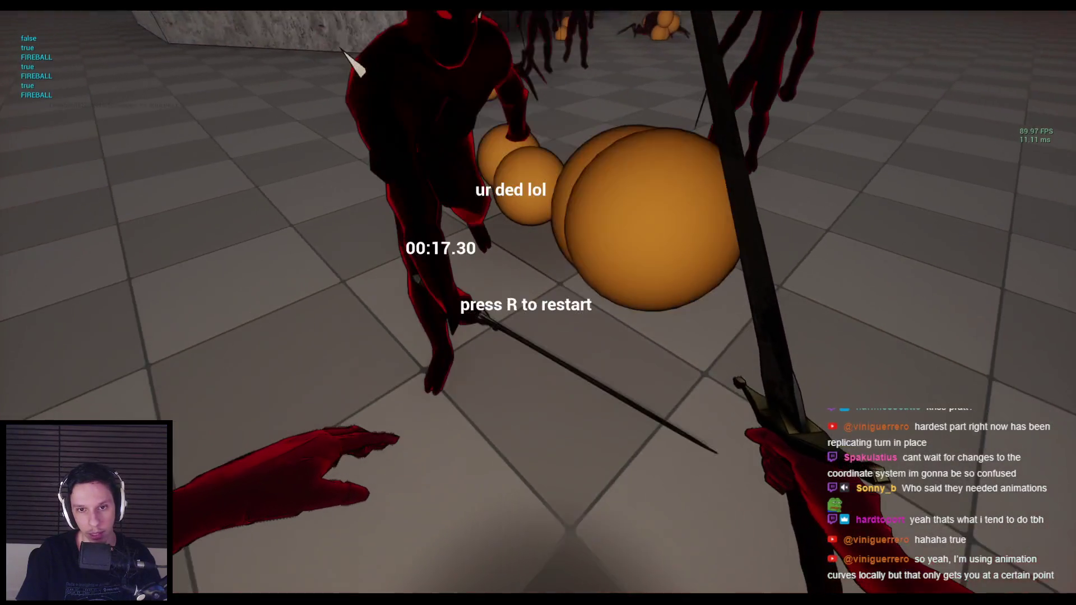
key("Escape")
left_click(269, 557)
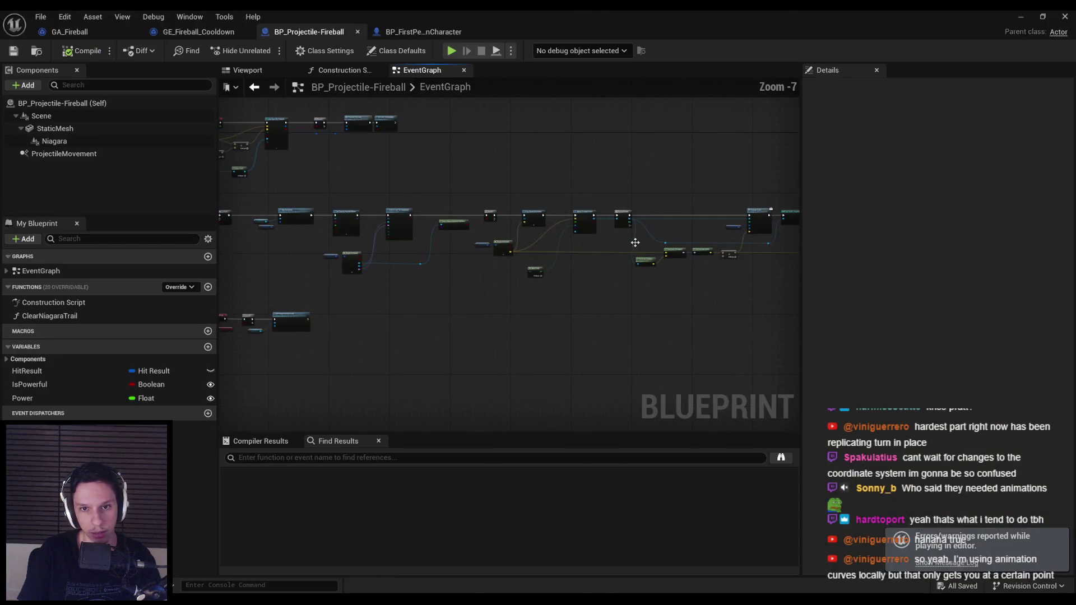
Set the Sphere Overlap Actors explosion radius to 500.
scroll(279, 230, "up", 5)
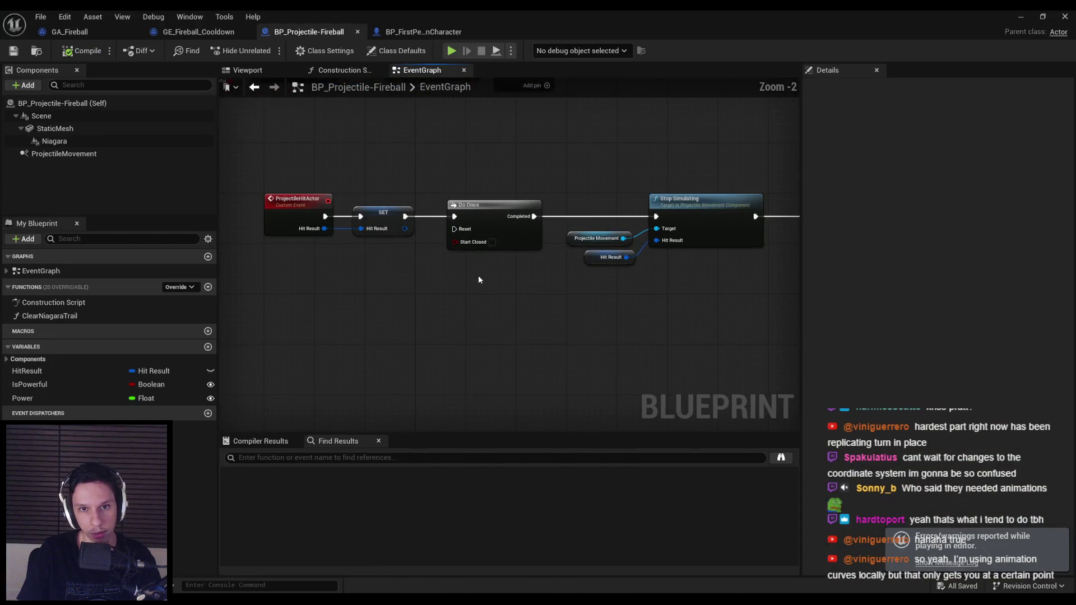
scroll(478, 278, "down", 4)
scroll(544, 212, "up", 4)
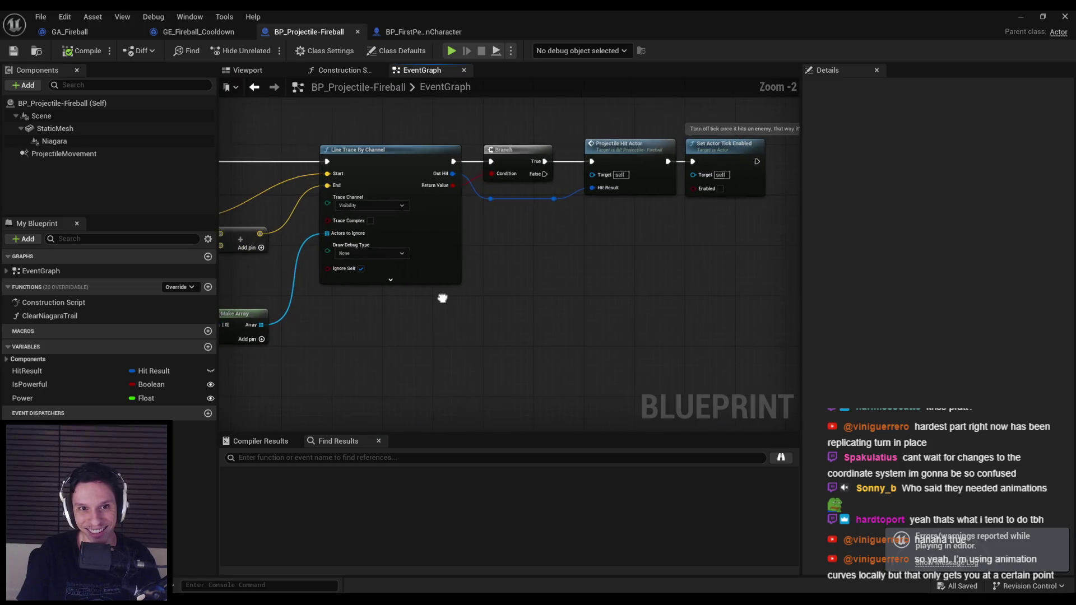
mouse_move(548, 188)
left_mouse_down()
mouse_move(431, 257)
mouse_move(283, 251)
mouse_move(286, 212)
left_mouse_up()
scroll(283, 250, "down", 2)
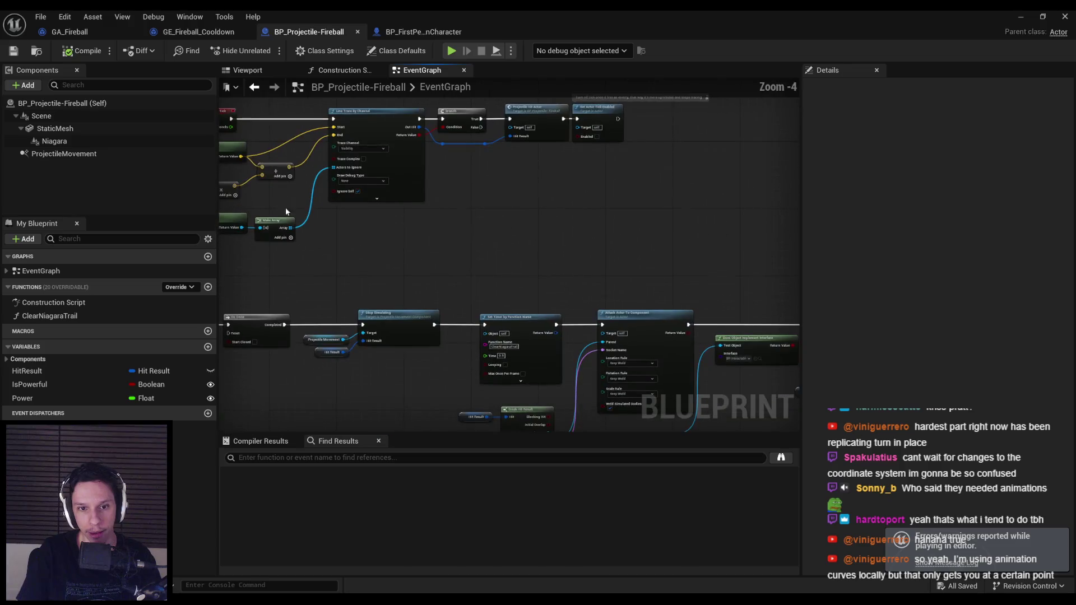
mouse_move(362, 289)
left_mouse_down()
mouse_move(549, 221)
mouse_move(512, 221)
left_mouse_up()
mouse_move(280, 212)
left_mouse_down()
mouse_move(711, 216)
mouse_move(620, 227)
left_mouse_up()
scroll(560, 247, "up", 1)
scroll(541, 190, "up", 2)
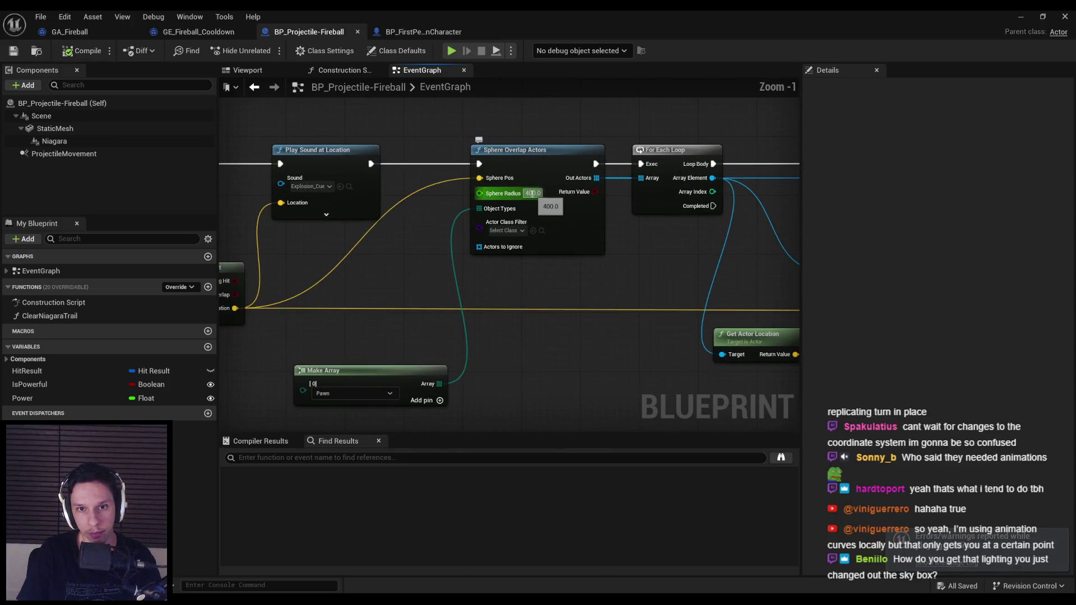
left_click(532, 192)
type("500")
key("Return")
Delete the Does Object Implement Interface check and its Branch node.
scroll(386, 253, "down", 1)
mouse_move(387, 253)
left_mouse_down()
mouse_move(600, 227)
mouse_move(566, 250)
mouse_move(702, 271)
left_mouse_up()
scroll(567, 250, "down", 1)
mouse_move(609, 336)
left_mouse_down()
mouse_move(522, 298)
mouse_move(455, 320)
left_mouse_up()
mouse_move(616, 236)
left_mouse_down()
mouse_move(524, 148)
mouse_move(493, 303)
left_mouse_up()
key("Delete")
Compile and save the fireball projectile Blueprint.
scroll(494, 303, "down", 4)
left_click(82, 51)
left_click(13, 50)
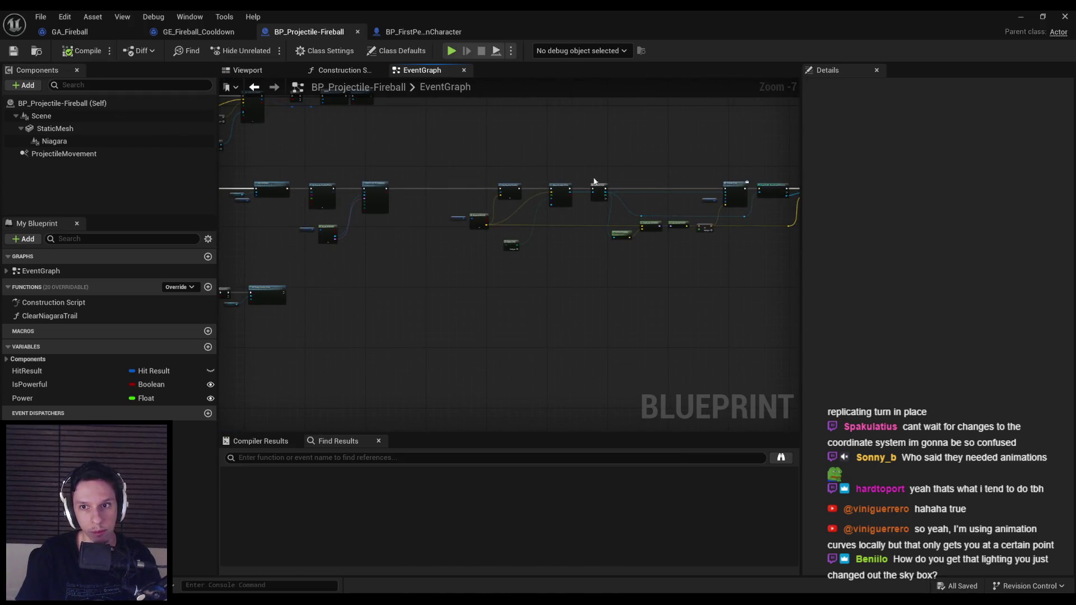
scroll(328, 183, "up", 4)
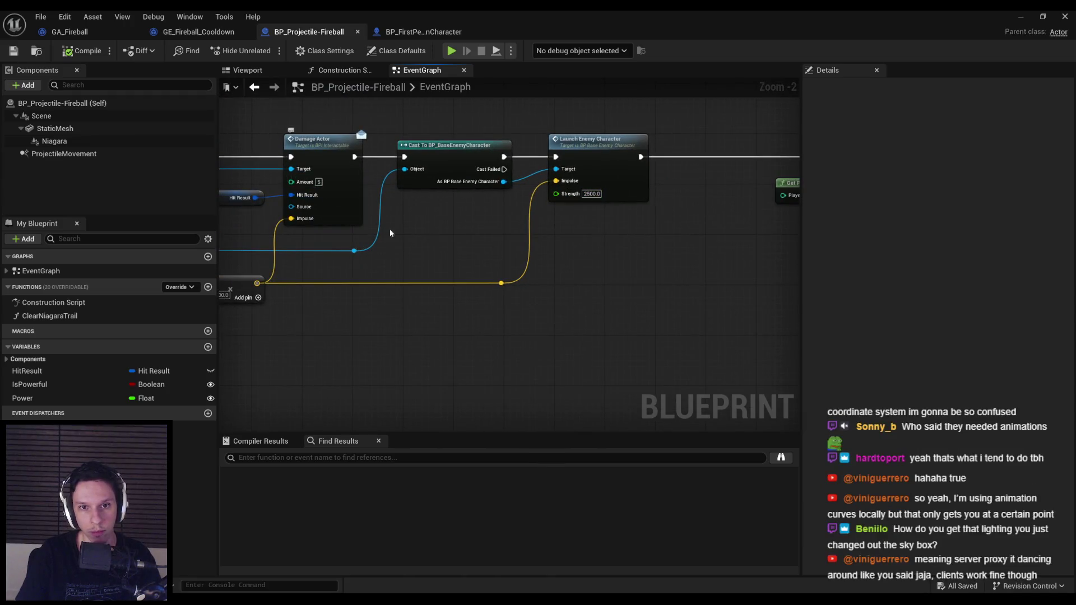
scroll(366, 216, "up", 1)
left_click_drag(366, 215, 583, 208)
scroll(359, 185, "up", 2)
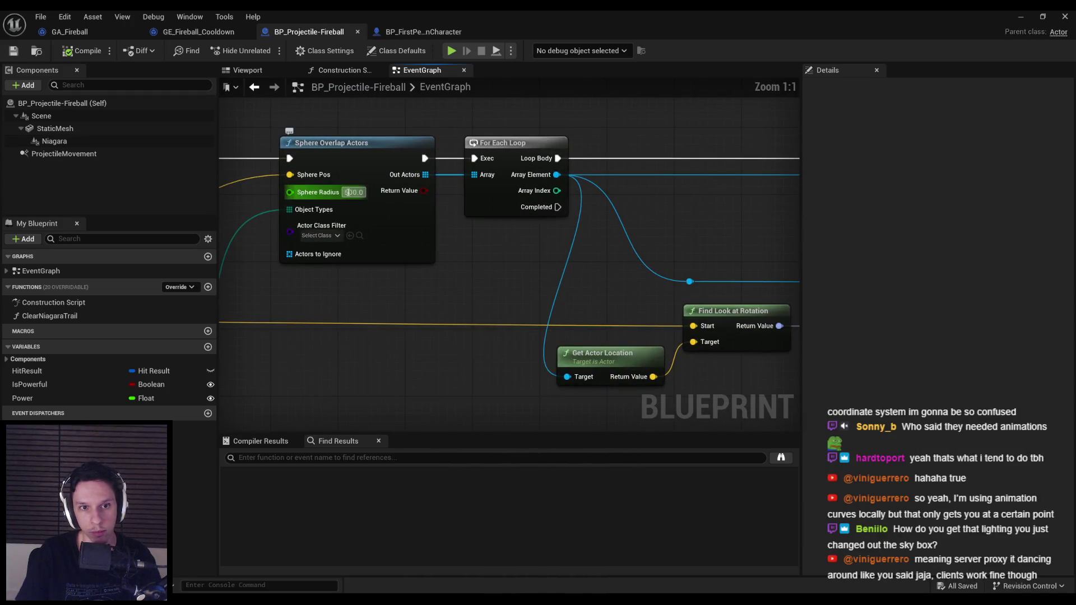
type("400")
key("F7")
key("ctrl+s")
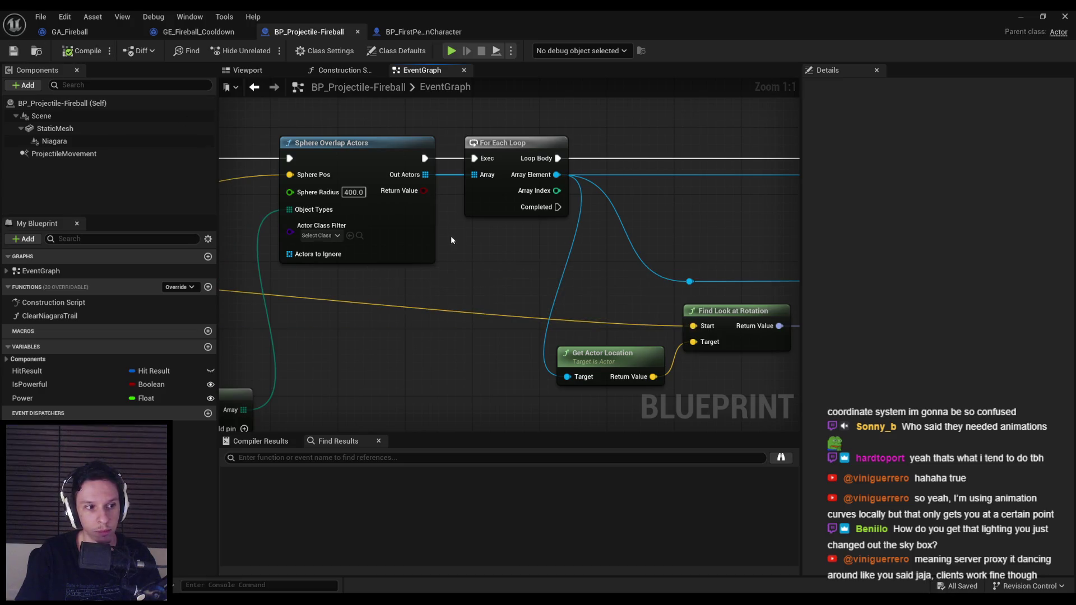
Minimize the Blueprint editor and frame the level camera over the floor and three blocks.
scroll(452, 240, "down", 3)
left_click_drag(452, 240, 673, 194)
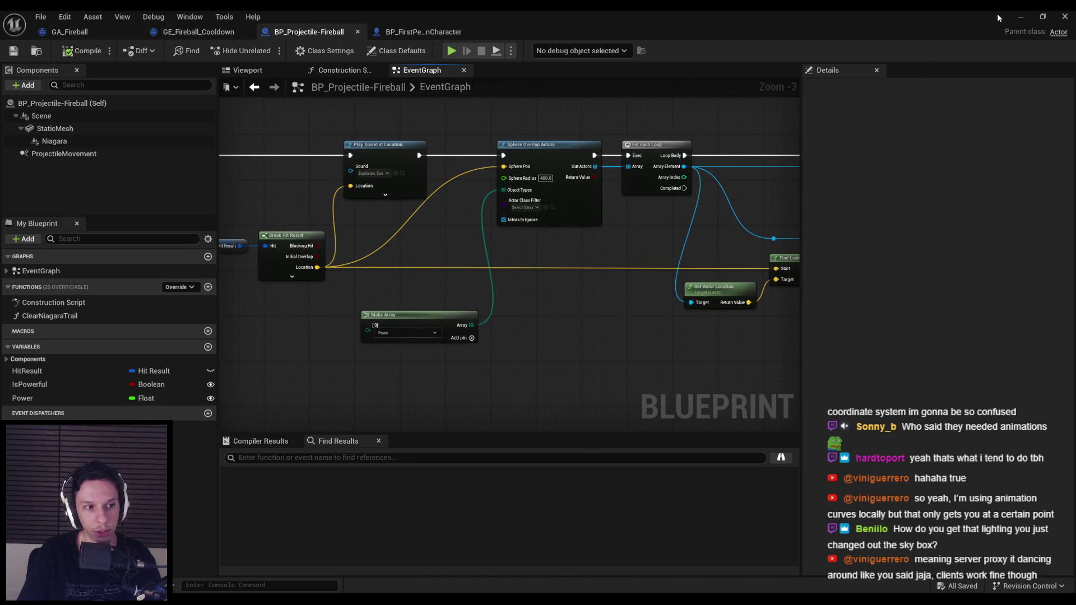
left_click(1024, 18)
mouse_move(538, 303)
left_mouse_down()
mouse_move(538, 359)
mouse_move(505, 303)
mouse_move(505, 246)
mouse_move(493, 236)
left_mouse_up()
left_click_drag(521, 296, 521, 296)
Start Play-In-Editor, fire fireballs at the enemies until dying, then restart with R.
key("alt+p")
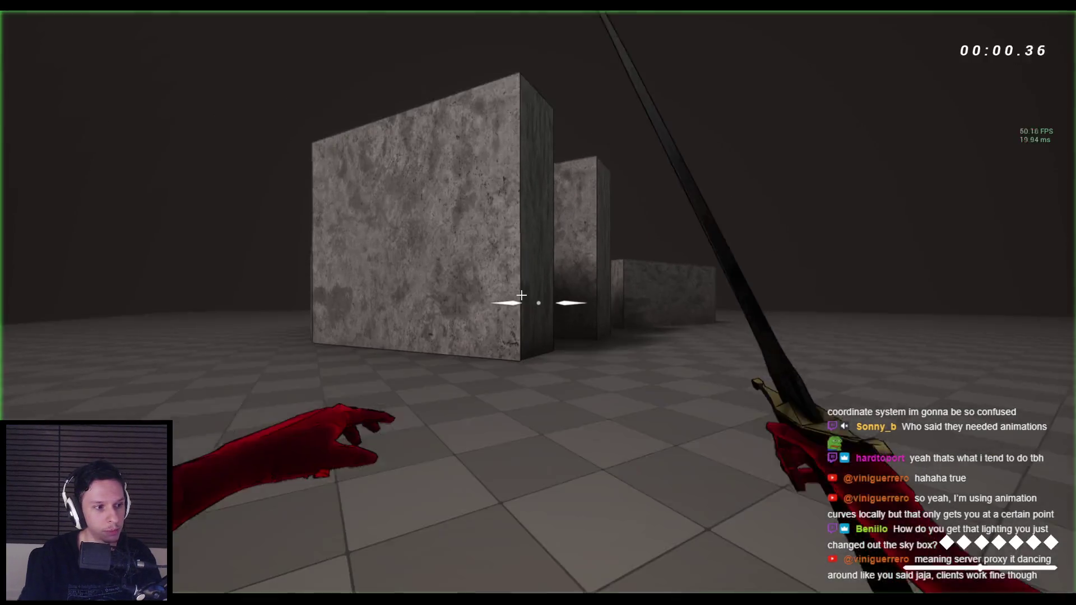
key("d")
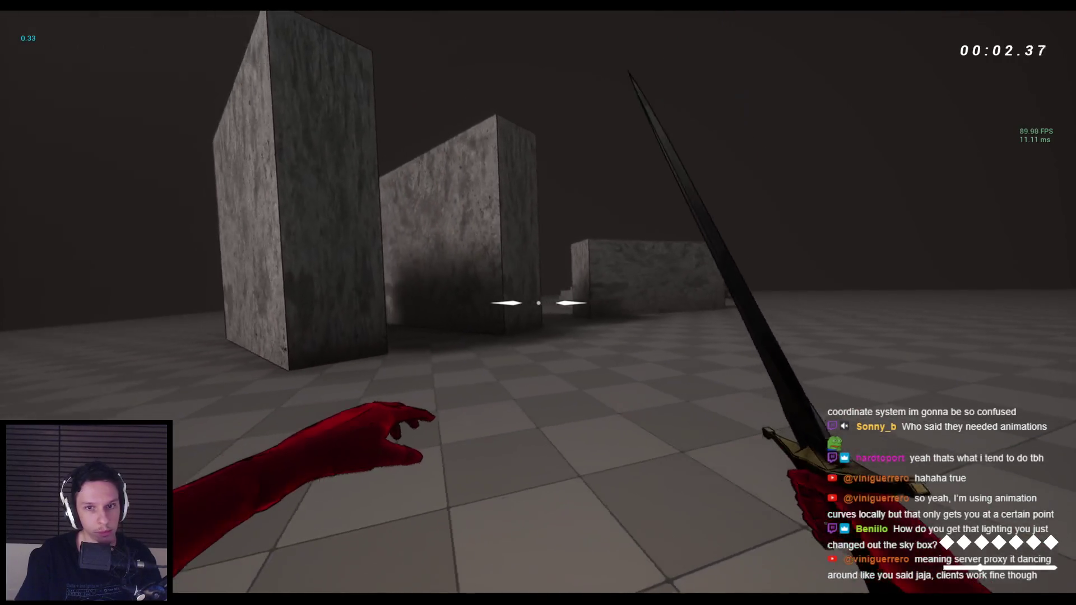
key("w")
left_click(538, 302)
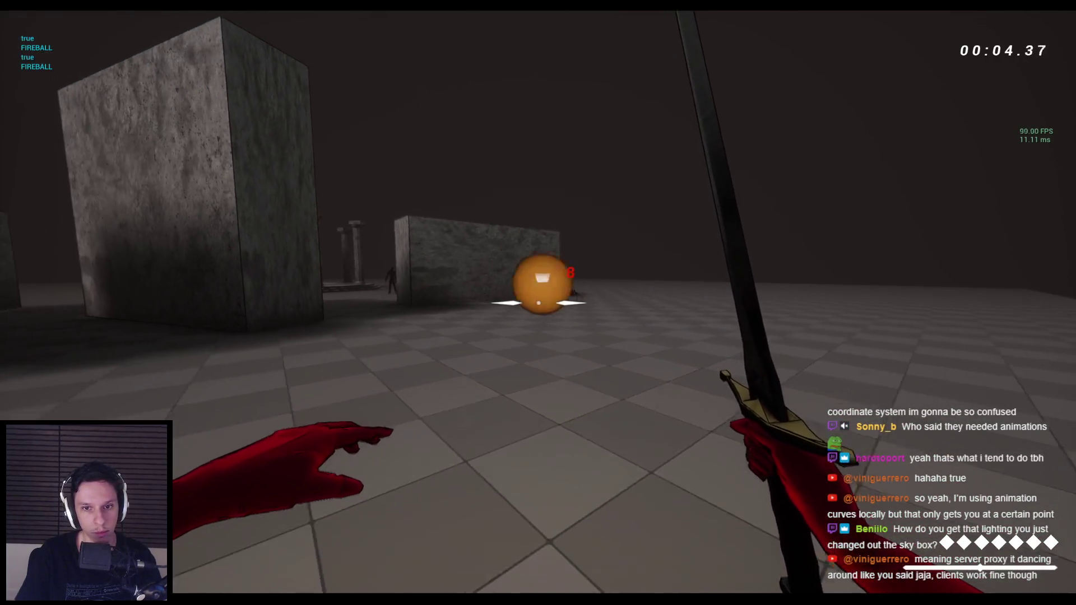
left_click(538, 303)
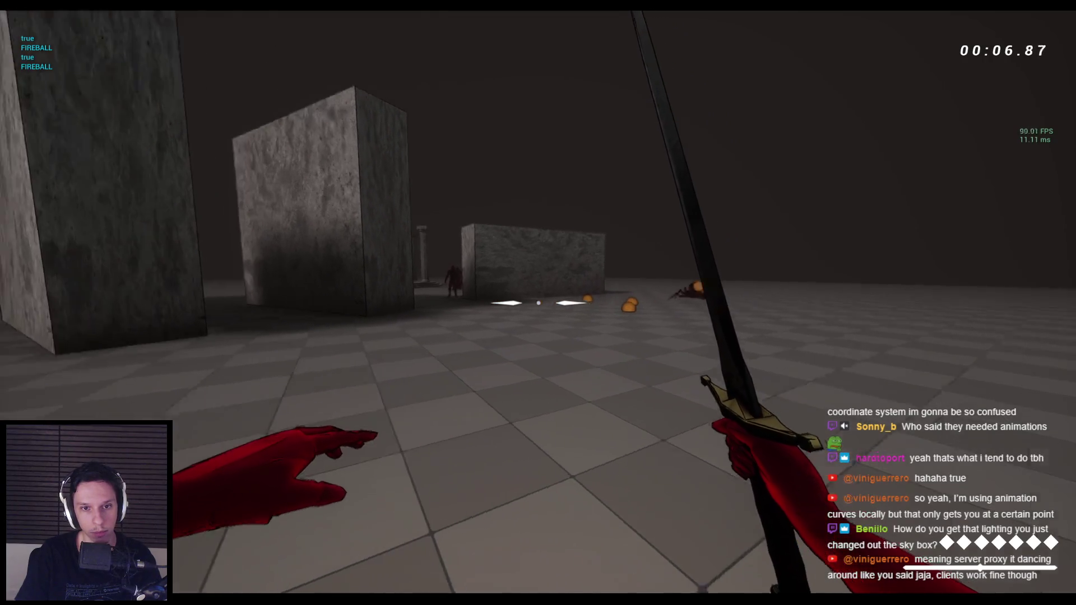
left_click(538, 303)
left_click(538, 302)
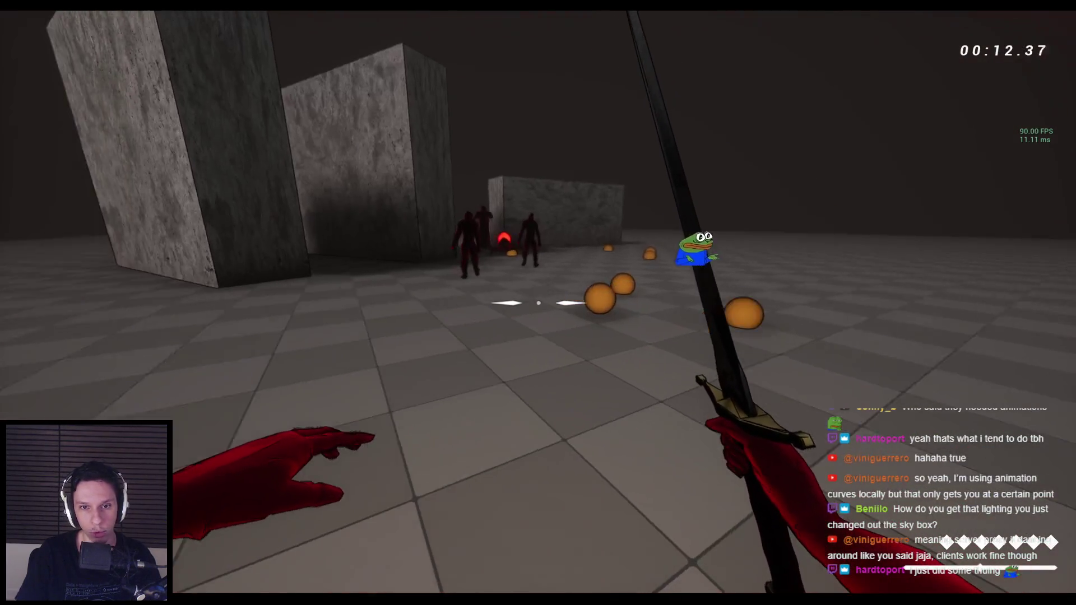
left_click(538, 302)
left_click(538, 303)
left_click(538, 303)
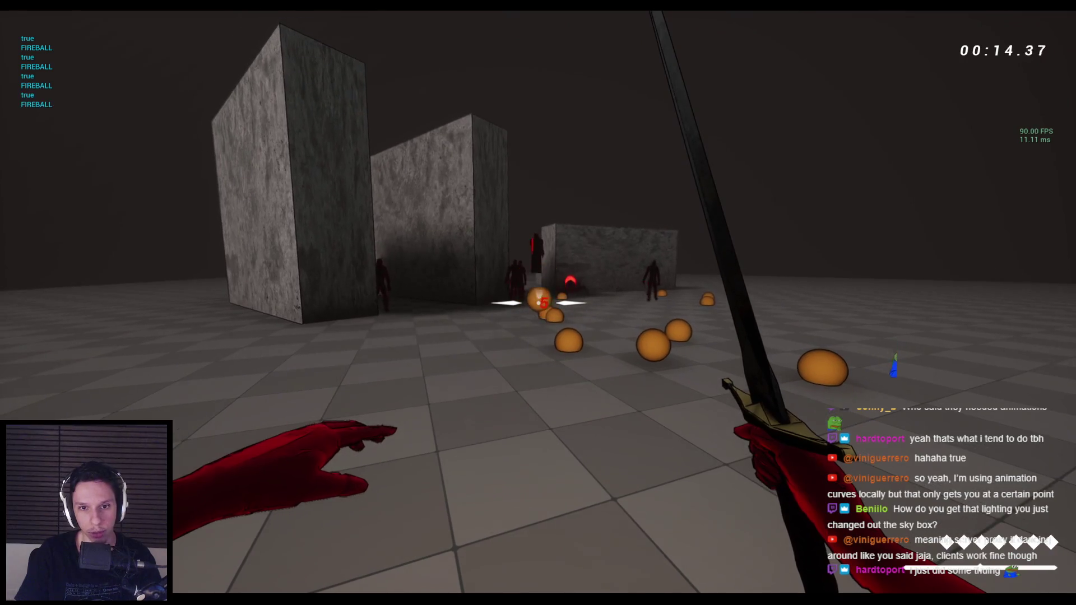
key("r")
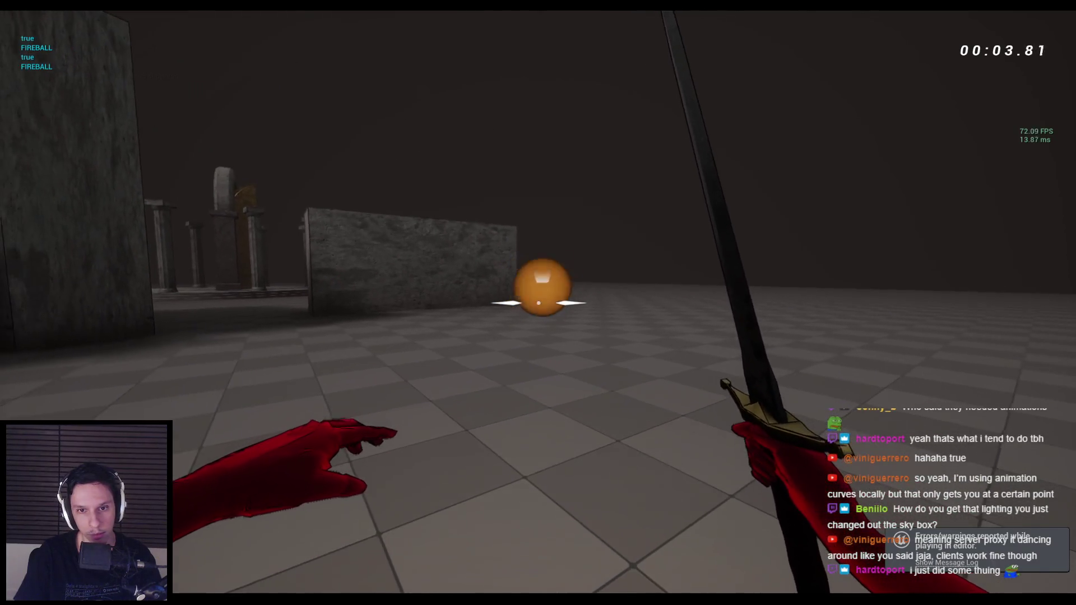
Launch more fireballs at the spider and enemy group, then stop the session with Esc.
left_click(538, 302)
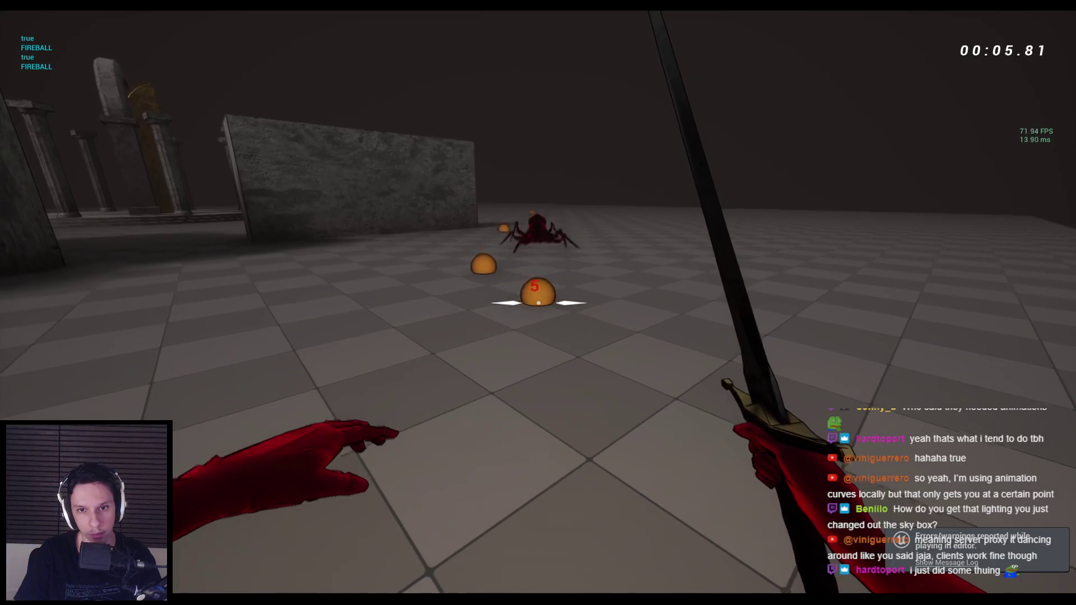
left_click(538, 303)
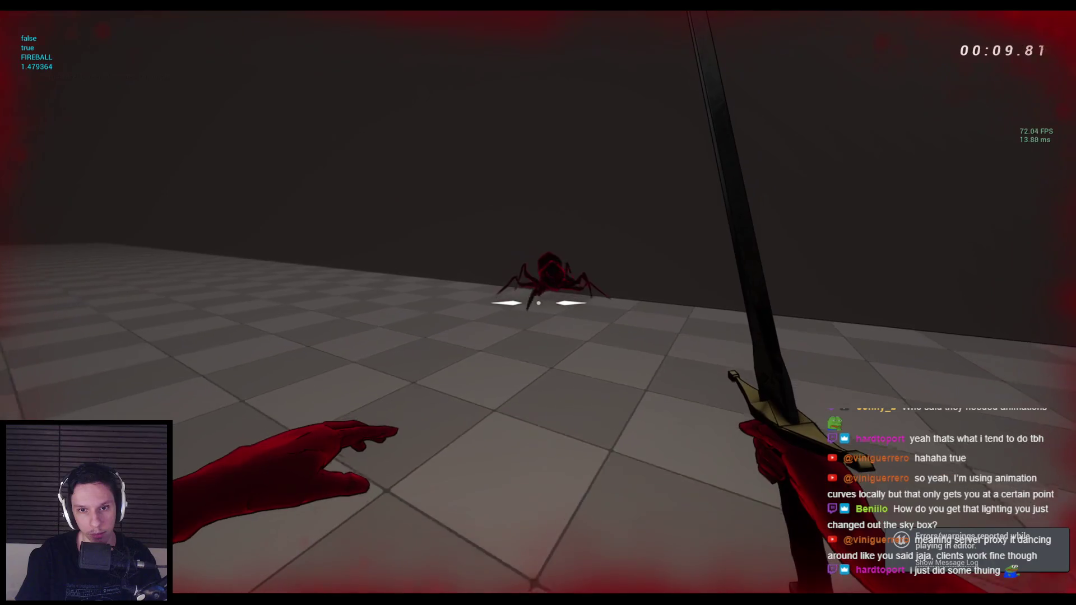
left_click(538, 302)
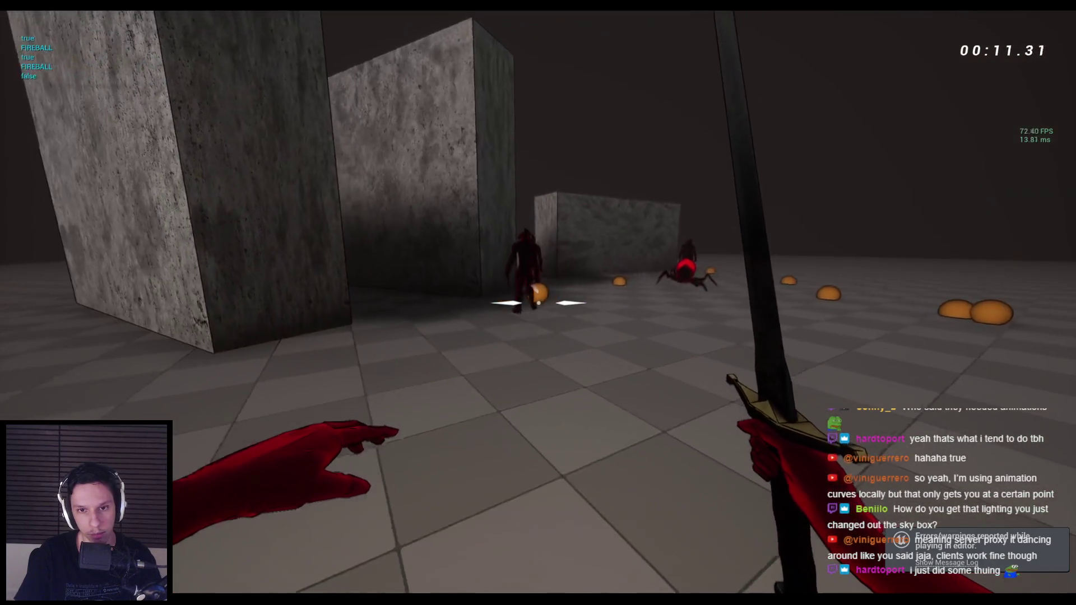
left_click(538, 303)
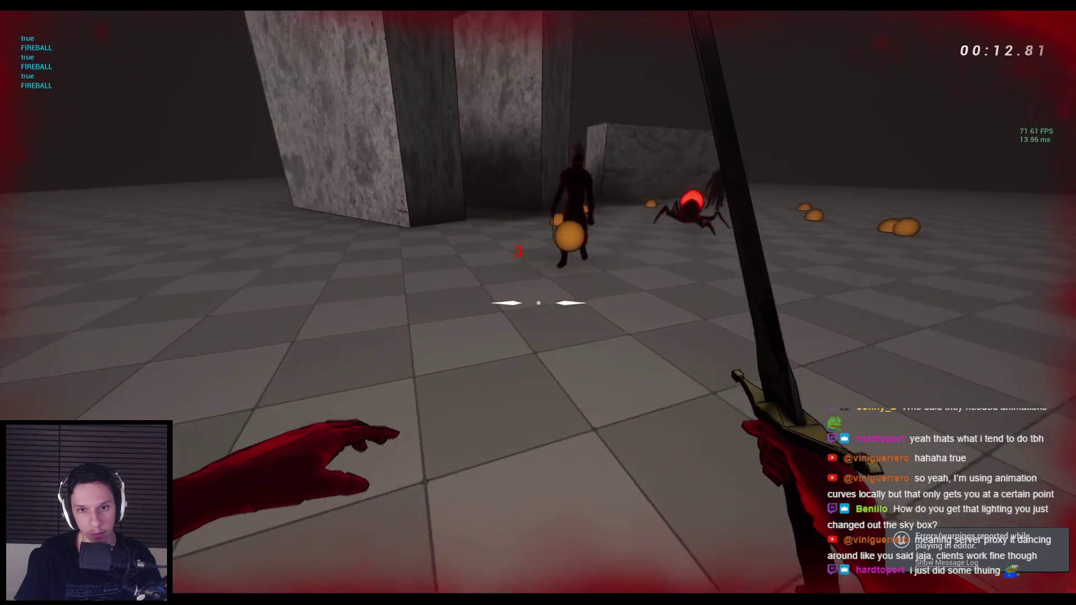
left_click(538, 303)
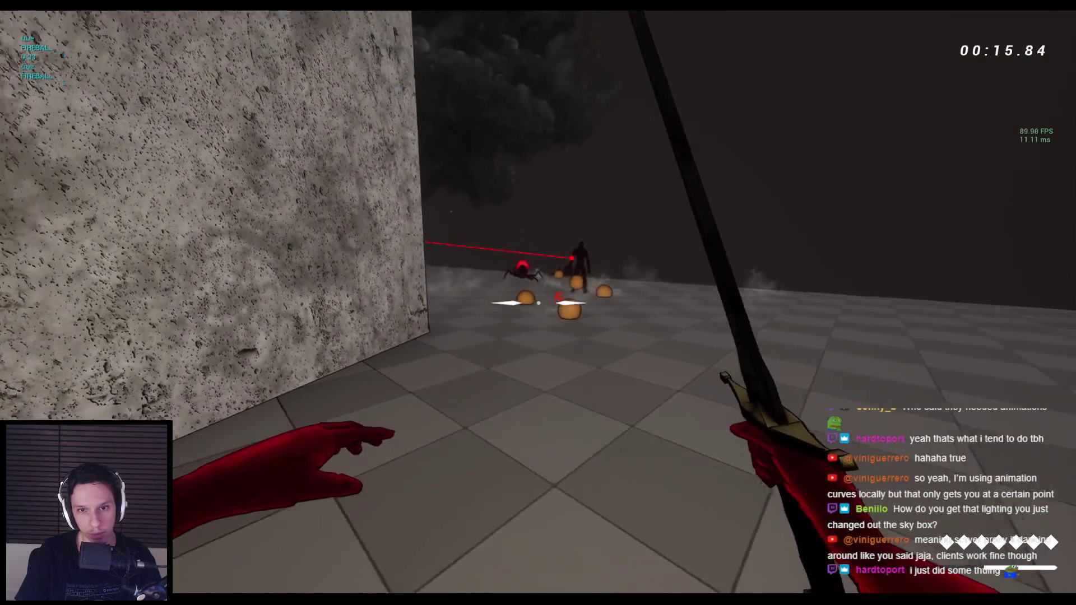
left_click(538, 303)
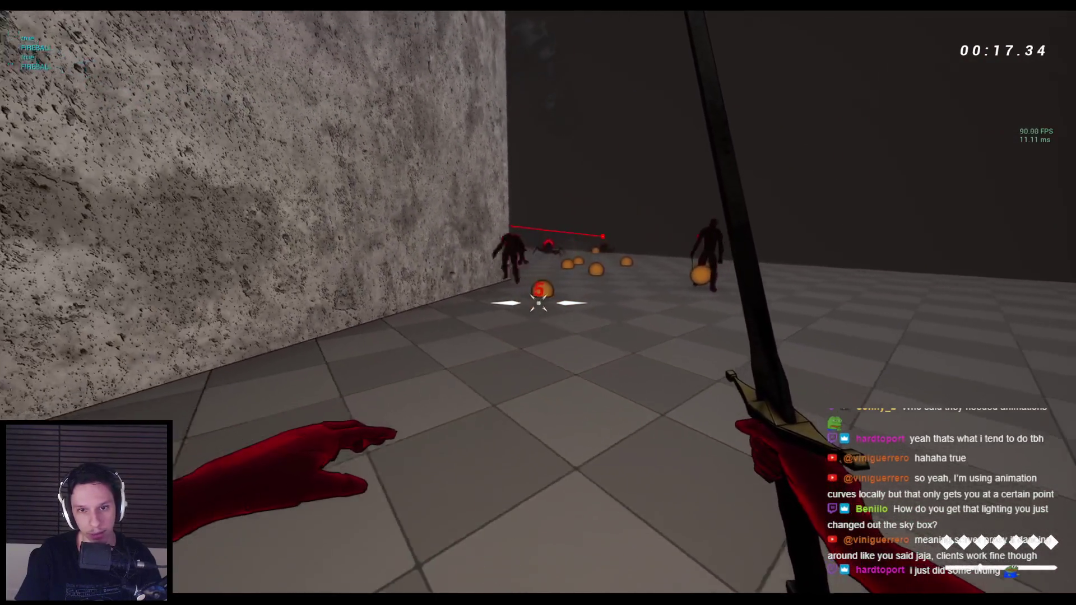
left_click(538, 303)
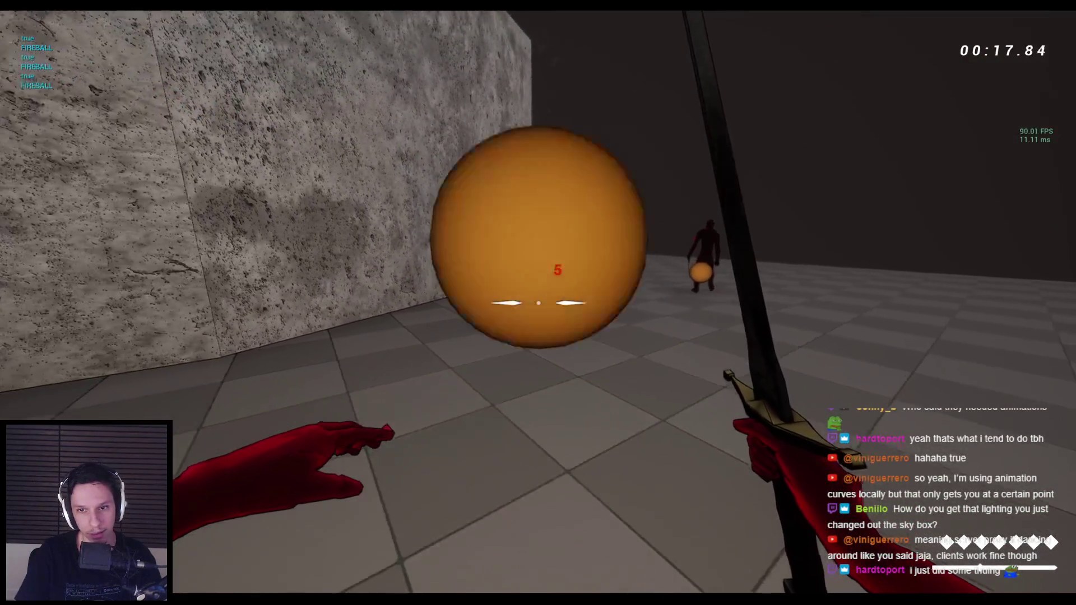
left_click(538, 302)
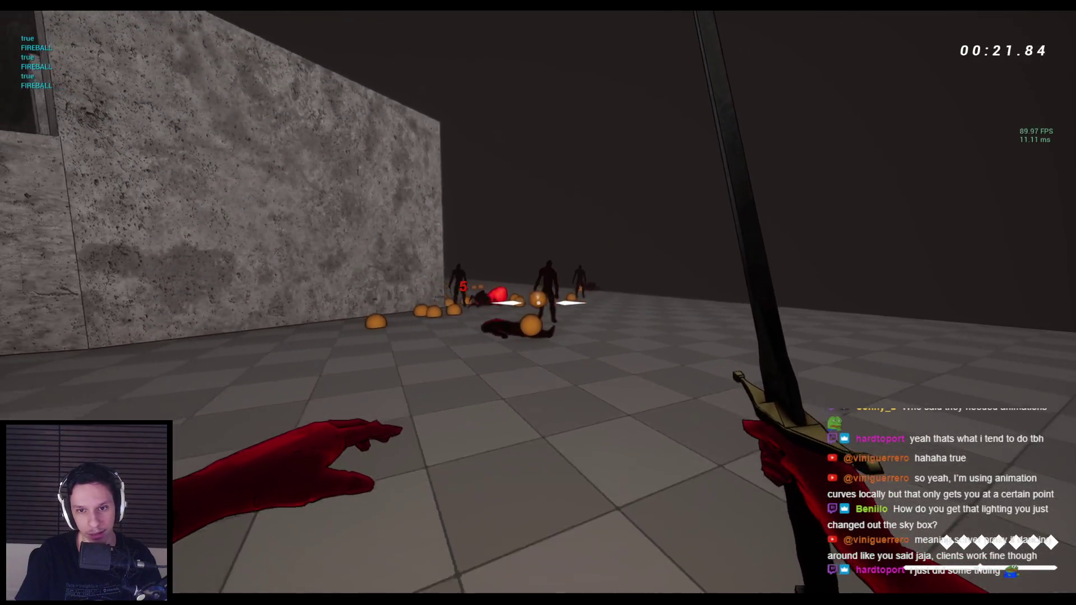
key("Escape")
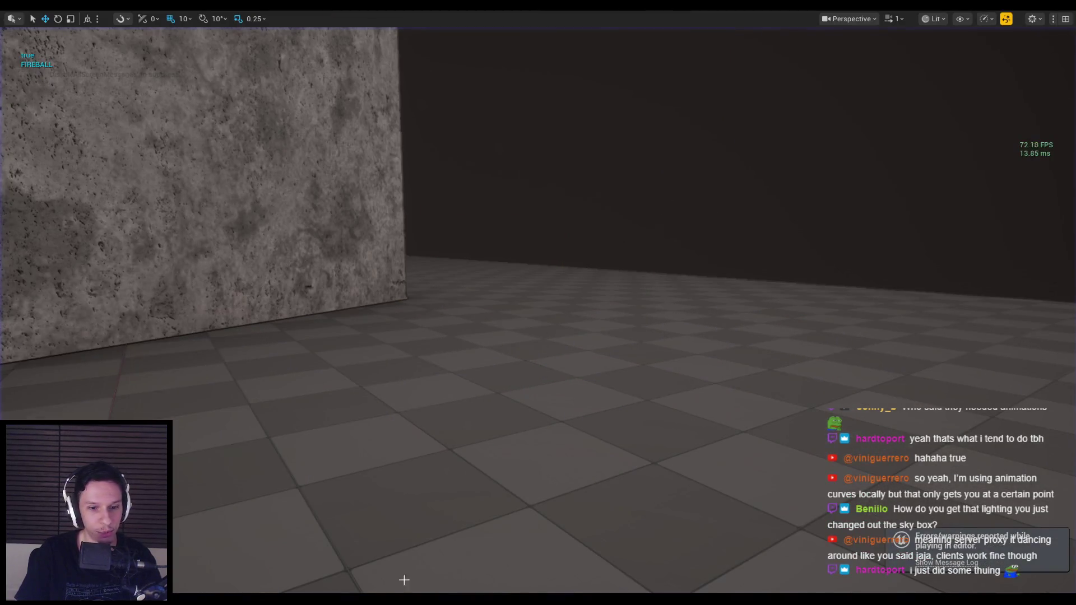
Reopen BP_Projectile-Fireball and pan the graph to the Attach Actor nodes.
mouse_move(404, 580)
left_click(387, 558)
scroll(560, 318, "down", 1)
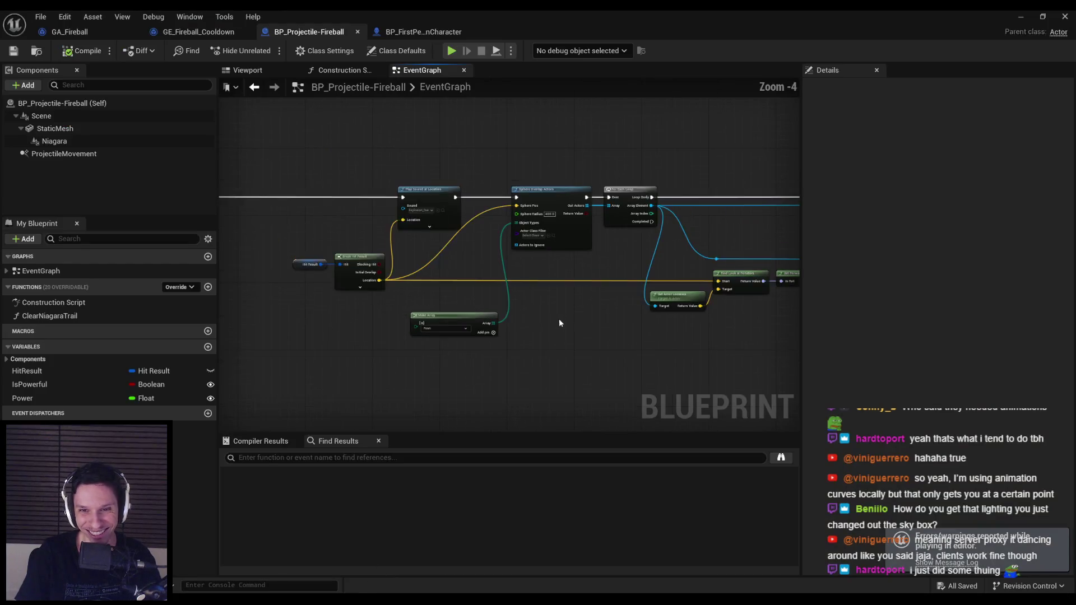
scroll(718, 240, "up", 1)
left_click_drag(718, 240, 479, 247)
scroll(628, 262, "up", 1)
scroll(266, 256, "down", 2)
left_click_drag(265, 257, 529, 259)
left_click_drag(372, 302, 567, 257)
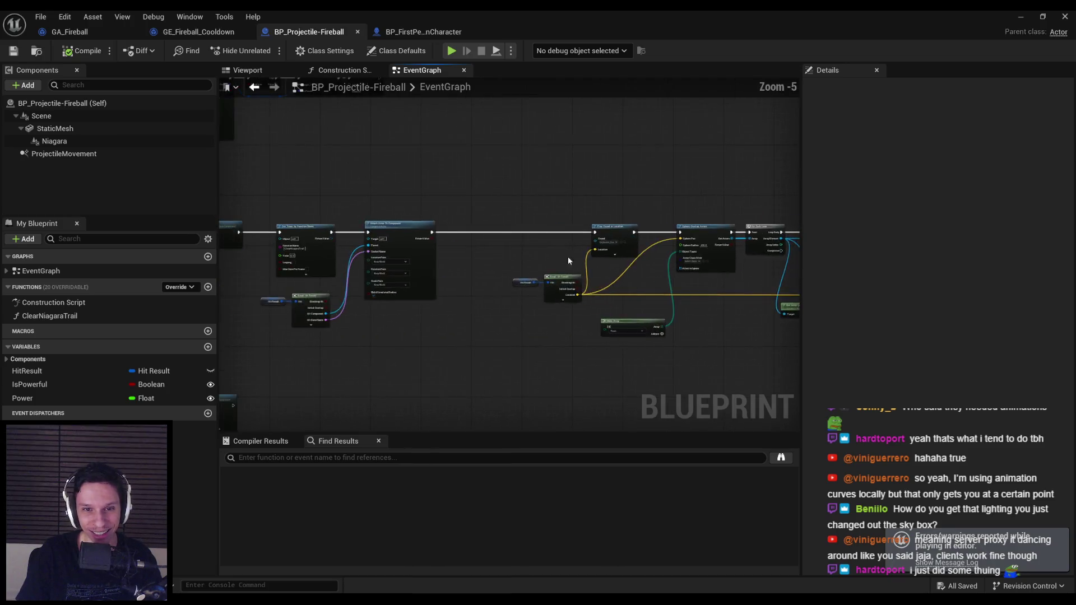
scroll(360, 223, "up", 2)
Add a Spawn Emitter at Location node after the Attach Actor exec output.
mouse_move(360, 223)
left_mouse_down()
mouse_move(339, 238)
mouse_move(383, 225)
left_mouse_up()
type("spawn emitter")
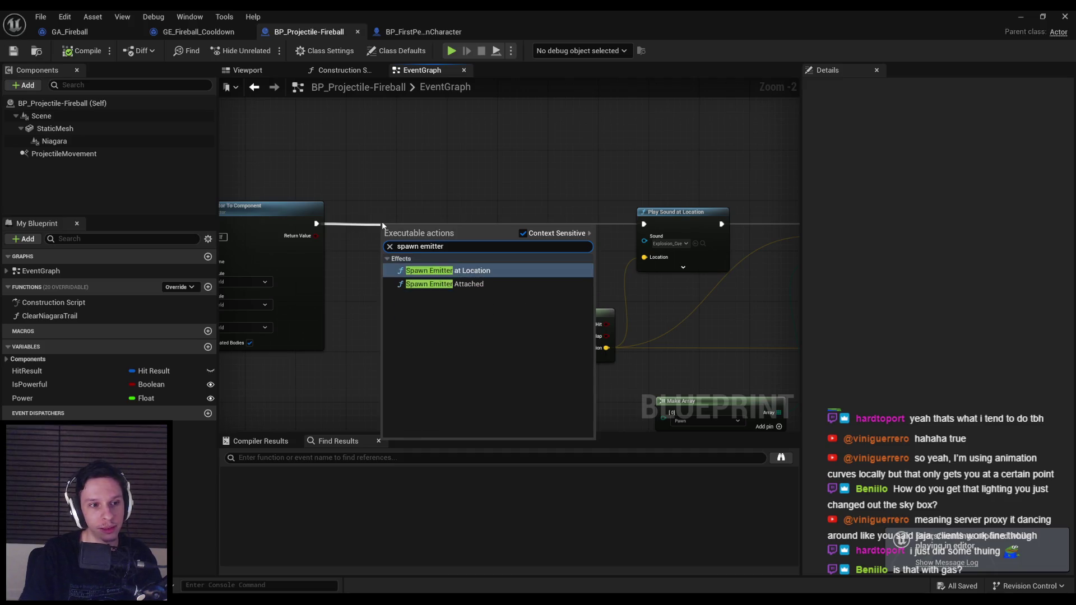
key("Return")
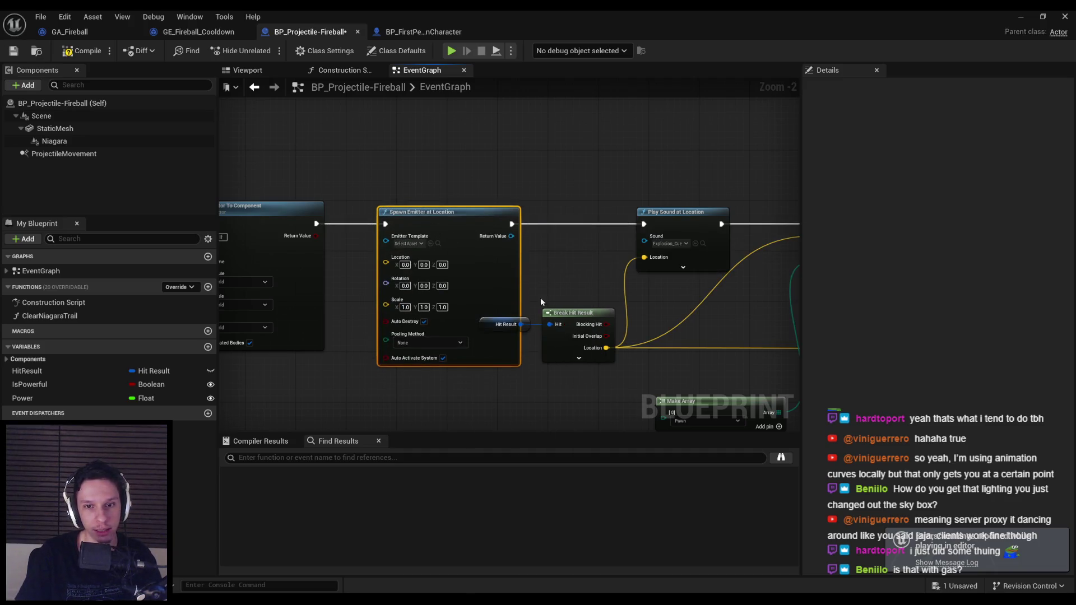
scroll(378, 329, "down", 4)
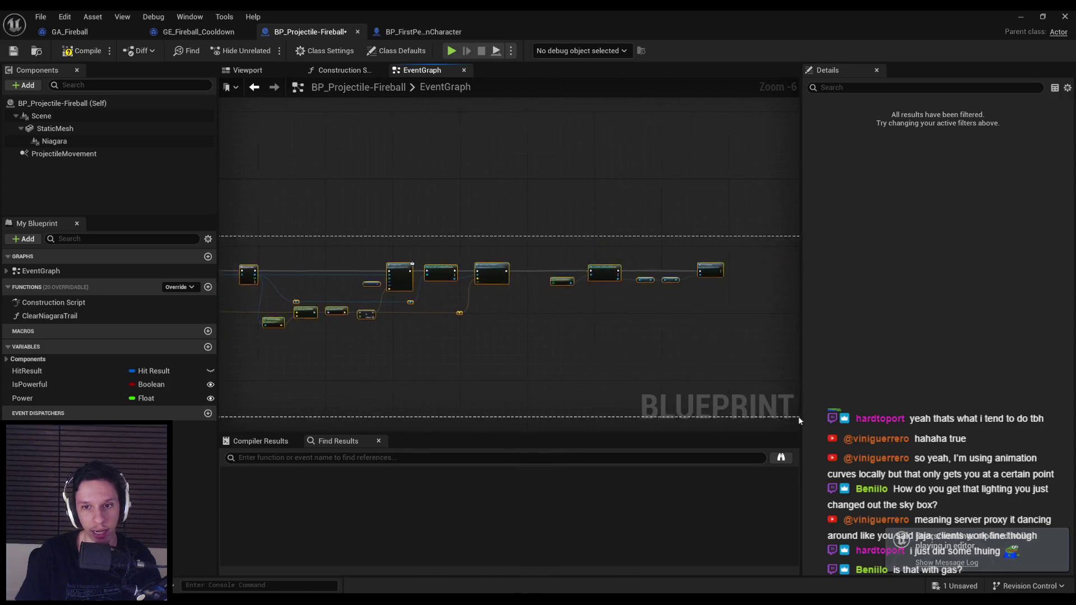
scroll(322, 380, "up", 4)
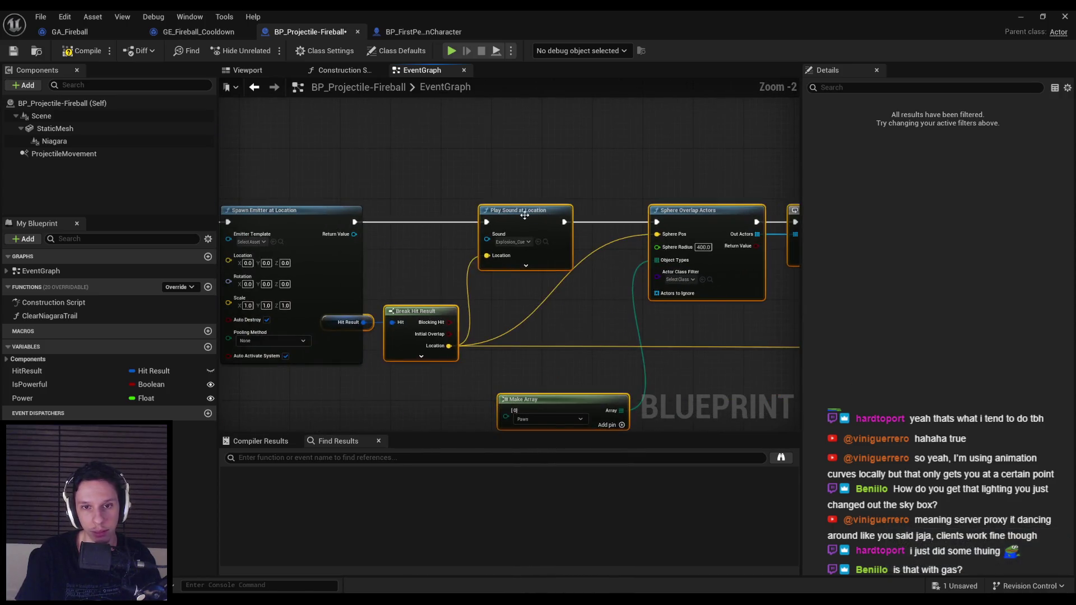
Set the Spawn Emitter at Location template to P_Explosion.
left_click(541, 272)
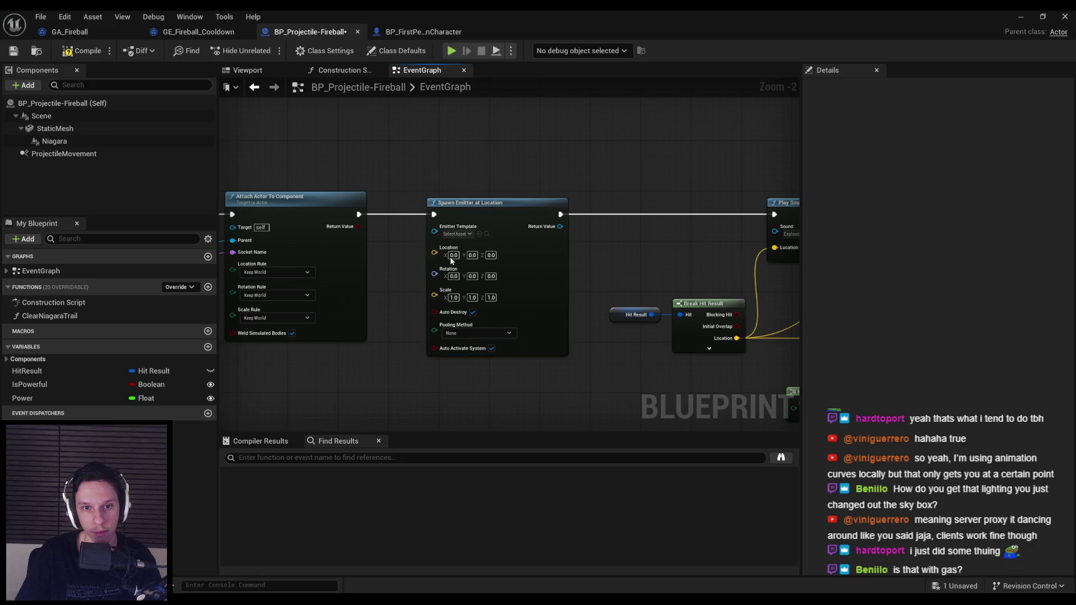
scroll(451, 261, "up", 1)
left_click(458, 230)
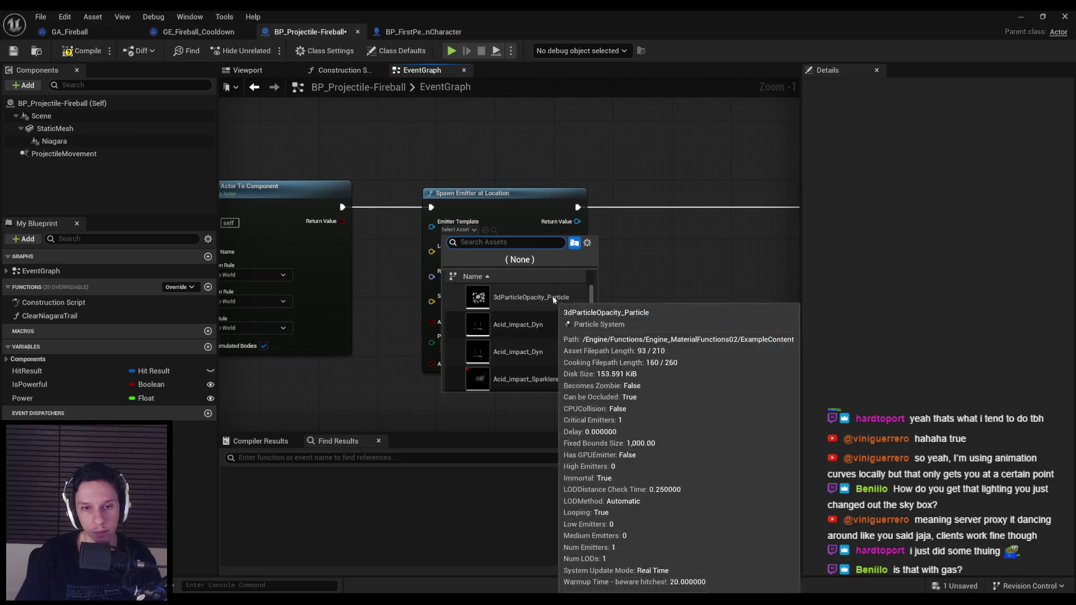
type("explos")
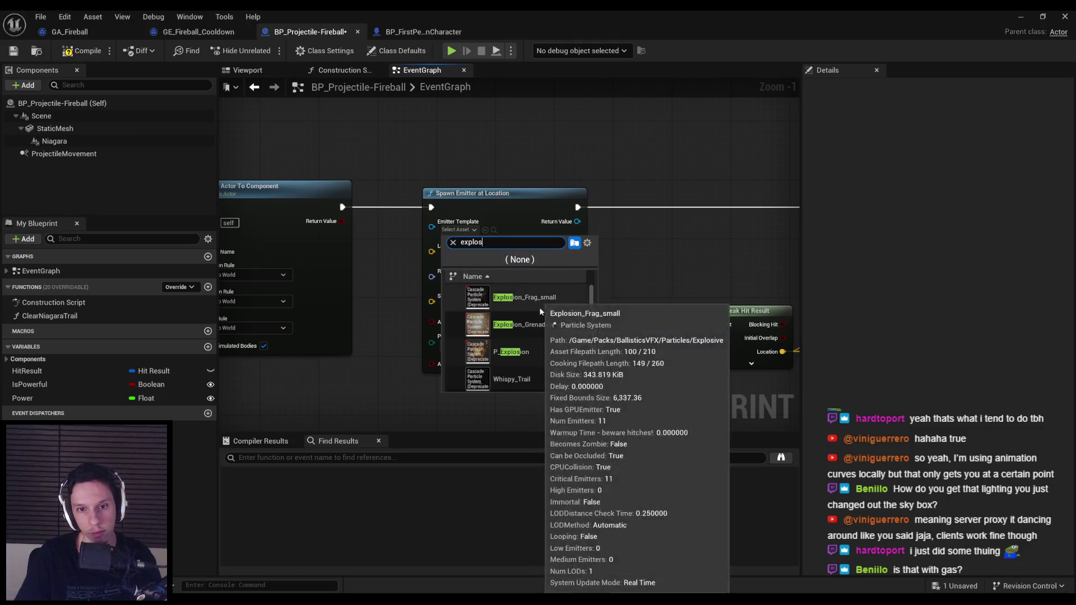
scroll(559, 332, "down", 1)
left_click(534, 324)
scroll(580, 297, "down", 2)
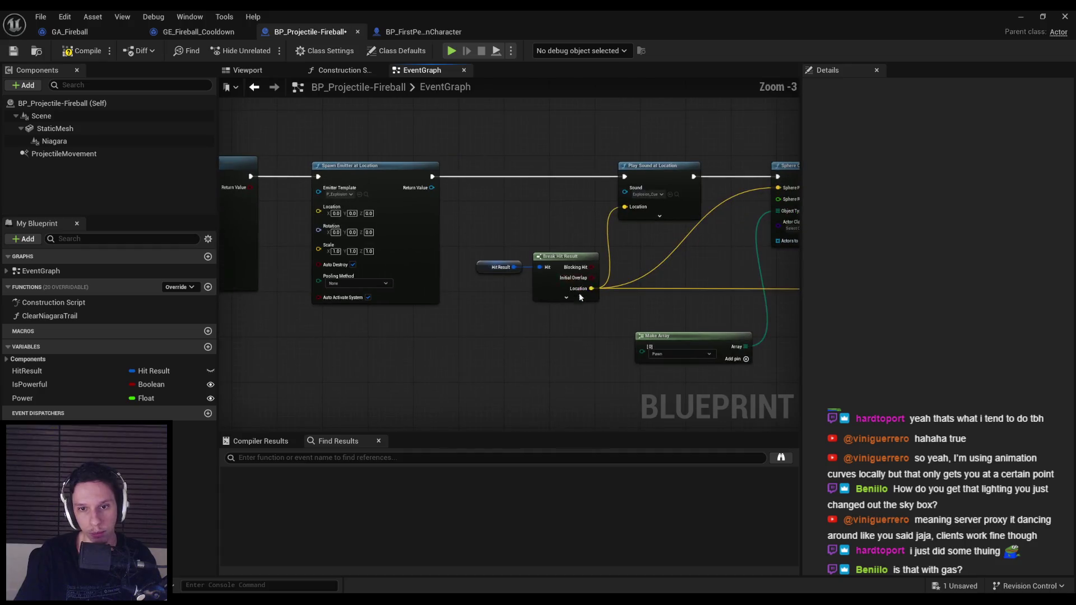
Wire Break Hit Result's Location into the emitter's Location pin.
left_click(427, 297)
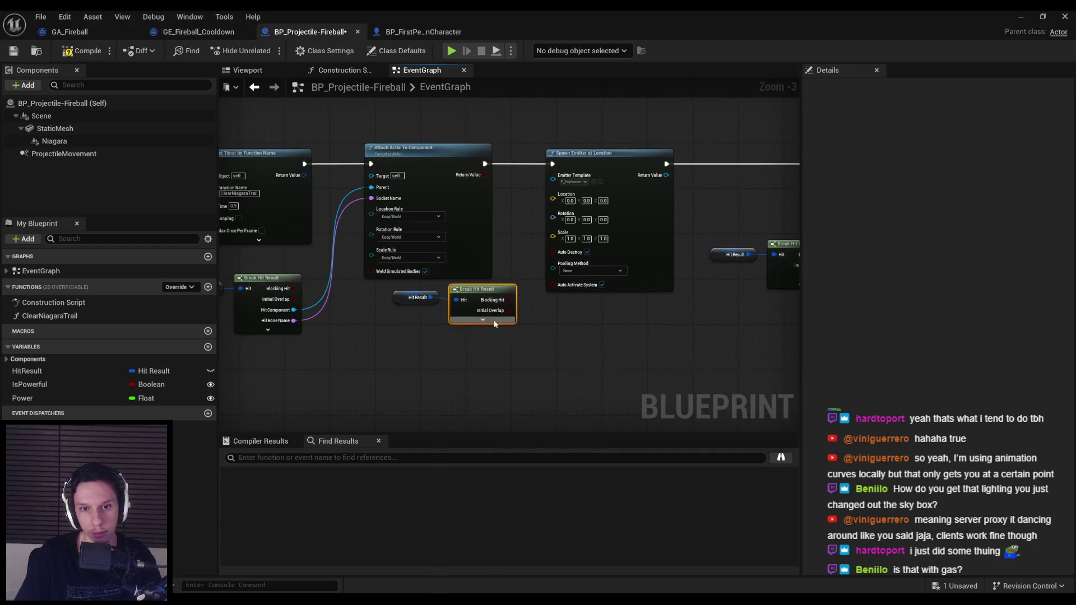
left_click(483, 320)
scroll(530, 353, "up", 1)
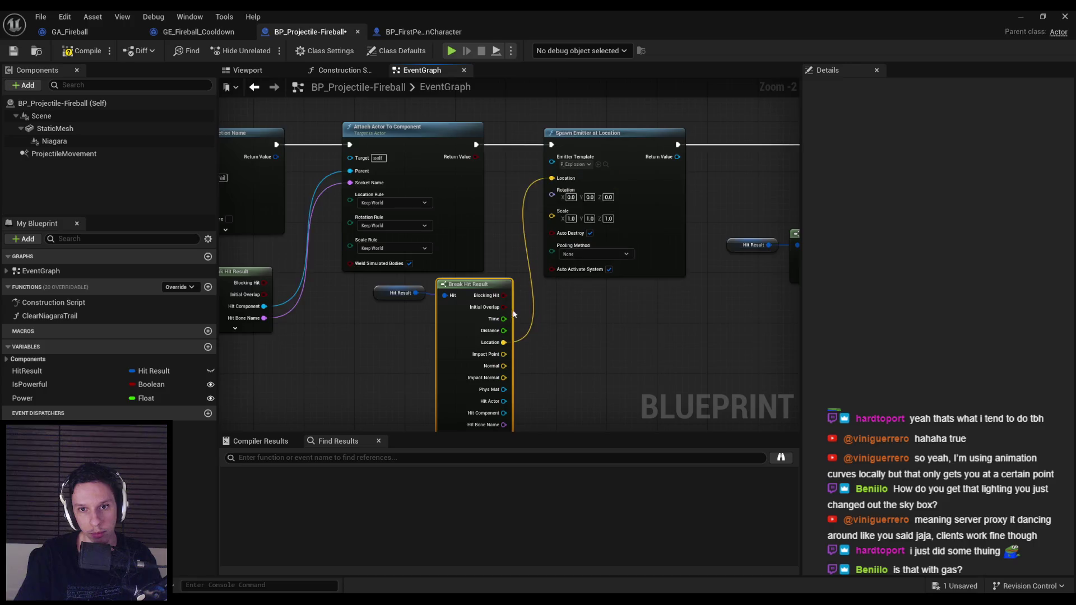
left_click_drag(513, 314, 511, 211)
left_click(471, 404)
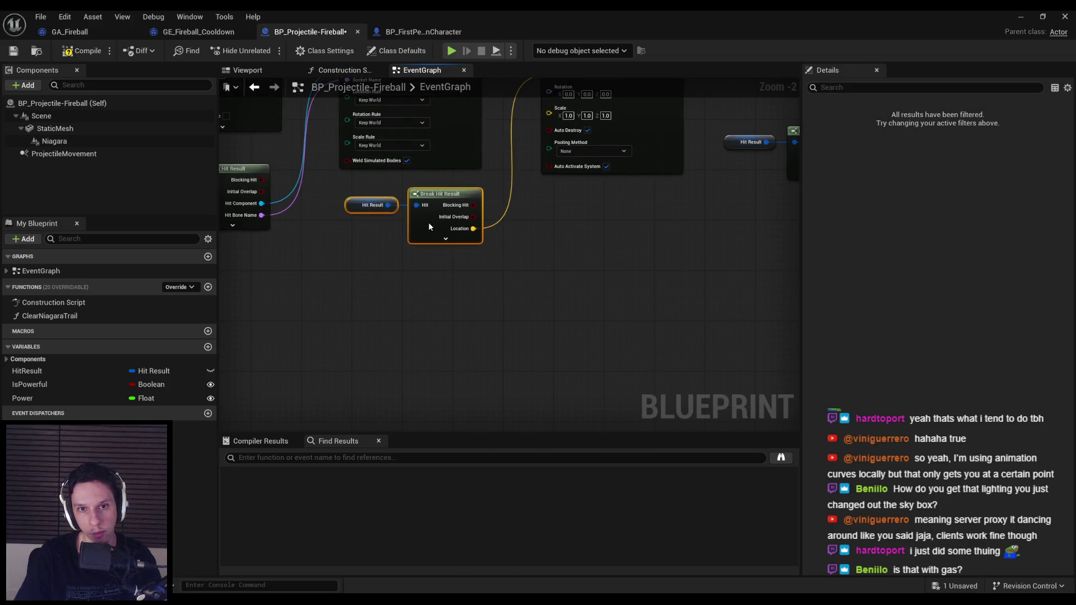
scroll(286, 284, "down", 2)
scroll(580, 200, "up", 5)
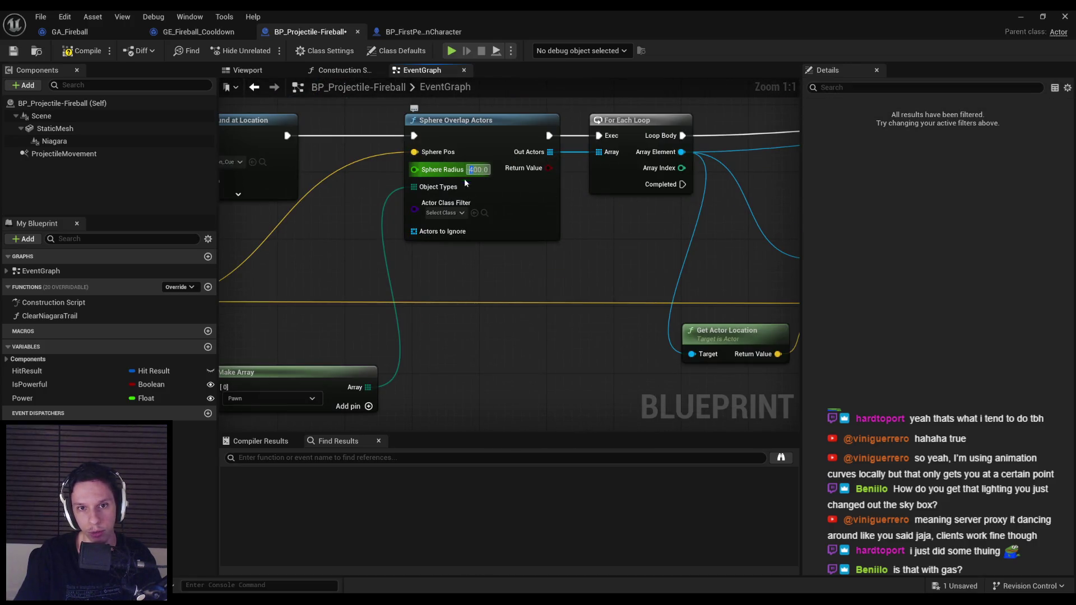
scroll(464, 182, "down", 4)
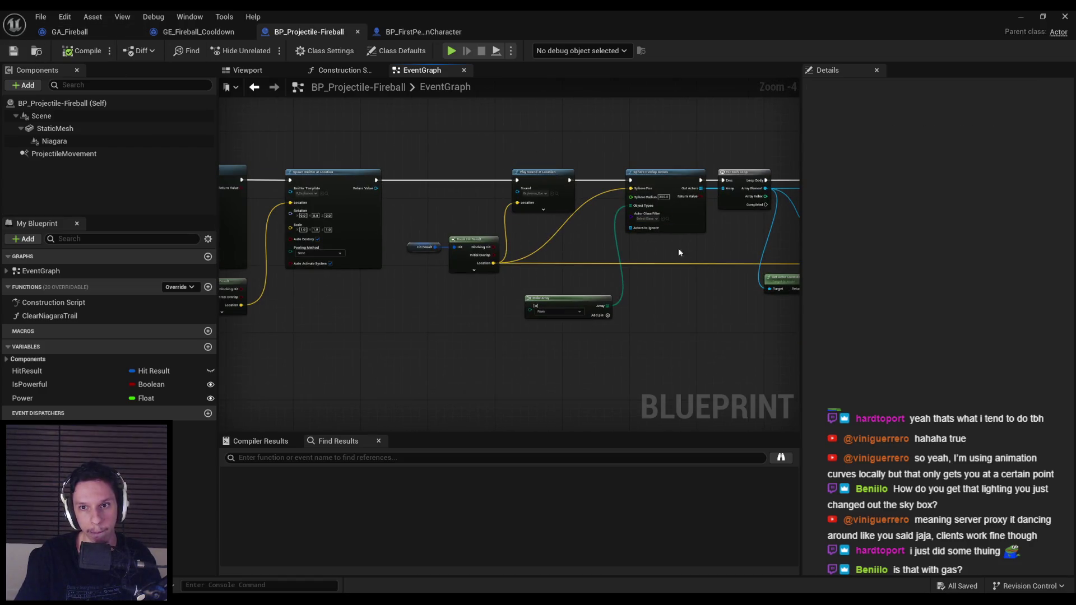
Save the fireball Blueprint with its new P_Explosion emitter.
left_click_drag(679, 253, 550, 207)
scroll(543, 213, "up", 4)
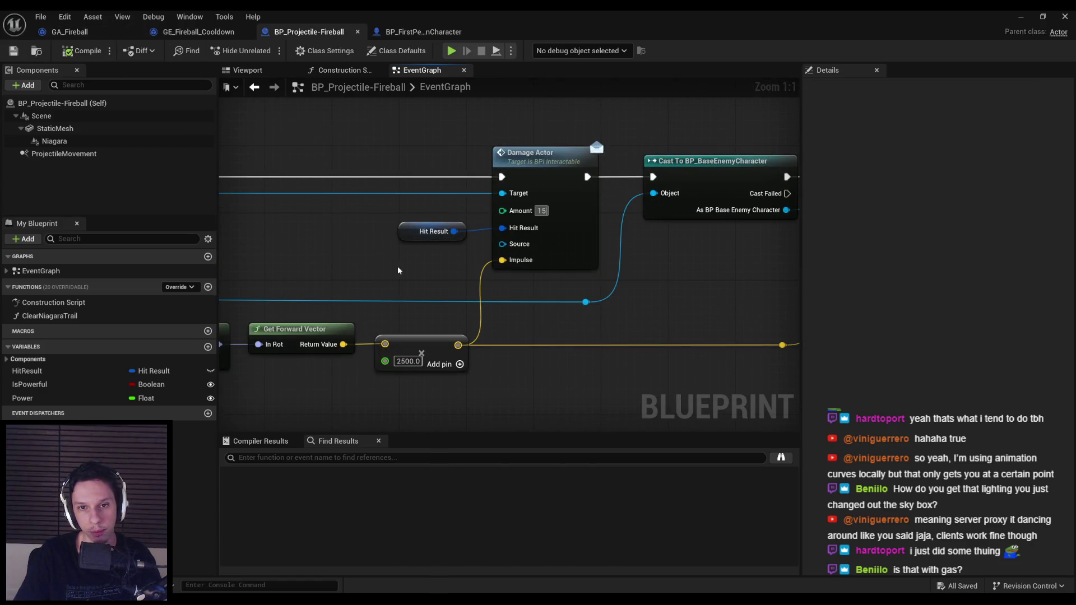
scroll(399, 271, "down", 3)
key("ctrl+s")
scroll(570, 244, "down", 1)
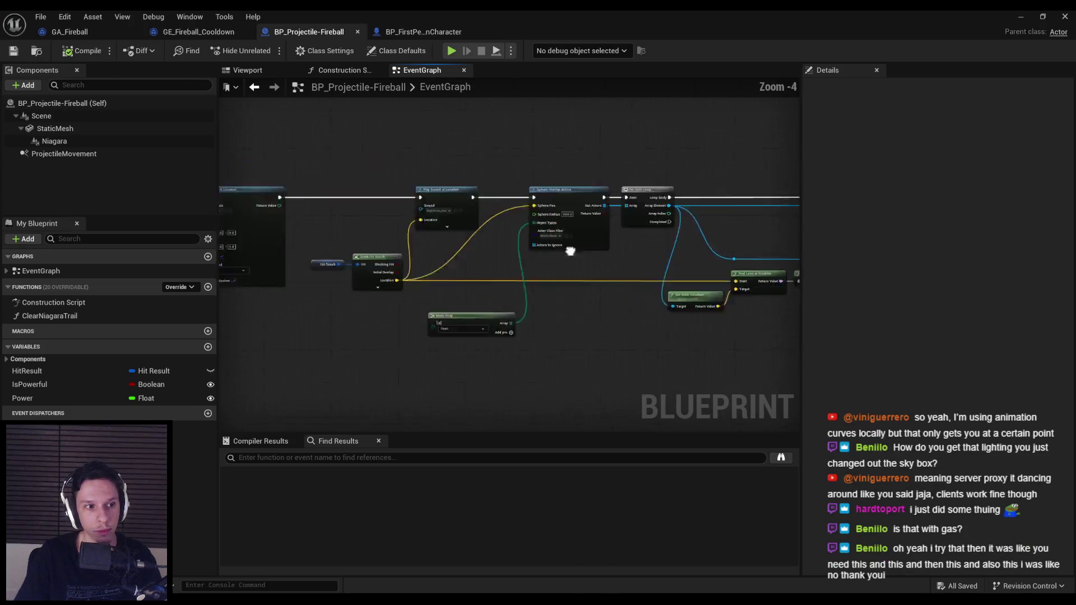
scroll(595, 279, "up", 2)
scroll(385, 241, "down", 2)
scroll(690, 221, "down", 3)
scroll(661, 245, "up", 3)
scroll(657, 202, "down", 3)
scroll(657, 202, "up", 4)
scroll(432, 191, "down", 1)
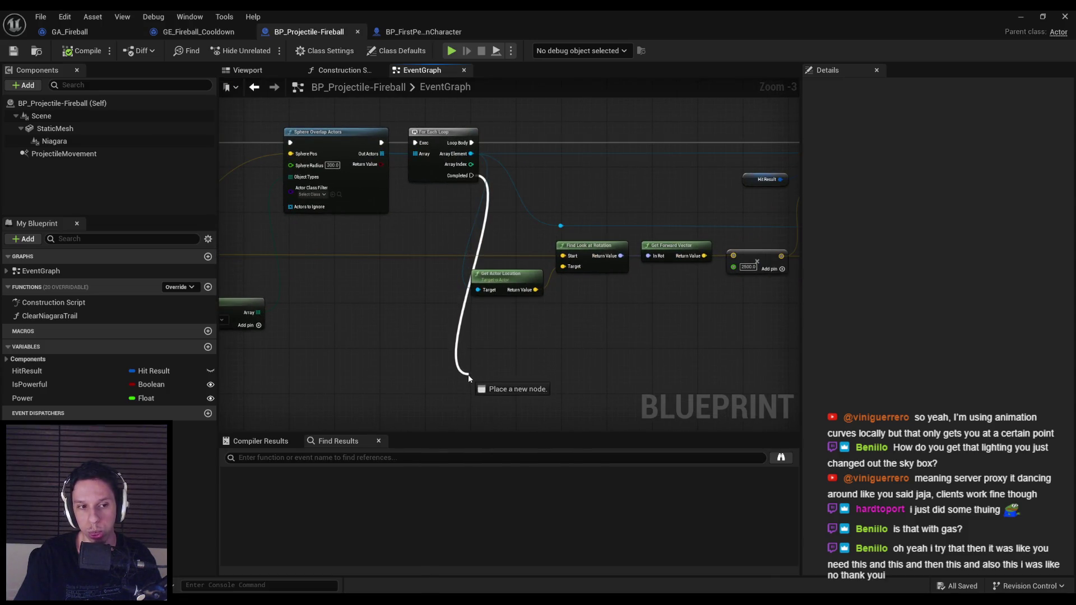
Add a Destroy Actor node on the For Each Loop's Completed output.
left_click_drag(475, 418, 517, 352)
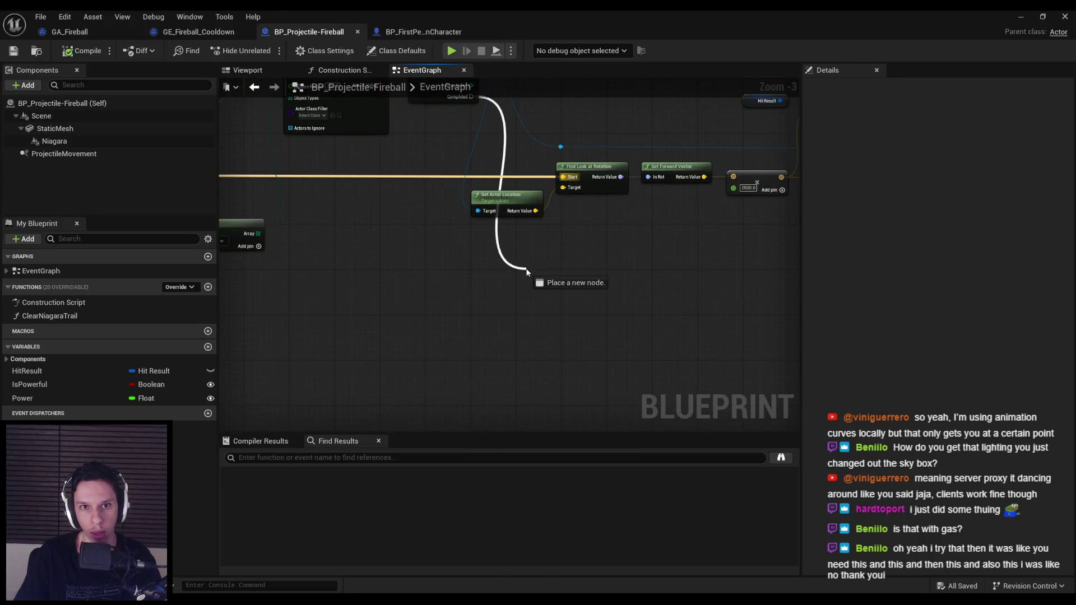
left_click_drag(527, 272, 474, 296)
type("destroy")
key("Return")
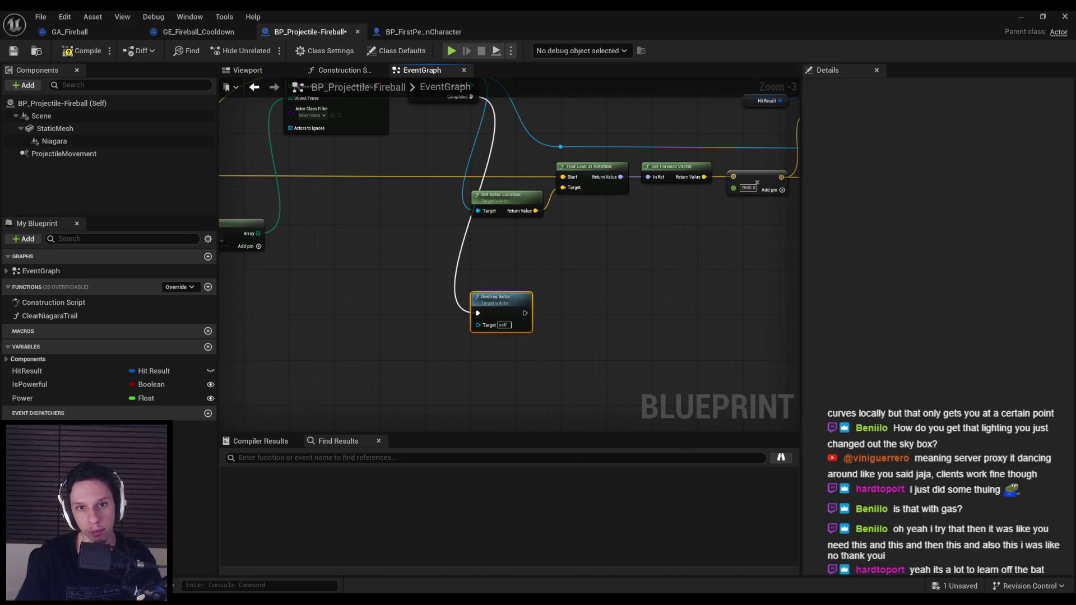
scroll(516, 283, "down", 4)
scroll(682, 271, "up", 3)
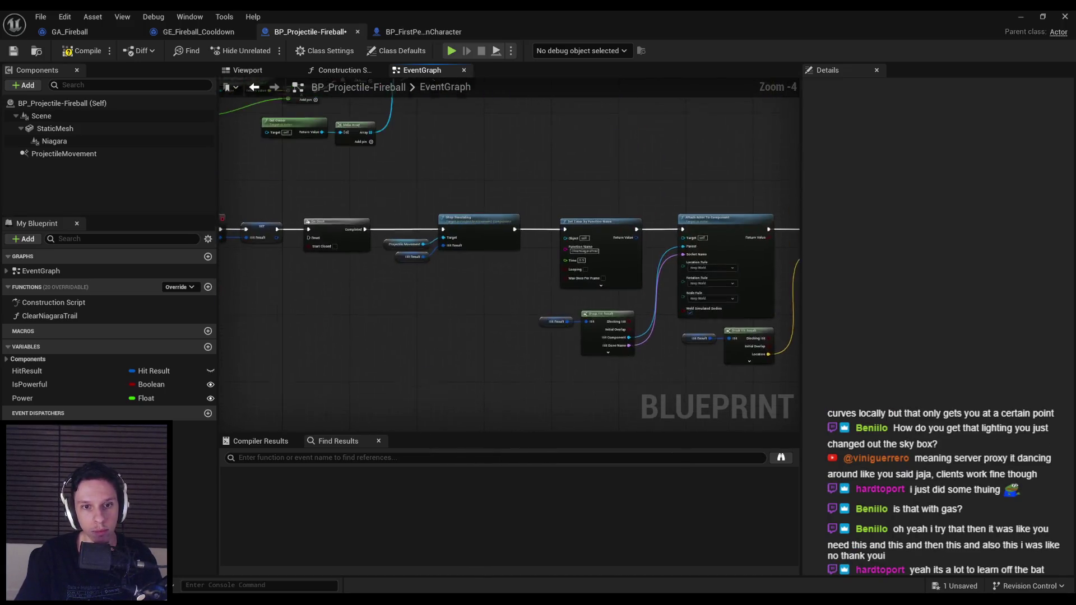
left_click_drag(548, 370, 548, 376)
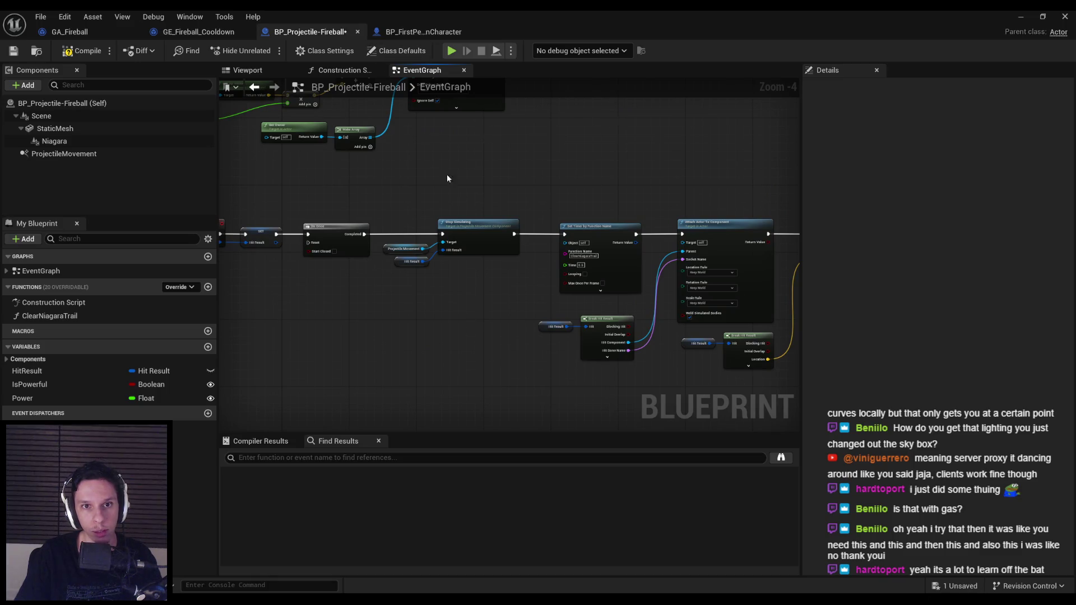
Review the Line Trace and ClearNiagaraTrail graphs, then minimize back to the level.
left_click_drag(447, 178, 446, 257)
scroll(602, 325, "up", 2)
scroll(601, 325, "down", 1)
mouse_move(602, 325)
left_mouse_down()
mouse_move(443, 232)
mouse_move(514, 210)
left_mouse_up()
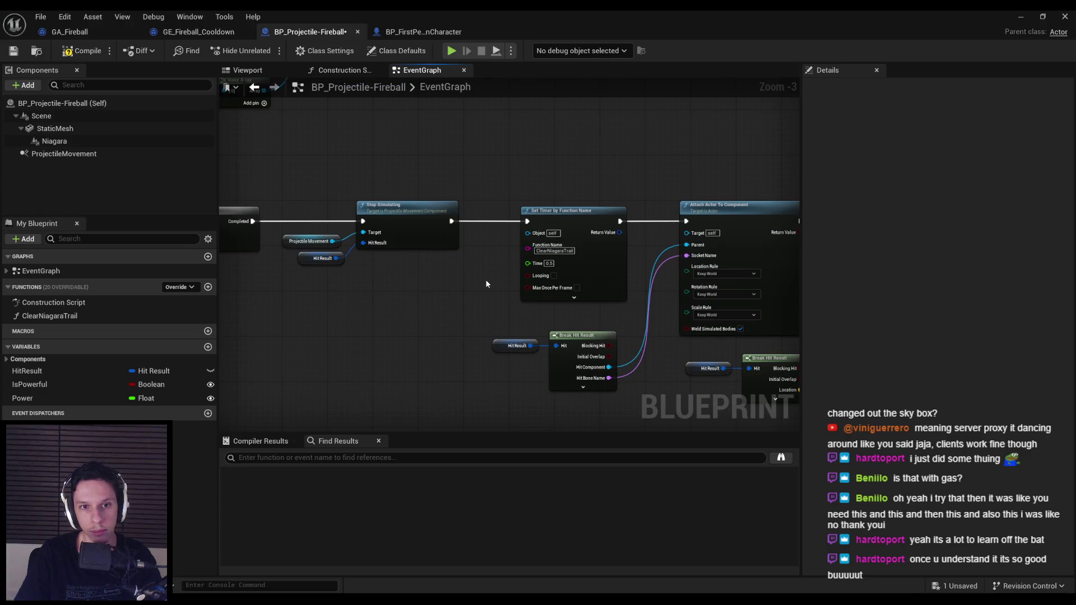
double_click(49, 315)
key("alt+Left")
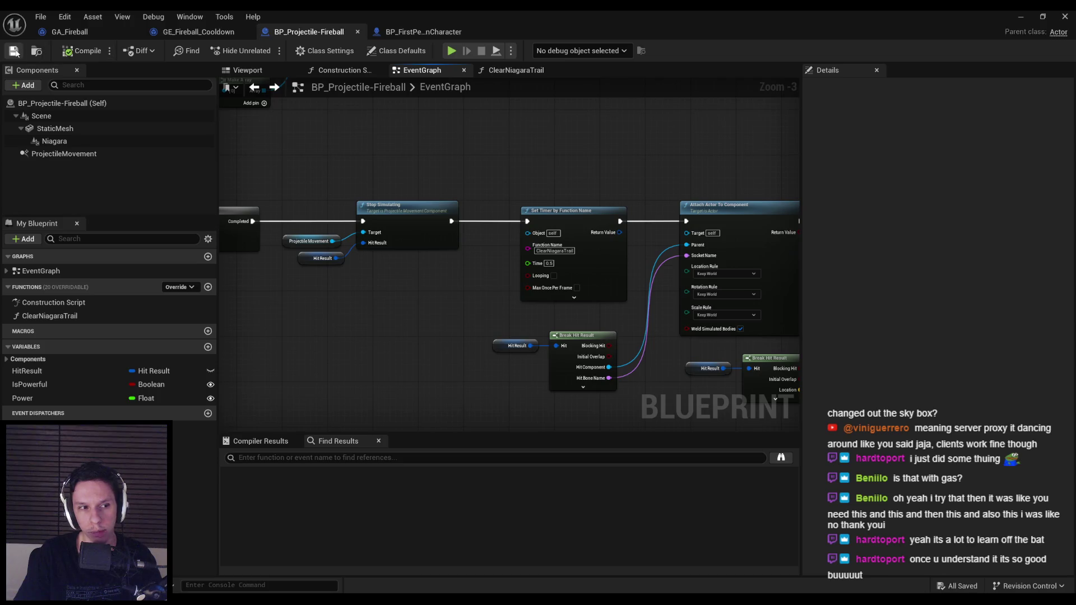
left_click(1021, 18)
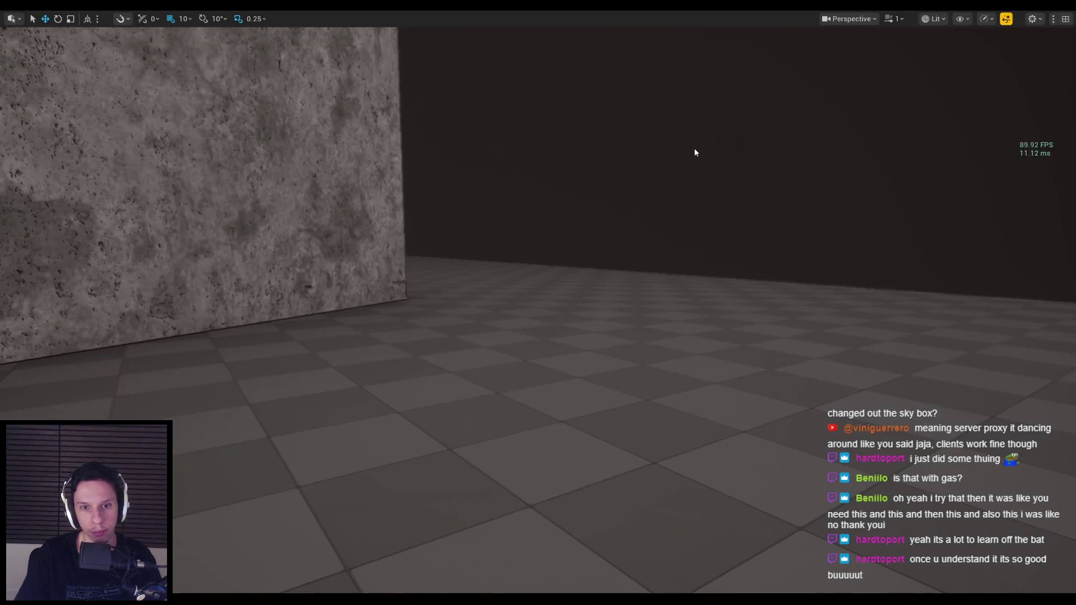
Run a short fireball play test, then bring back BP_Projectile-Fireball.
key("alt+p")
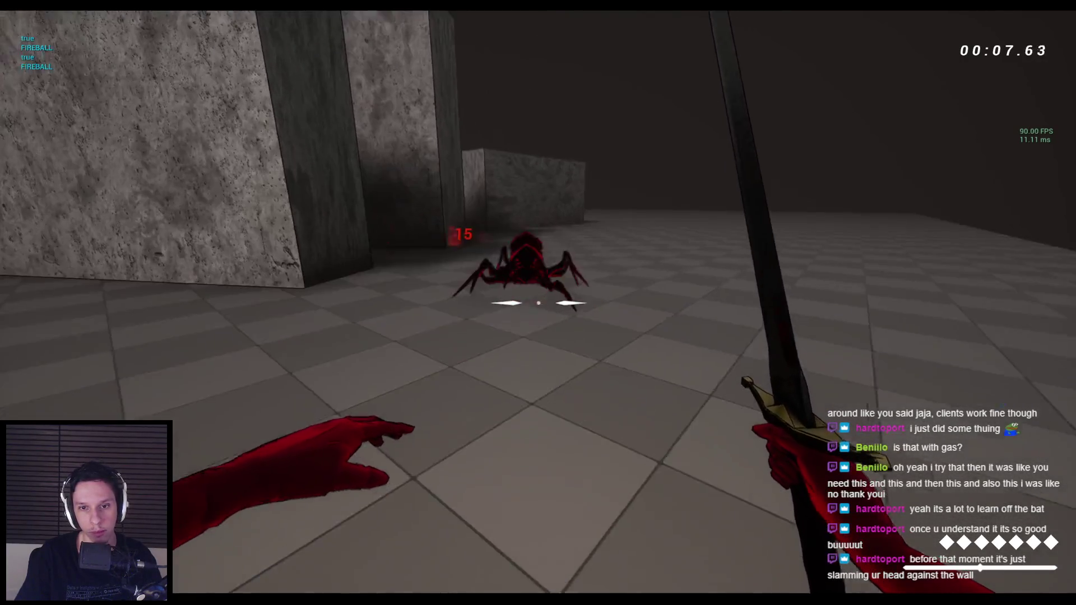
key("Escape")
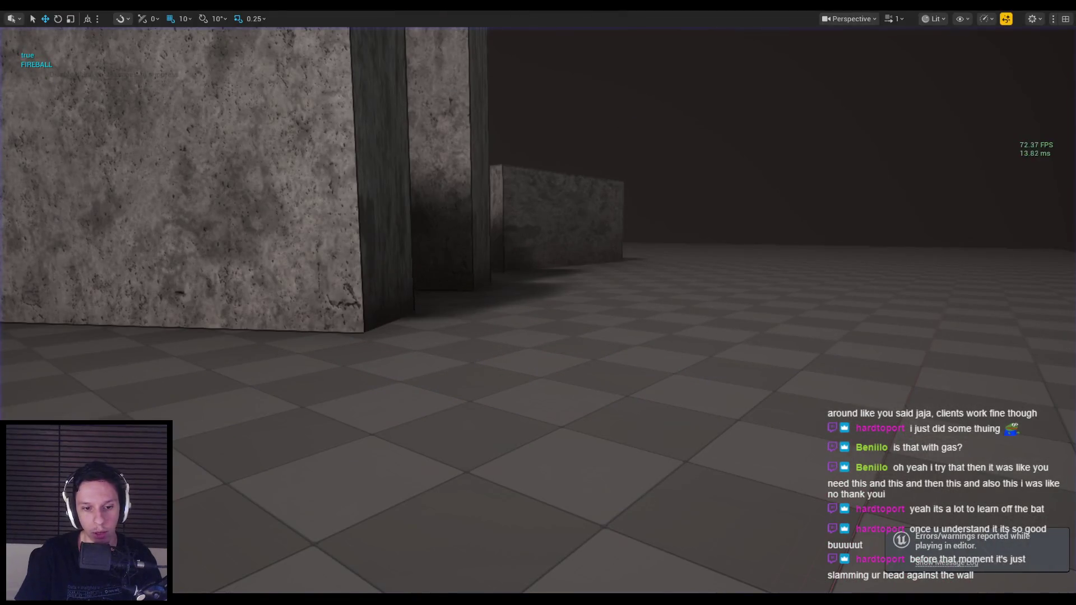
left_click(362, 583)
Lower the launch impulse Multiply value from 2500 to 500.
scroll(591, 255, "down", 4)
scroll(592, 255, "up", 7)
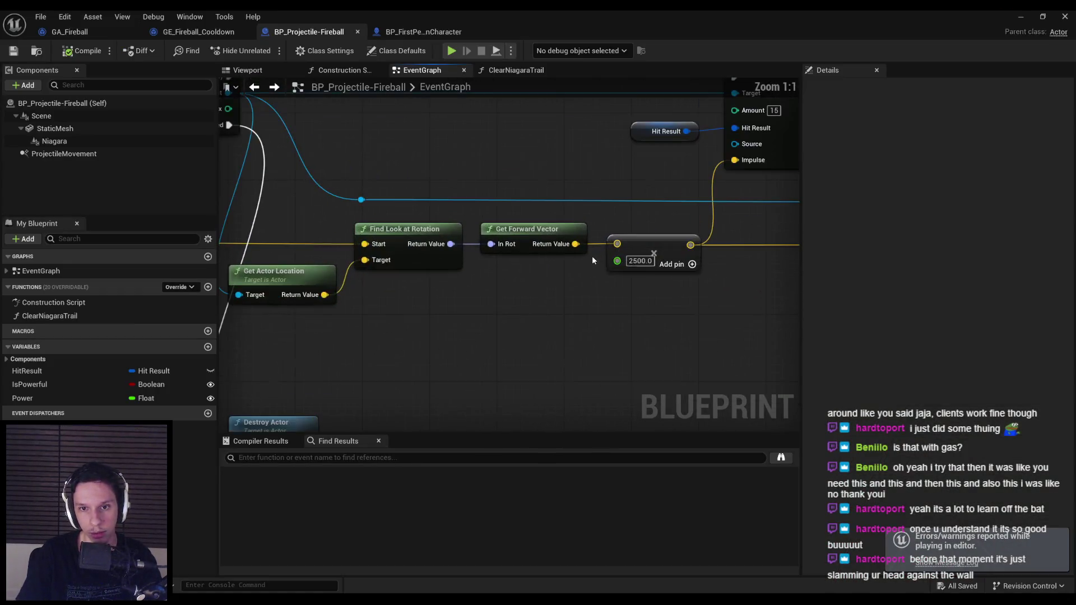
key("Delete")
key("Return")
scroll(588, 320, "down", 3)
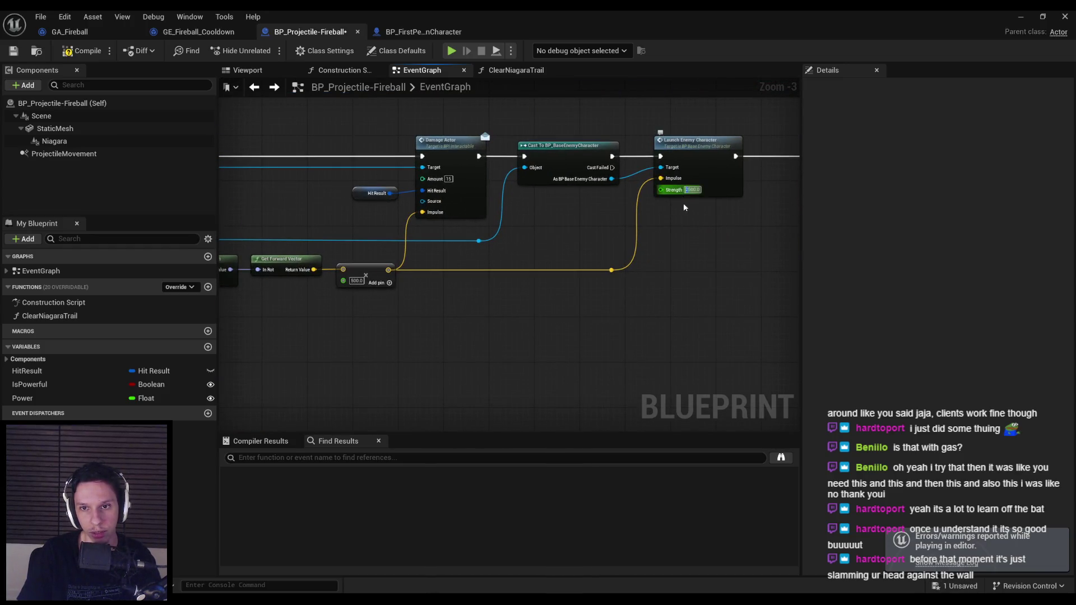
Save the Blueprint and play-test the weaker 500 launch impulse.
left_click(13, 51)
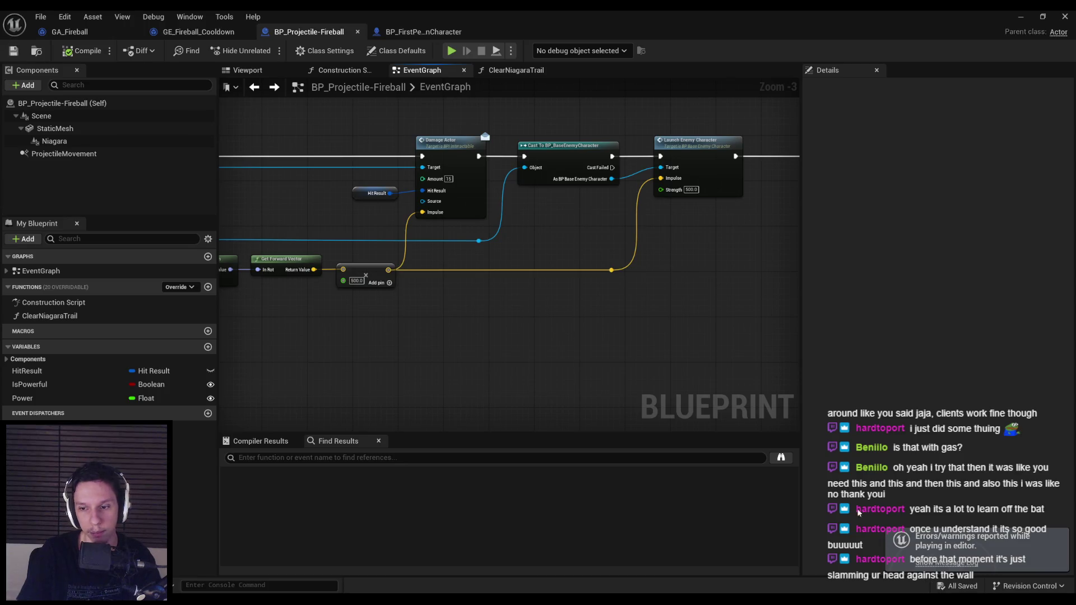
key("alt+Tab")
key("alt+p")
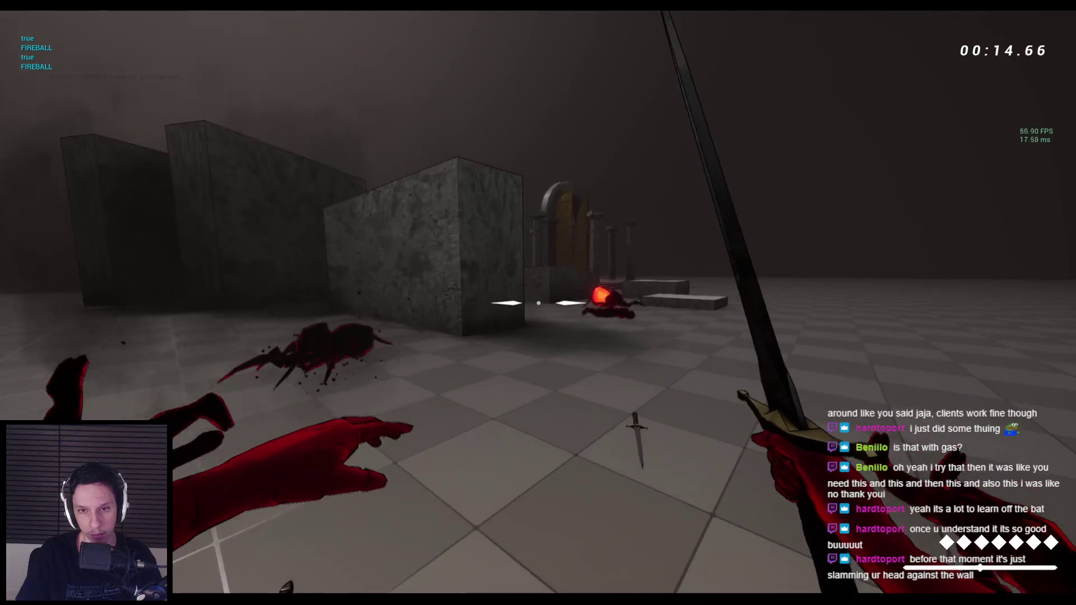
key("Escape")
Set the Spawn Emitter at Location scale to 2.0 and return to the running game.
left_click(362, 574)
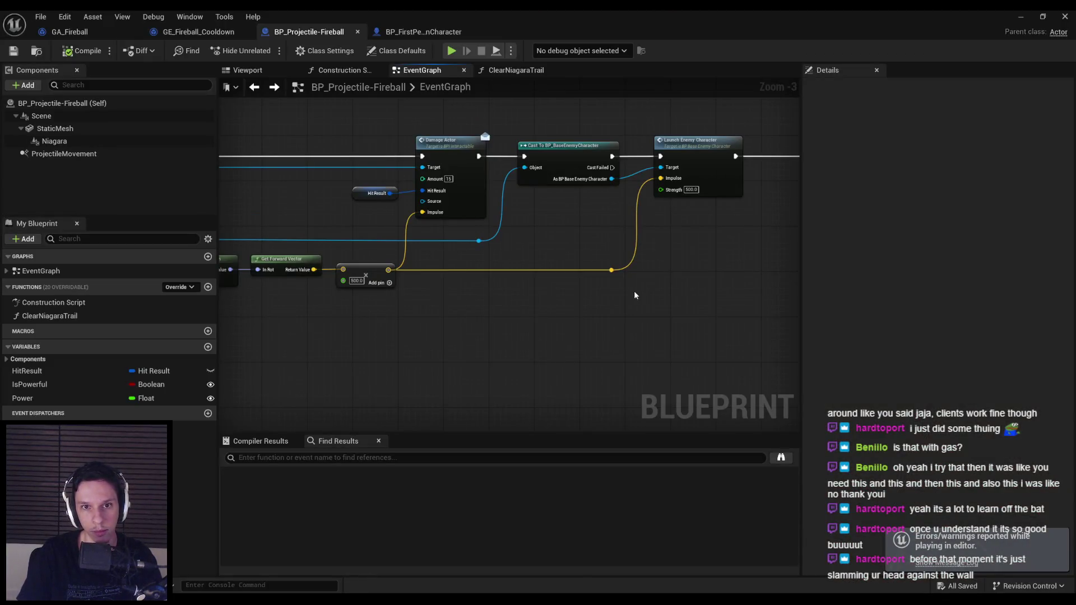
scroll(534, 229, "up", 4)
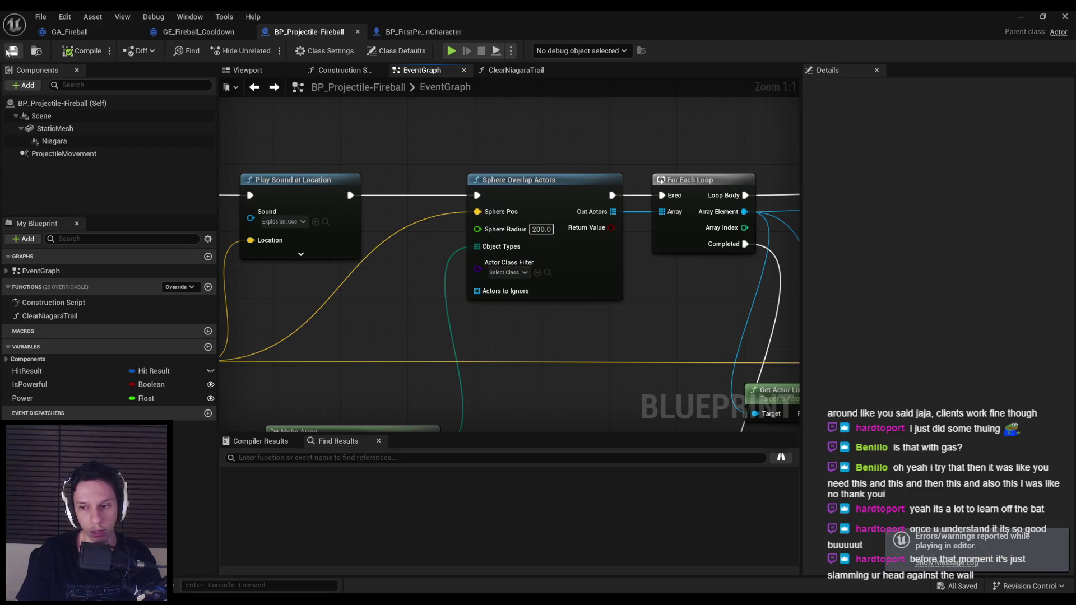
scroll(352, 253, "down", 4)
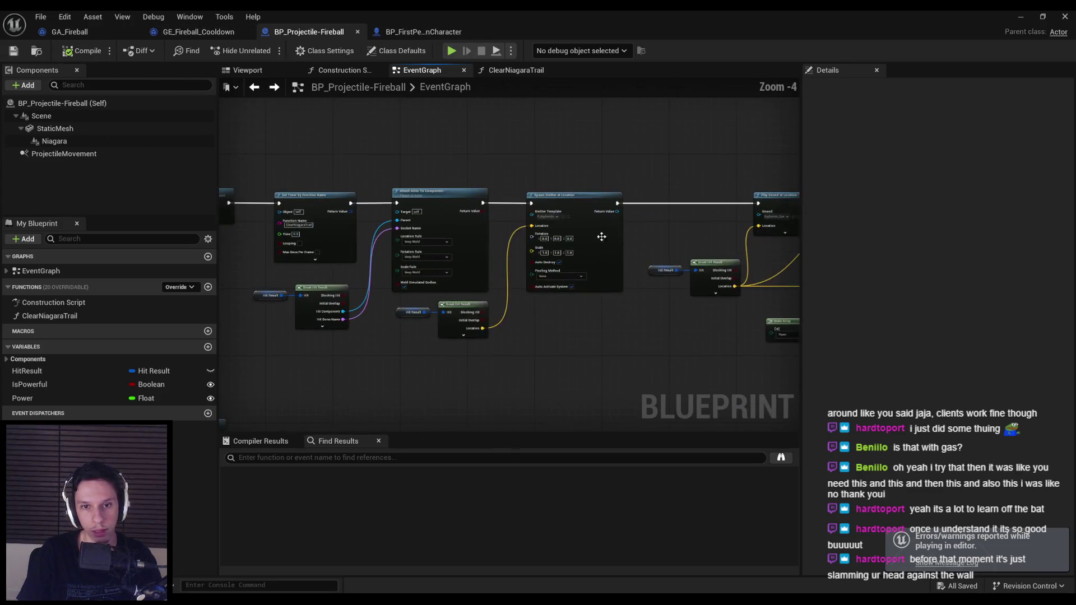
scroll(534, 258, "up", 4)
left_click(579, 251)
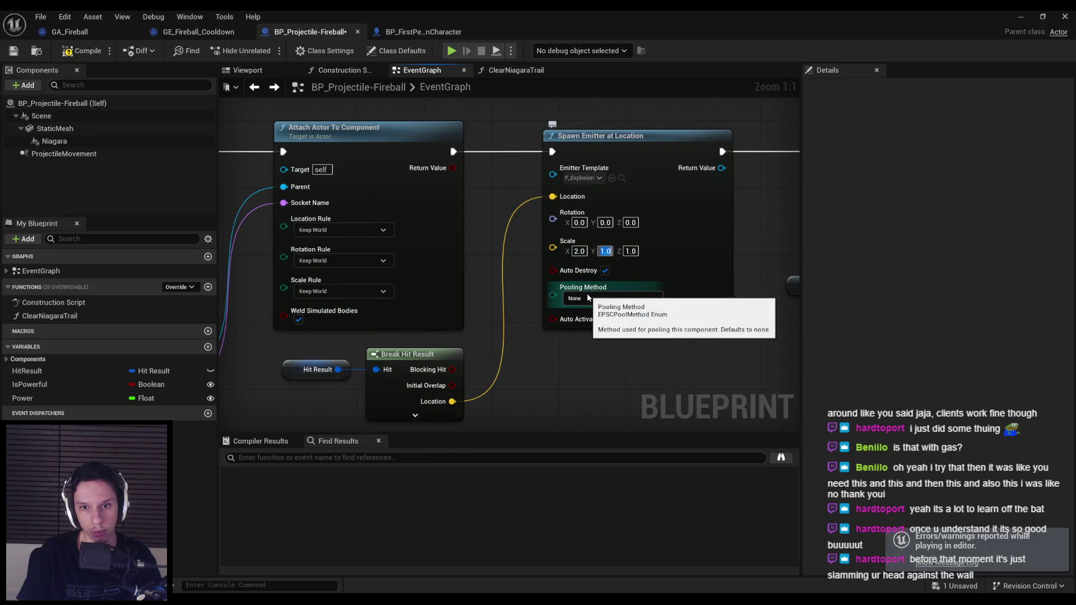
left_click(1022, 16)
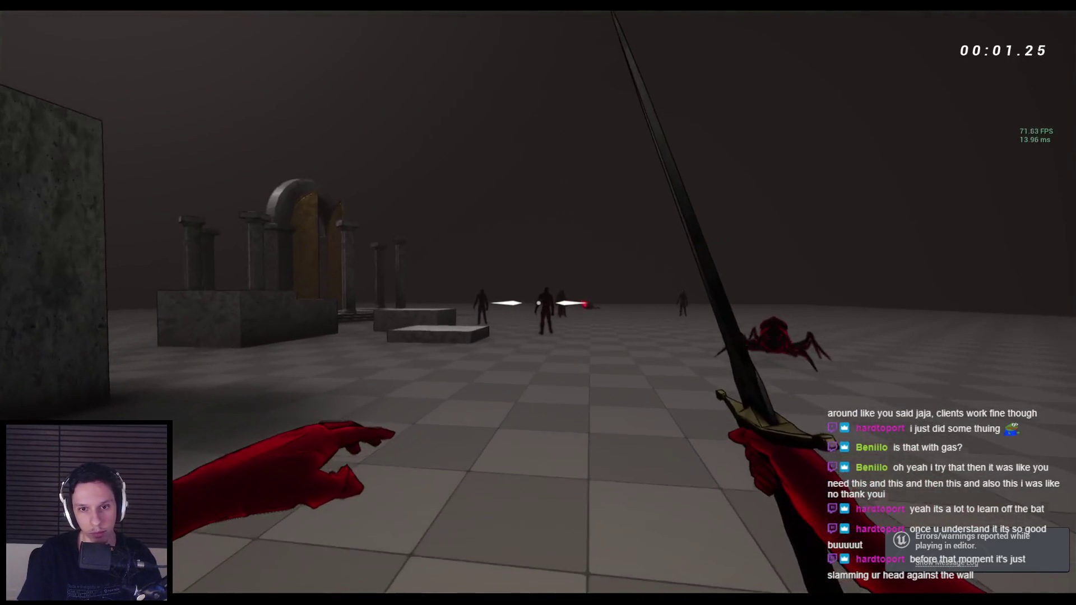
Cast a volley of fireballs at the enemy group in play mode.
key("q")
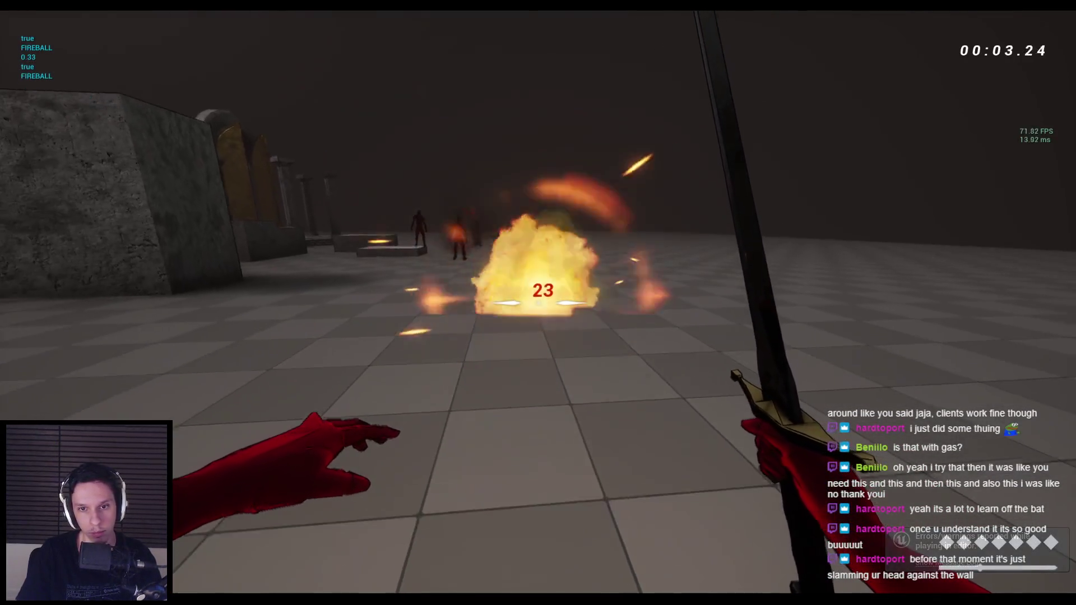
key("q")
key("q")
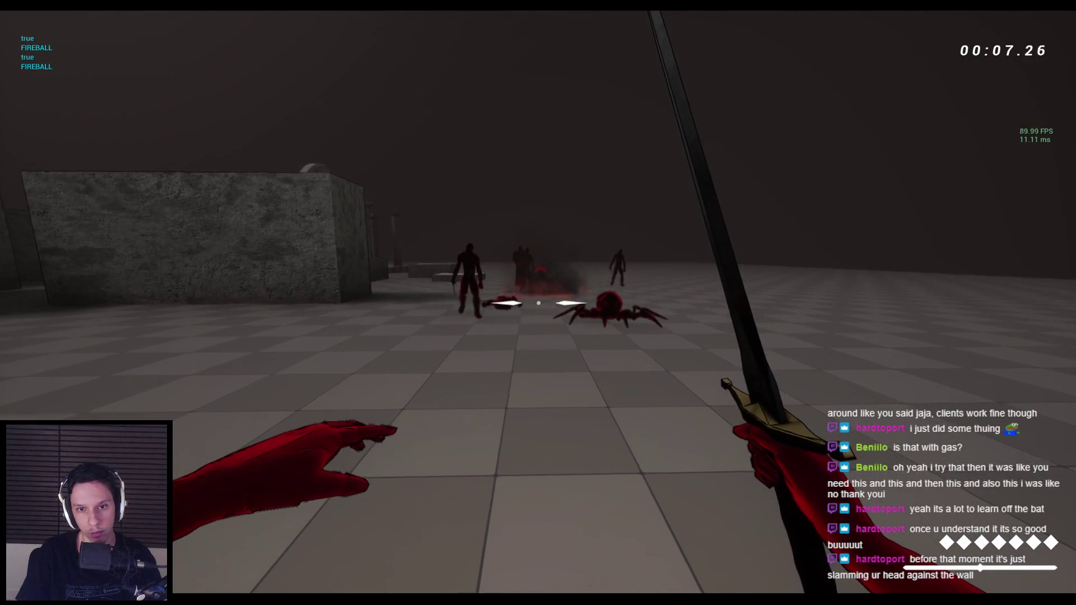
key("q")
key("q")
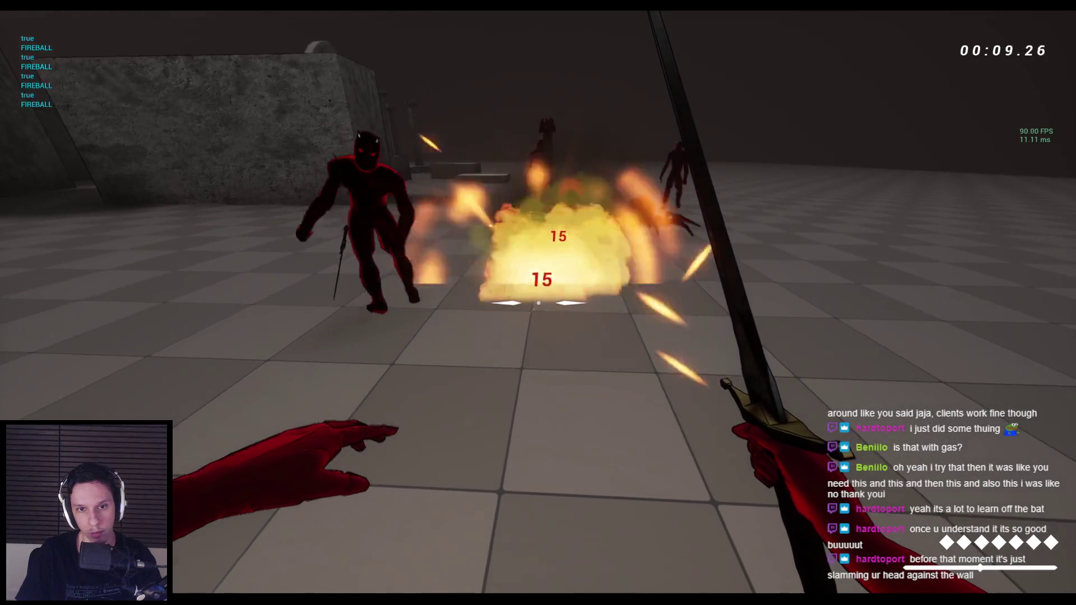
key("q")
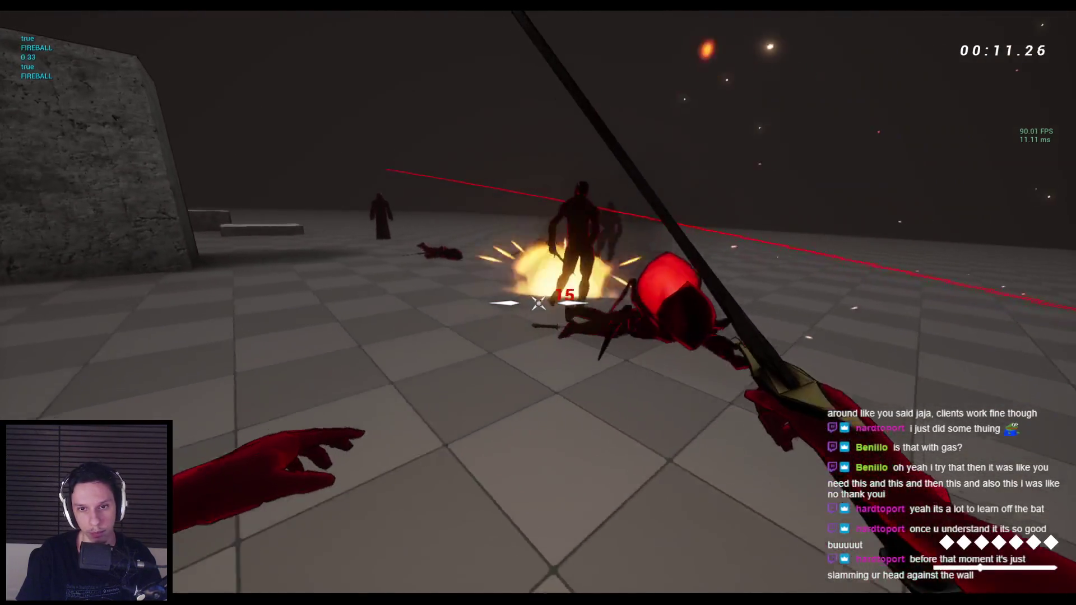
key("q")
key("q")
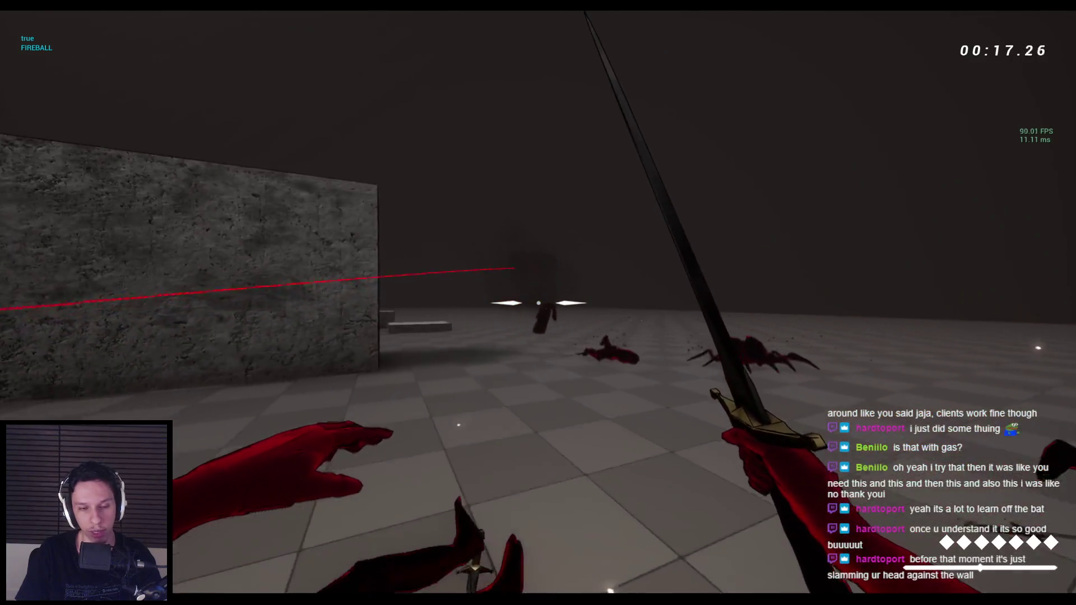
Wallrun and jump along the walls and pillar onto the stone blocks, firing fireballs on the way.
key("space")
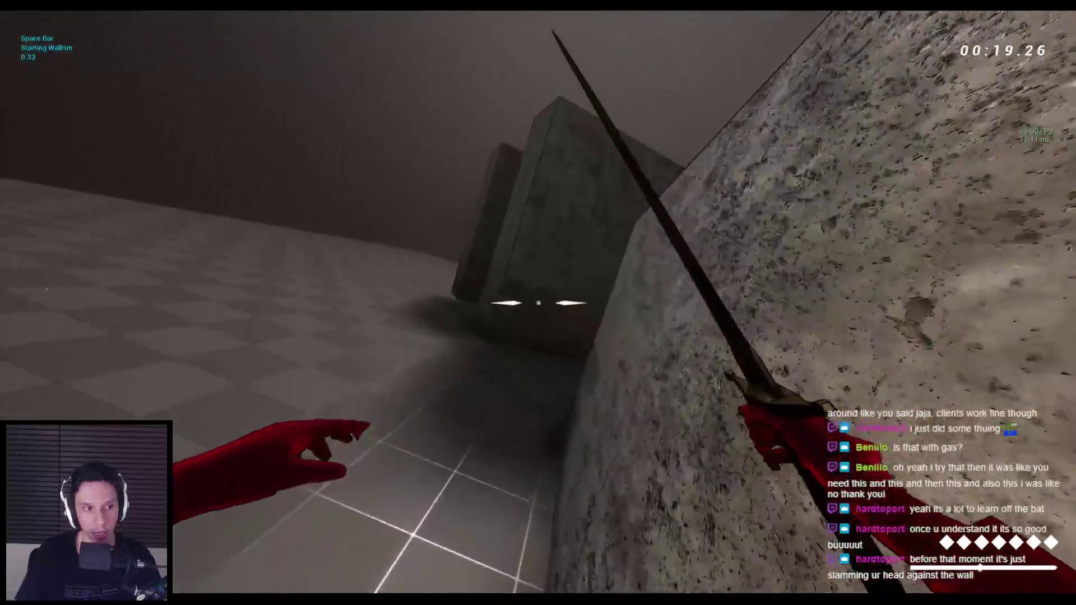
key("space")
key("space")
key("space")
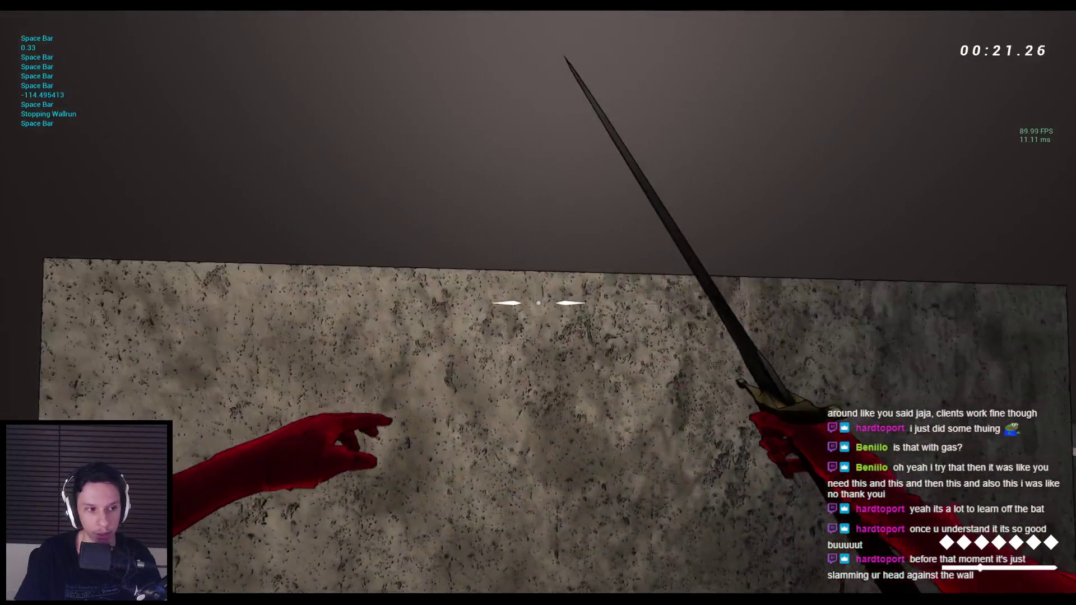
key("space")
key("space")
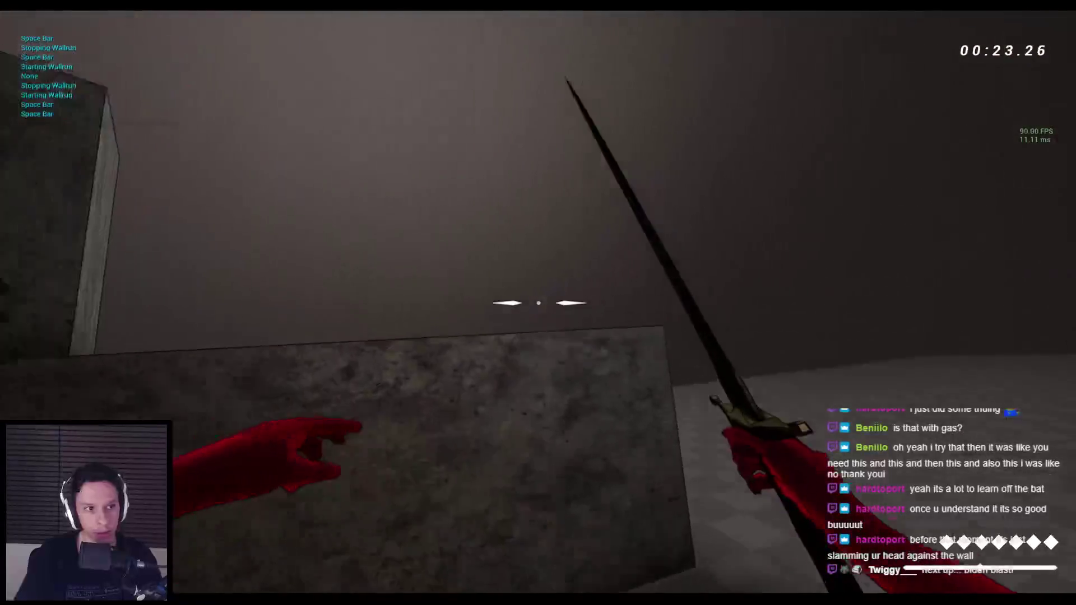
key("space")
key("space")
key("space")
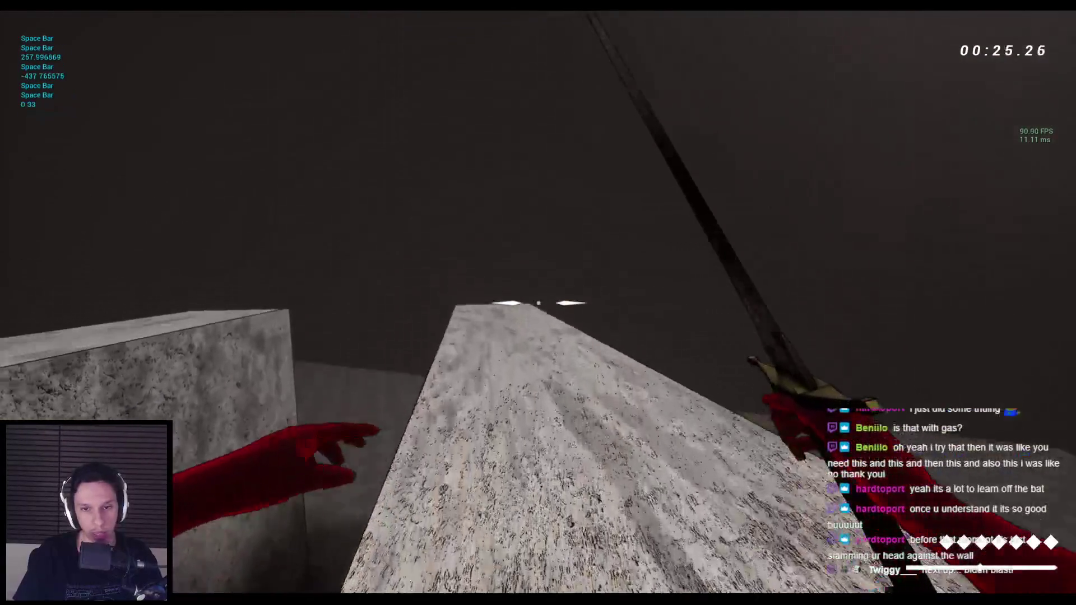
key("space")
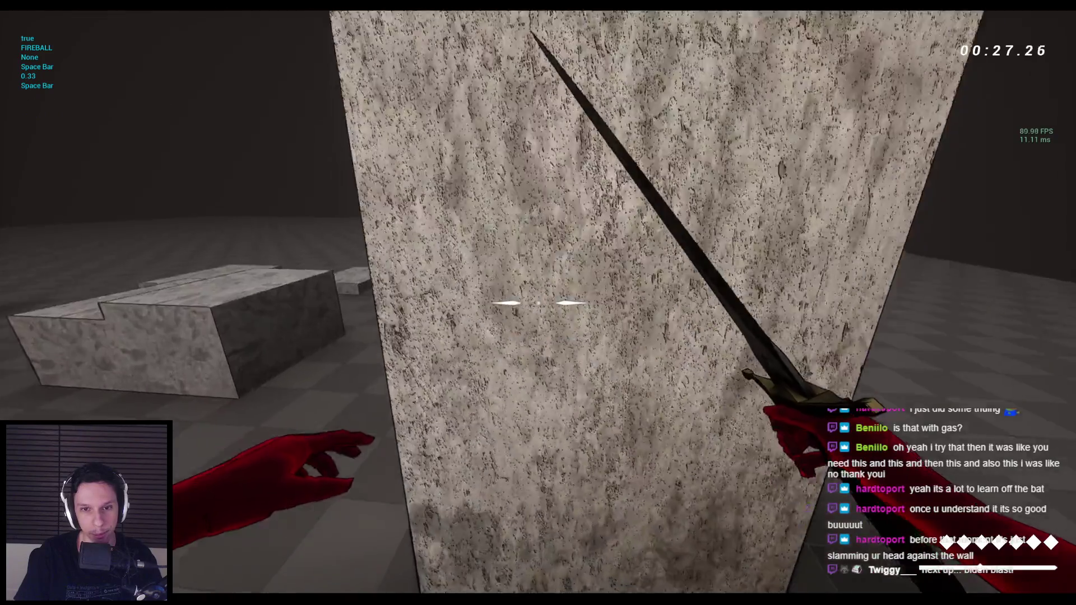
key("space")
key("space")
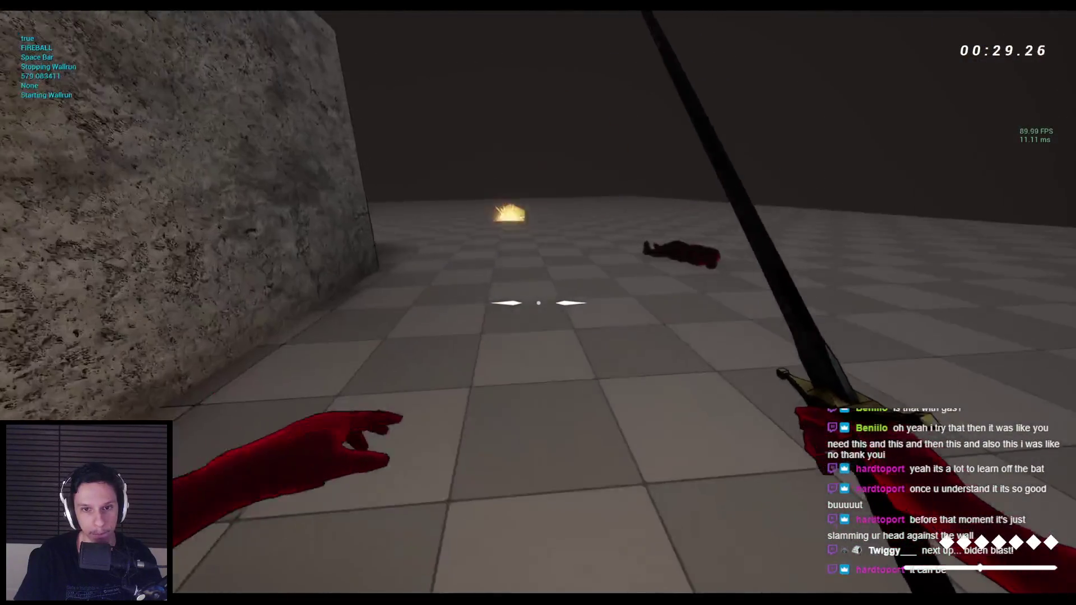
key("space")
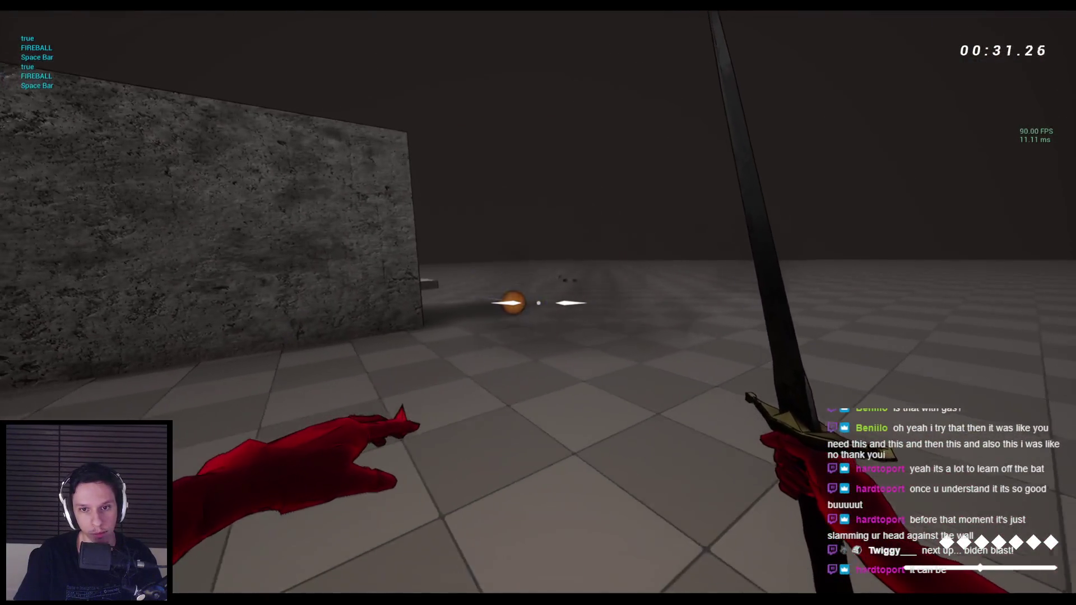
key("space")
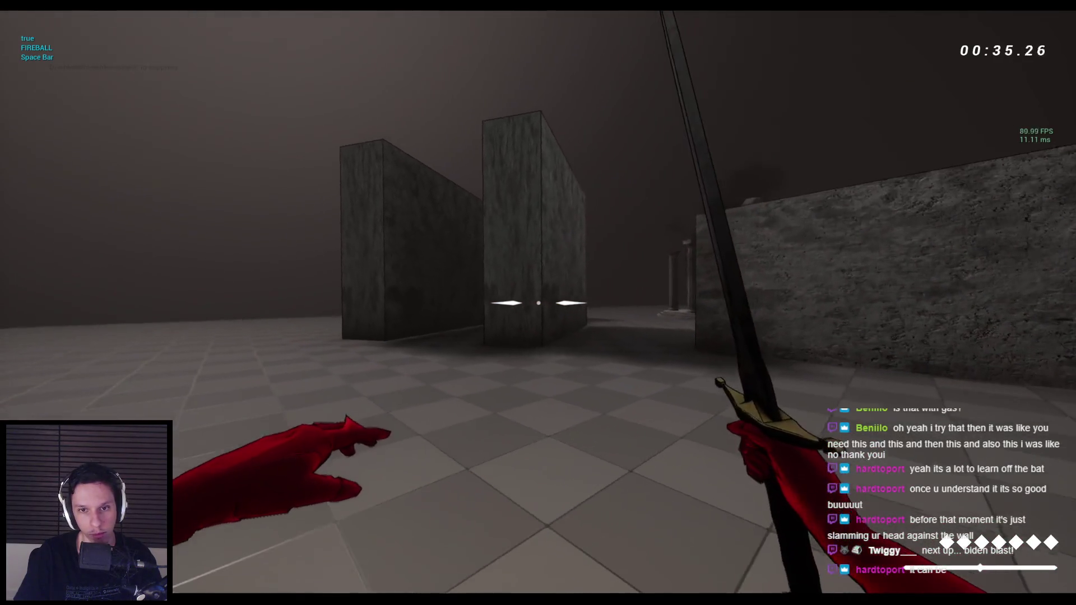
key("space")
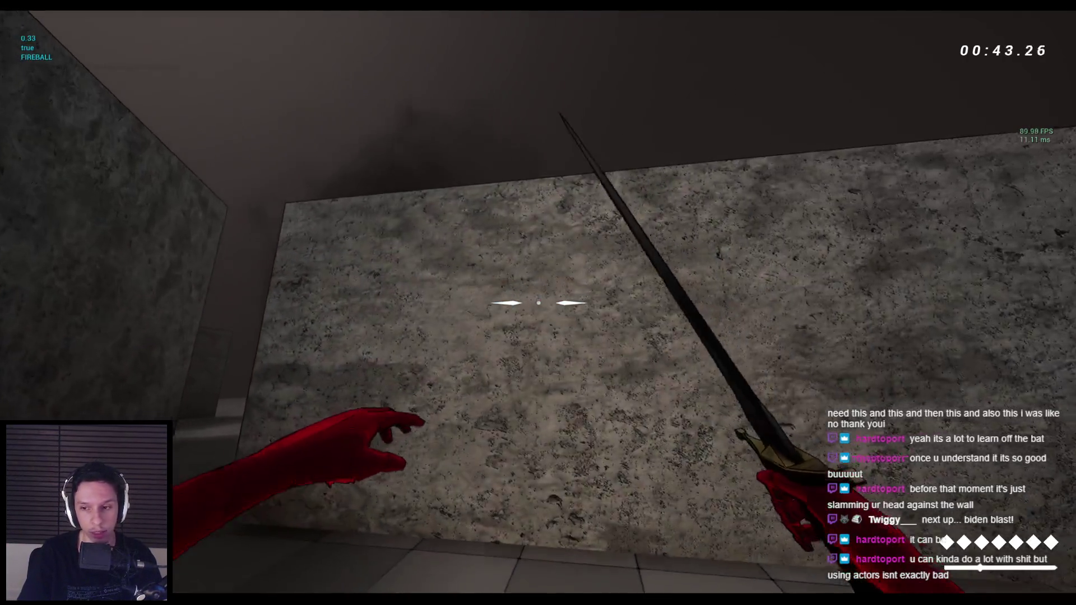
key("space")
key("space")
key("space")
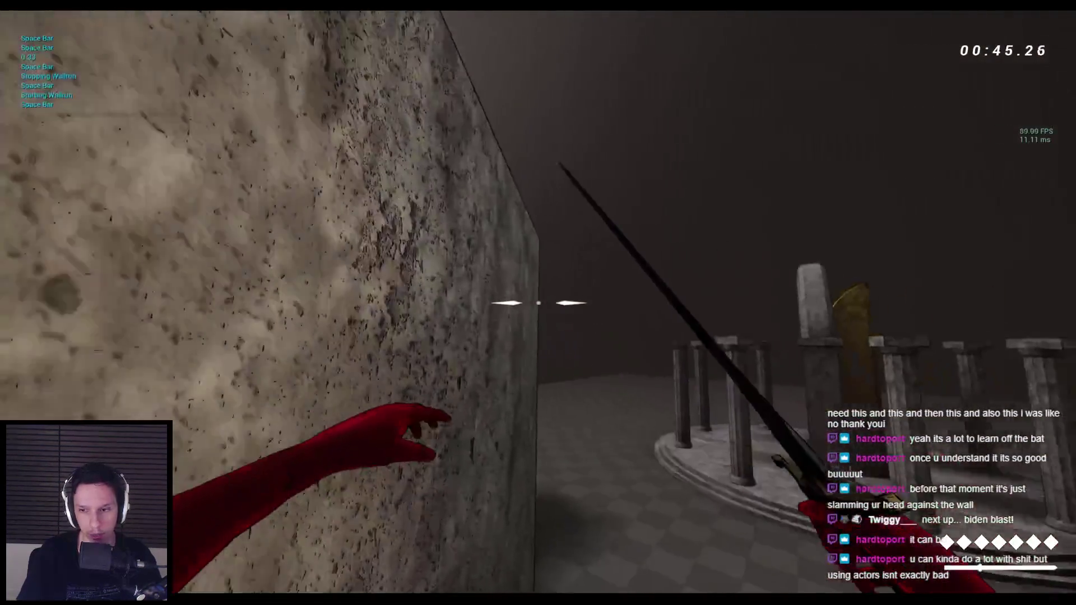
key("space")
key("space")
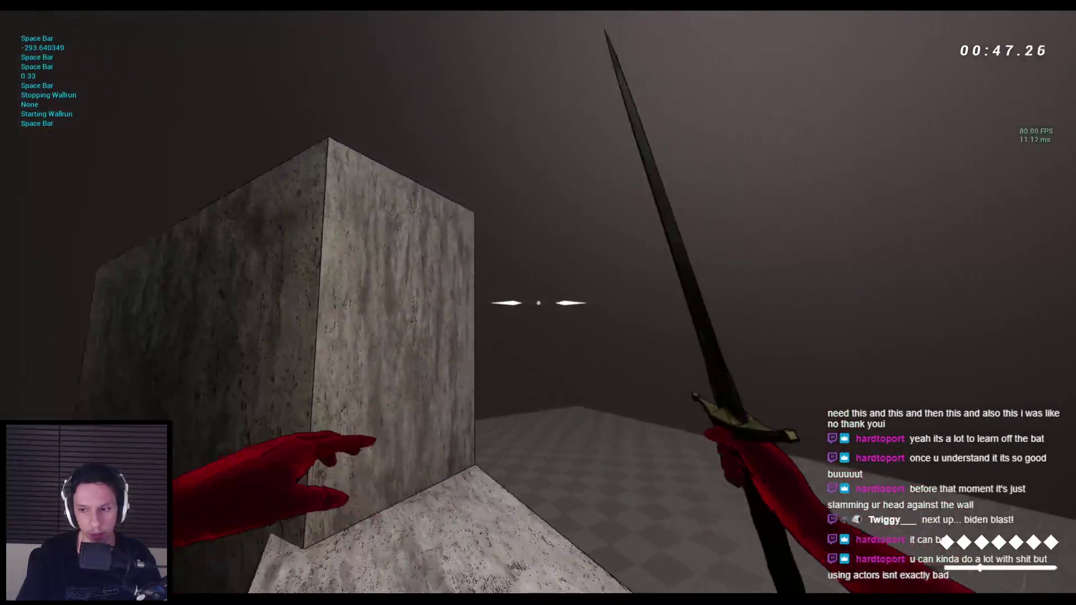
key("space")
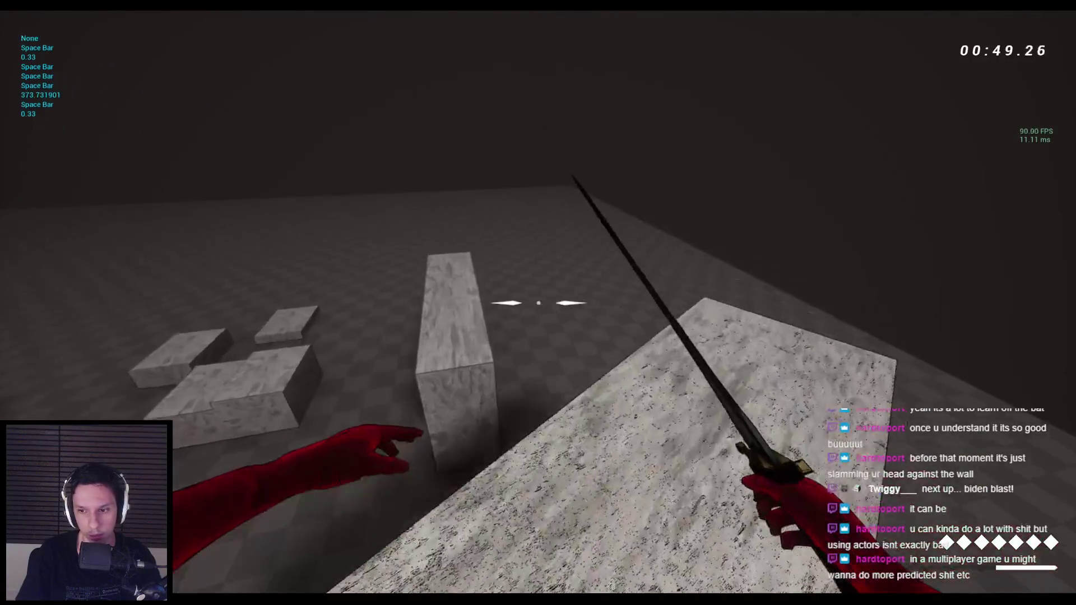
key("space")
key("space")
key("space")
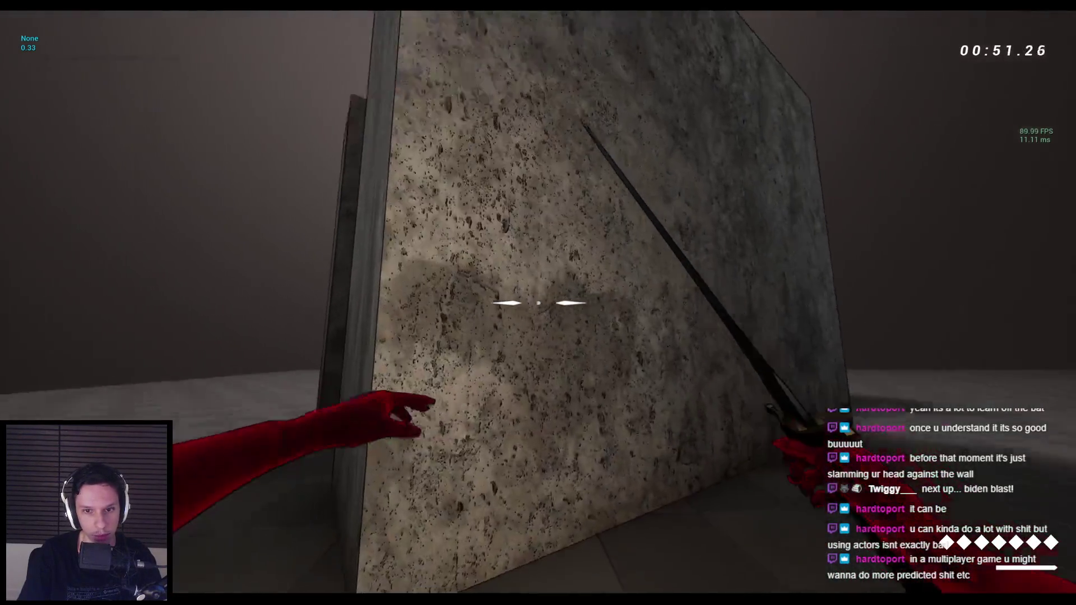
key("space")
key("space")
key("space")
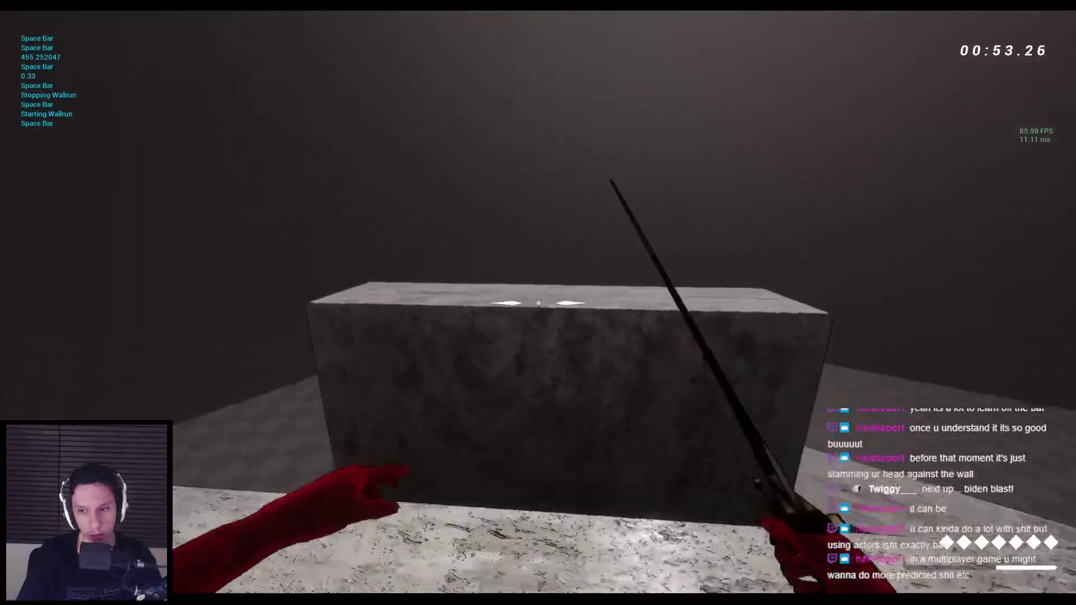
key("space")
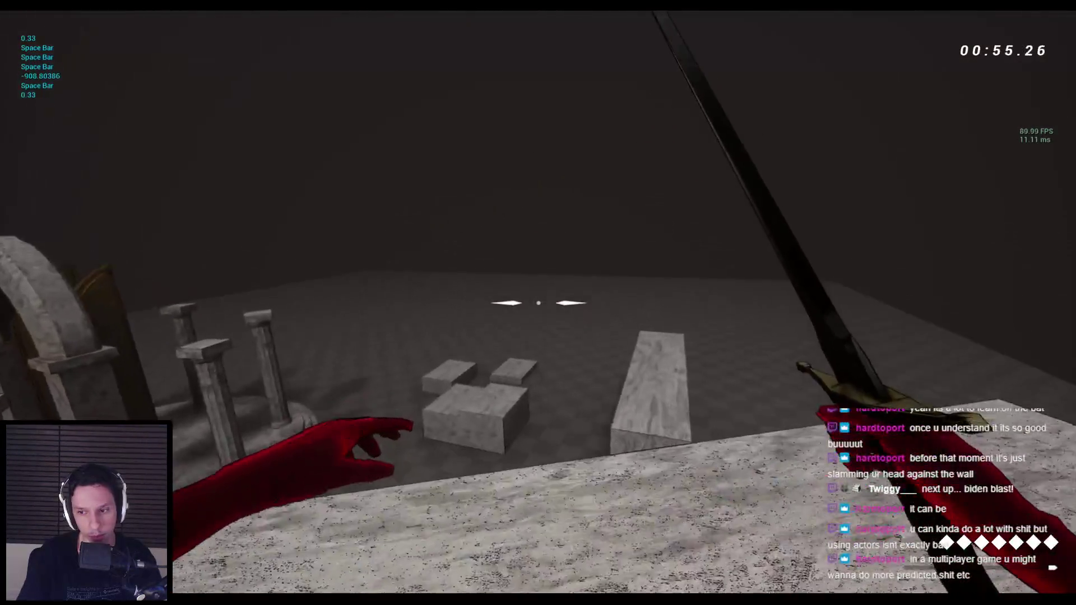
Fire at the stone blocks to see the explosion, then stop play and return to the projectile graph.
key("w")
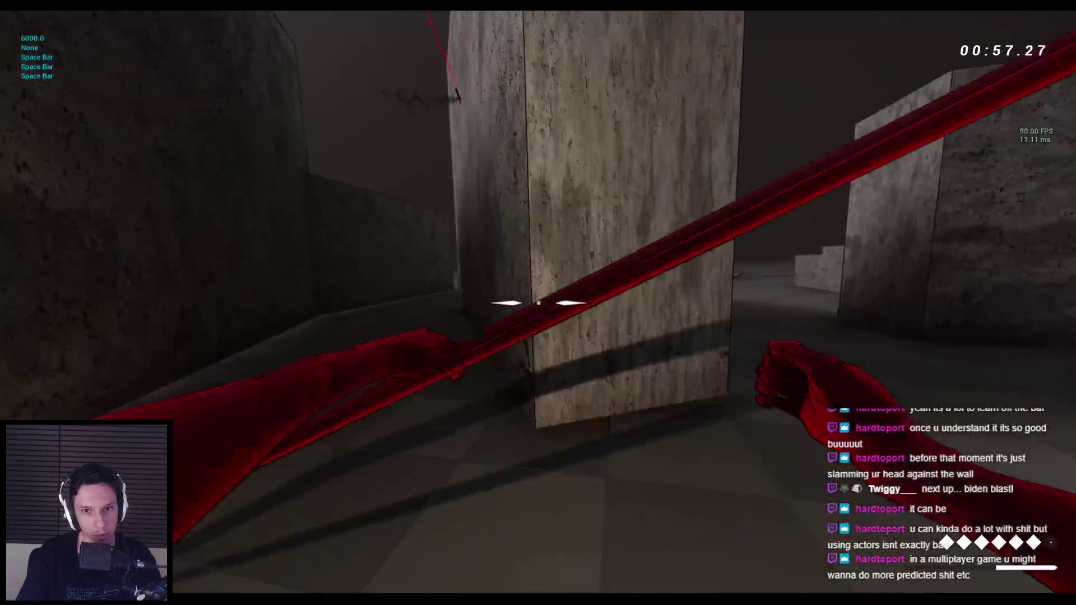
key("w")
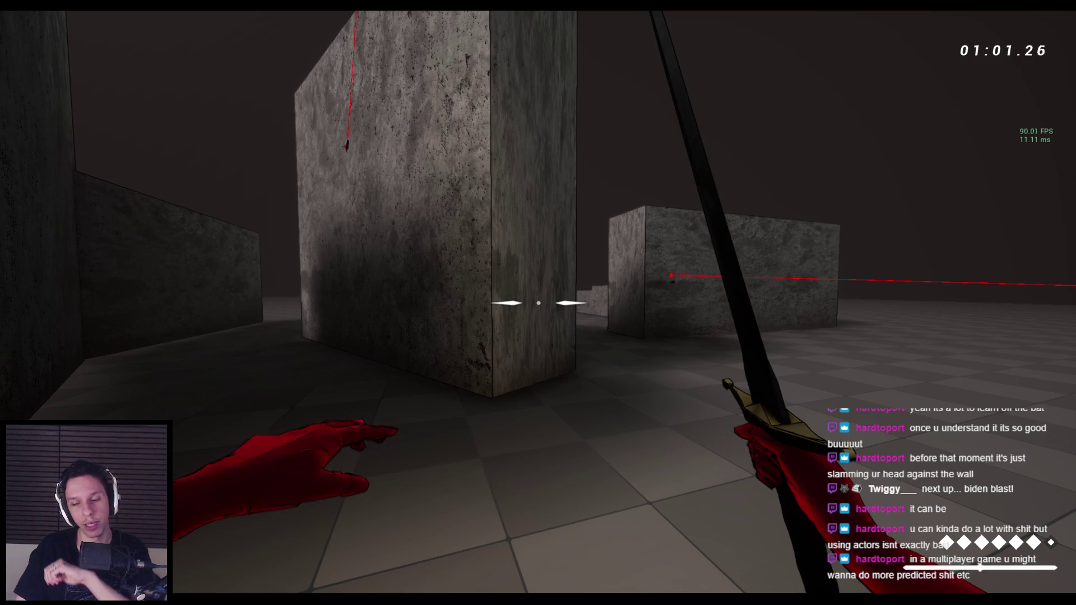
key("w")
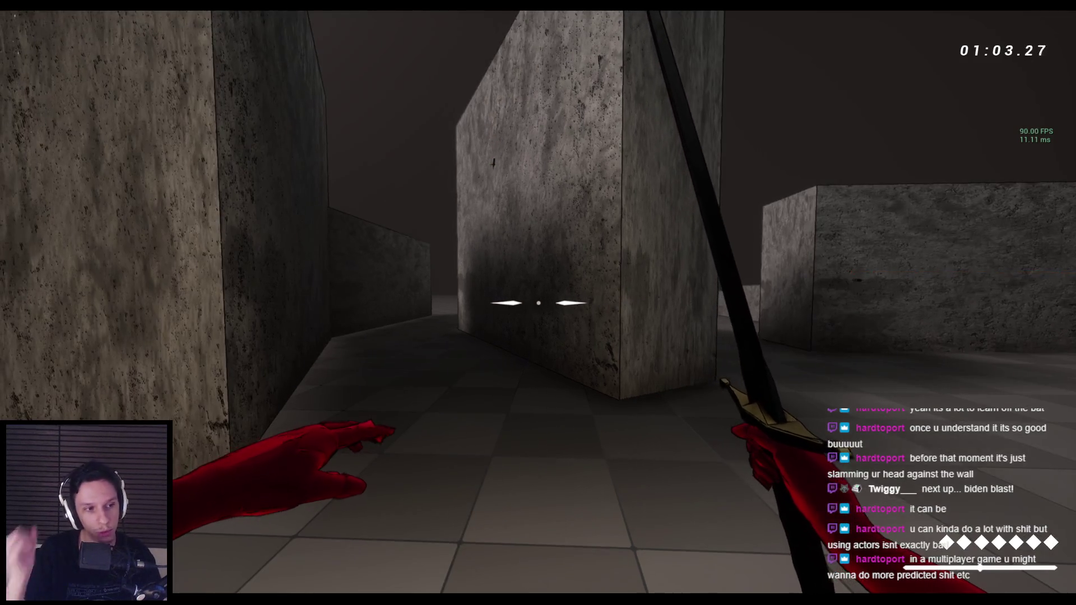
key("a")
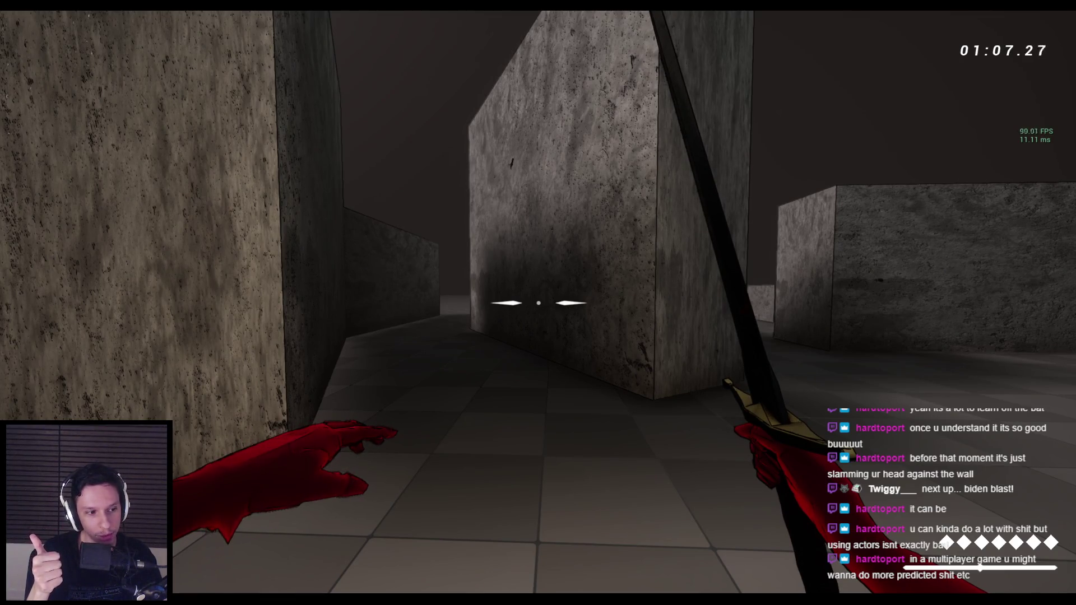
key("w")
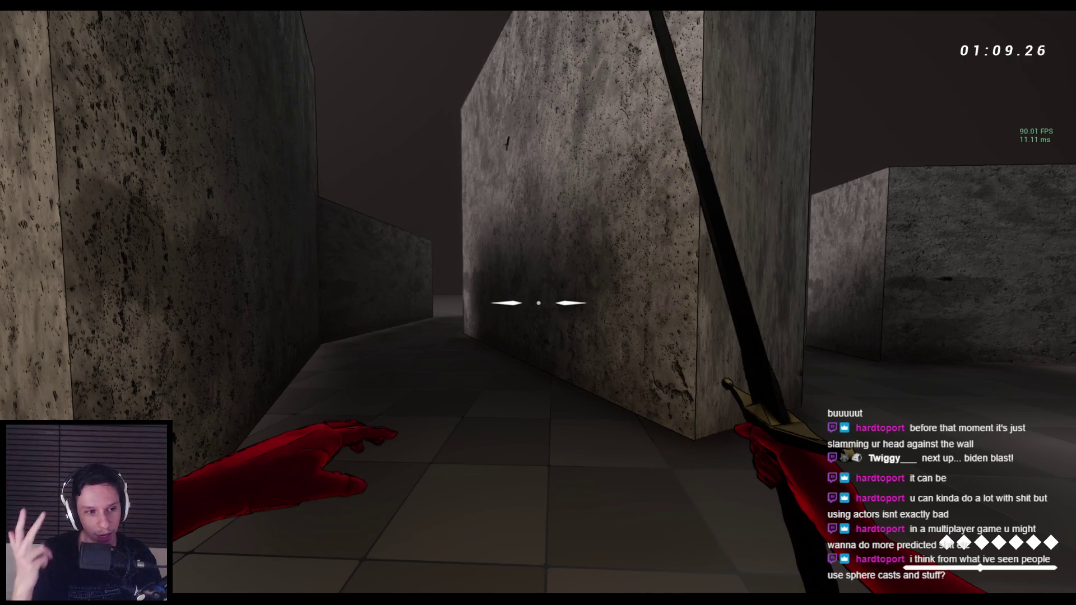
key("w")
key("space")
key("space")
key("space")
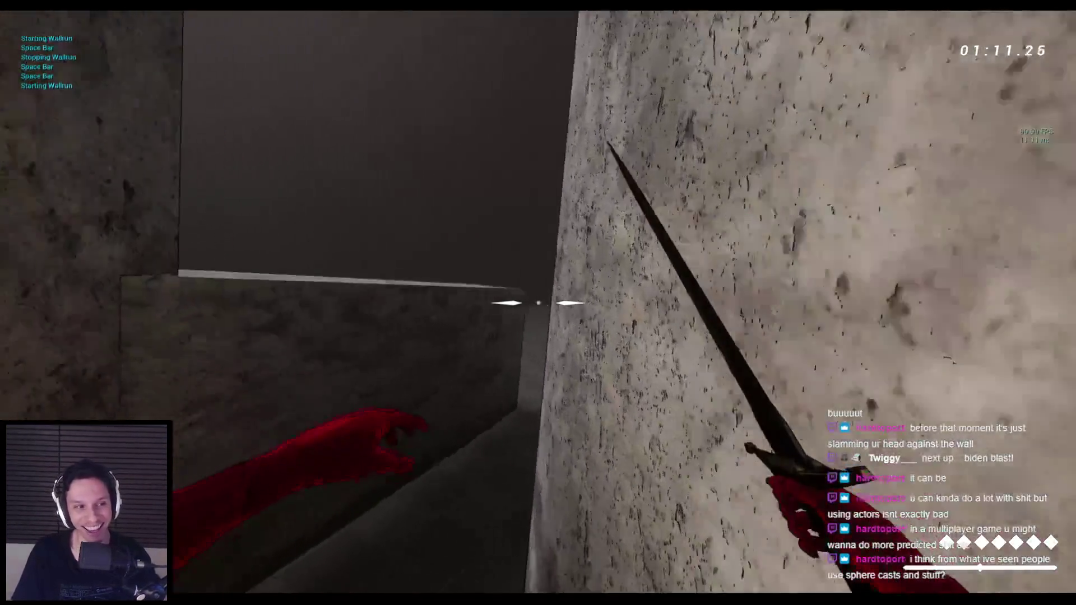
key("space")
key("space")
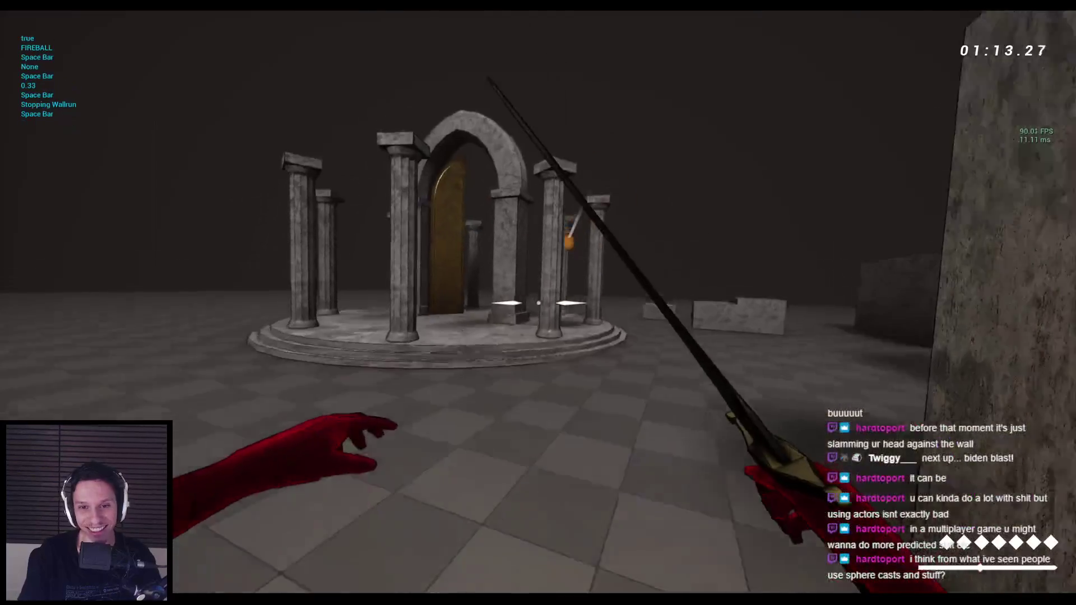
key("w")
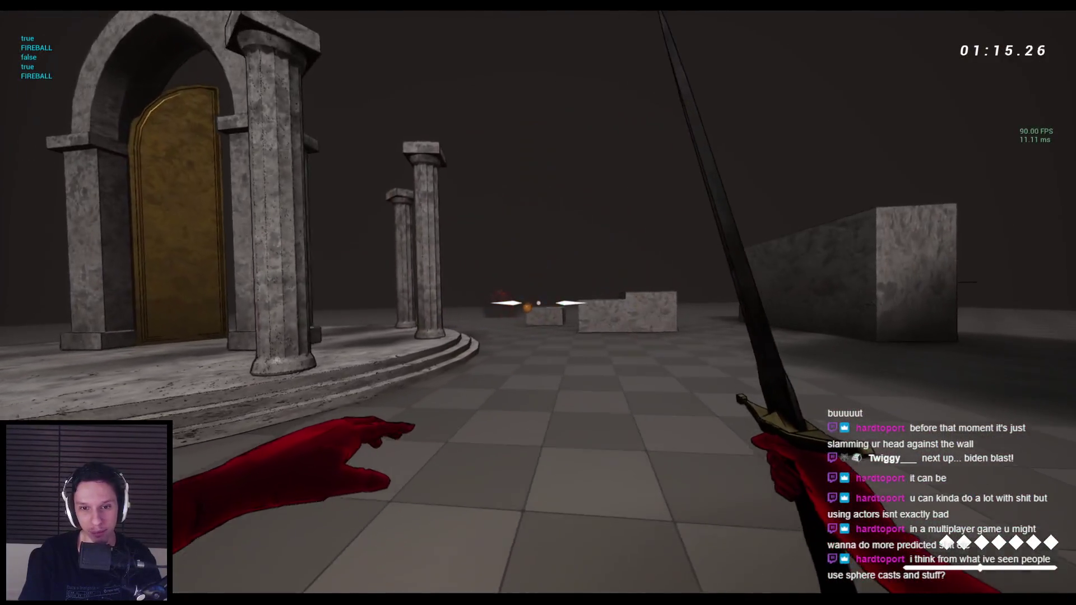
key("space")
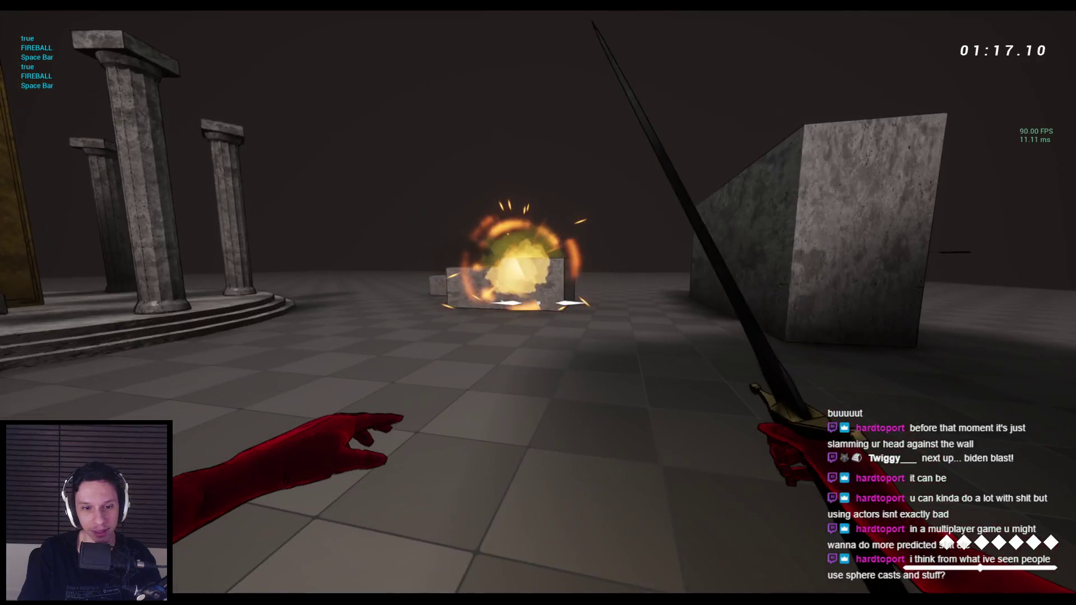
key("Escape")
left_click(383, 561)
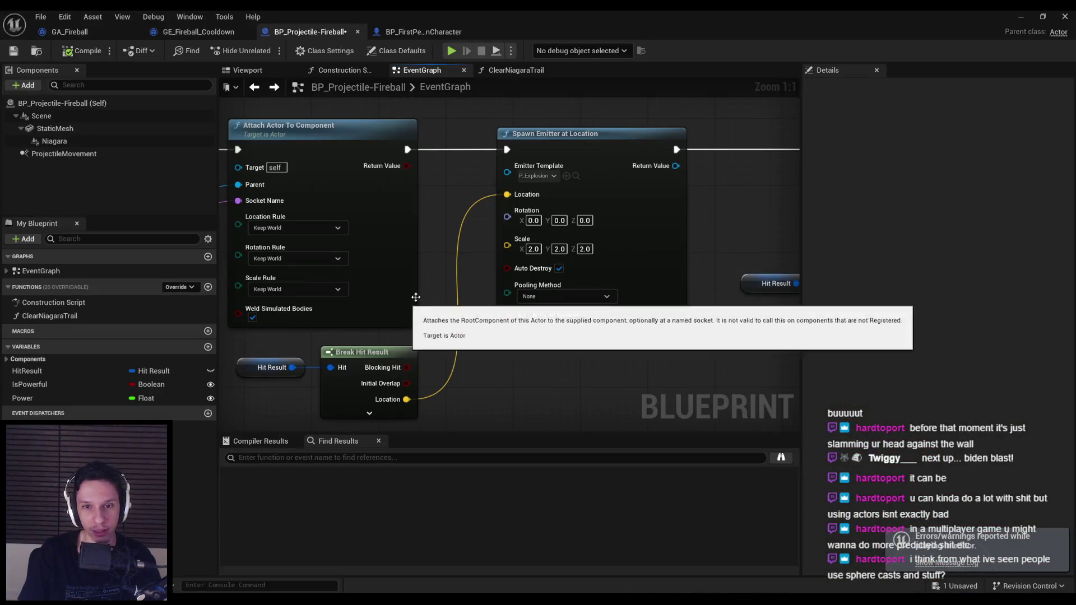
Change GE_Fireball_Cooldown's Scalable Float Magnitude from 0.5 to 2.0.
scroll(416, 297, "down", 3)
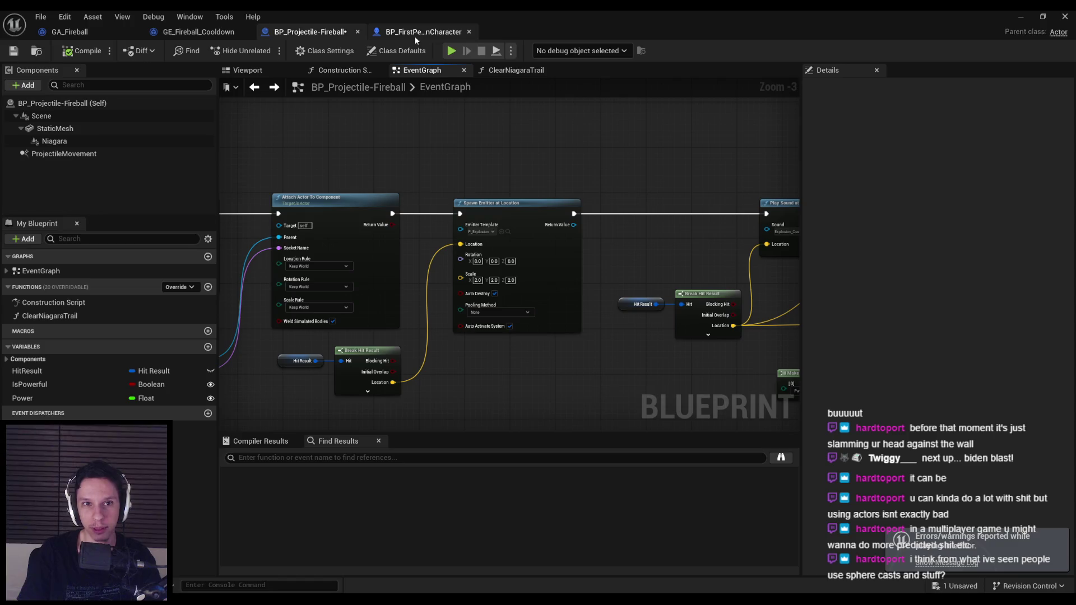
left_click(201, 35)
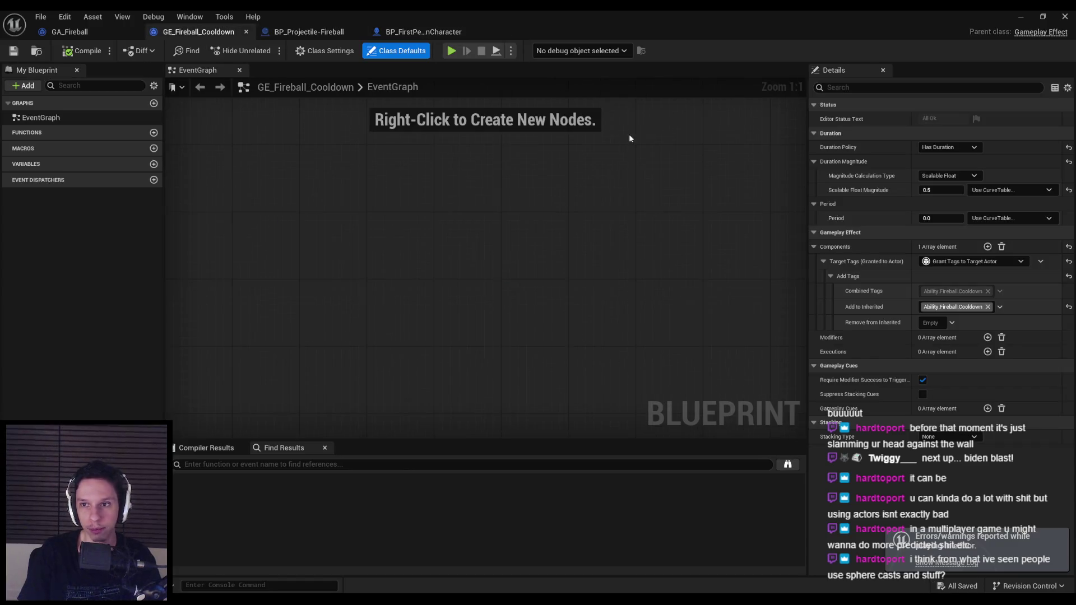
left_click(943, 192)
type("2")
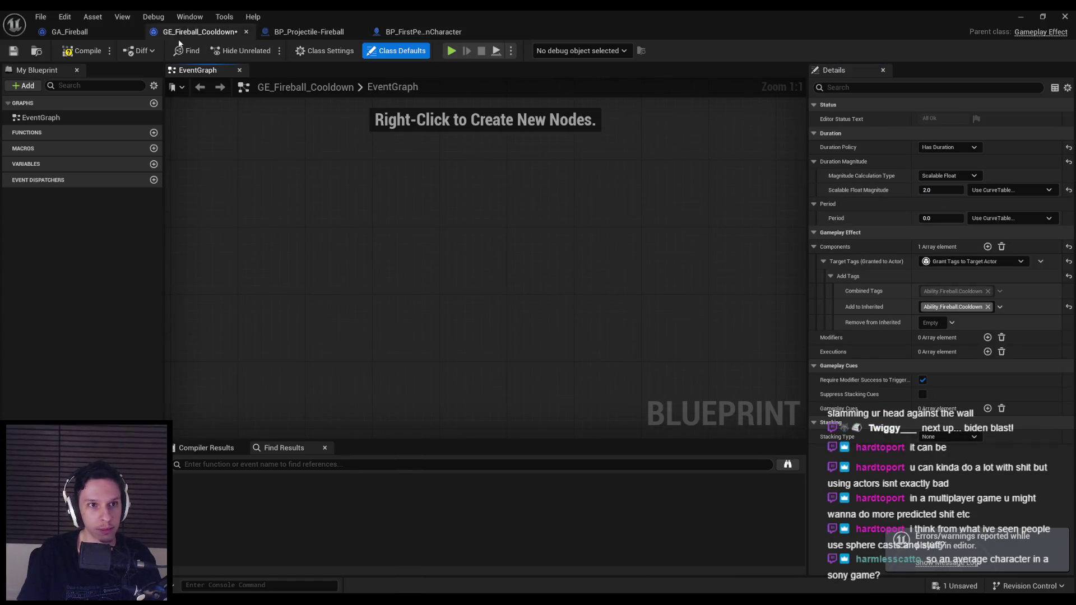
Recompile GA_Fireball and start a new play session to test the cooldown.
left_click(52, 35)
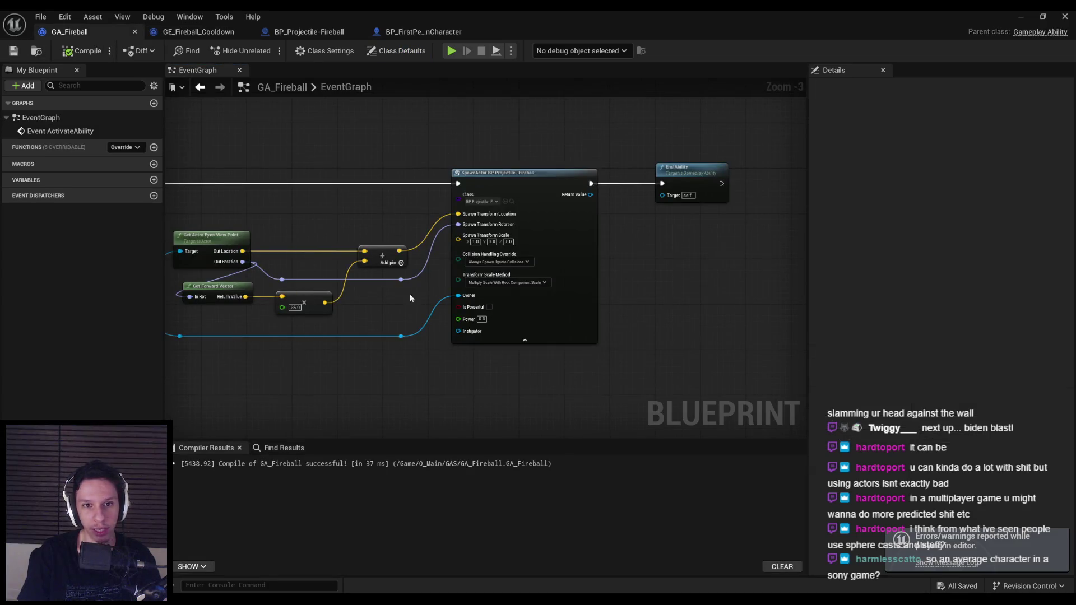
scroll(410, 298, "down", 1)
scroll(564, 349, "up", 5)
scroll(391, 365, "down", 2)
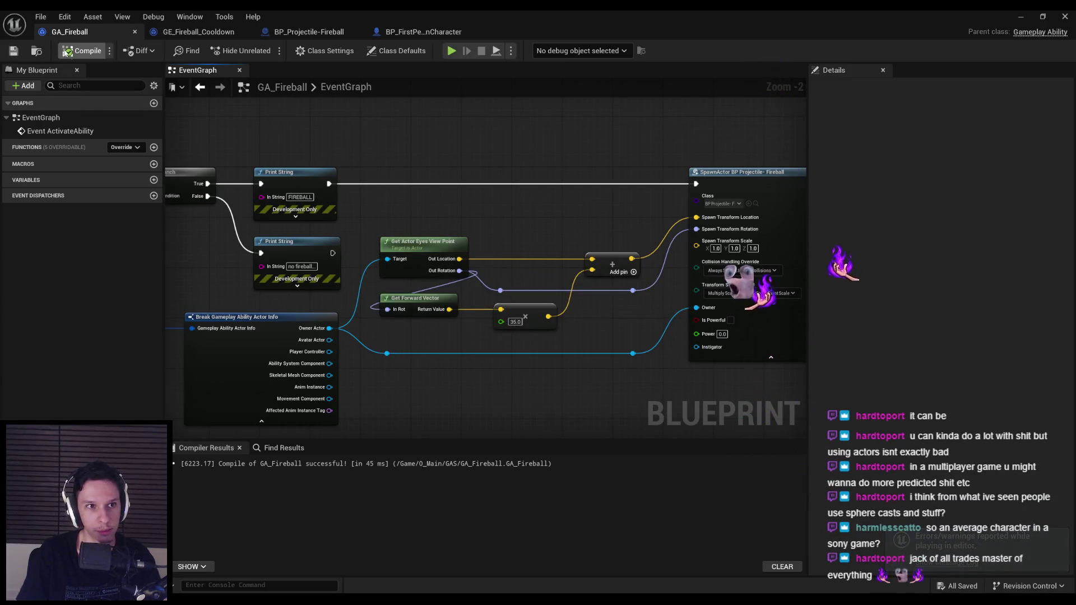
left_click(1022, 18)
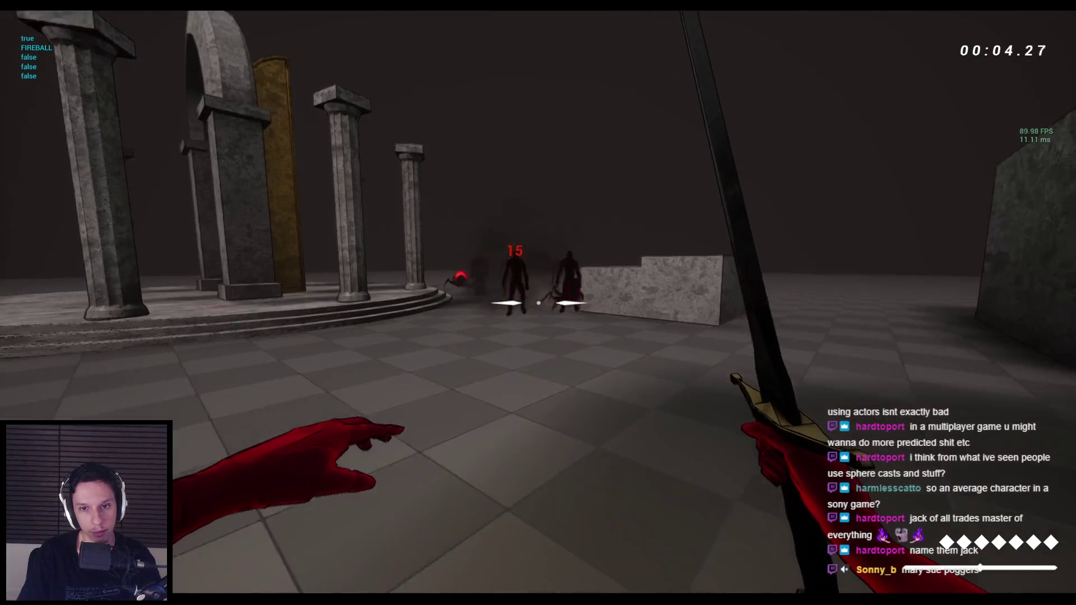
Swap between bow and sword and fire a fireball at the enemy group.
key("2")
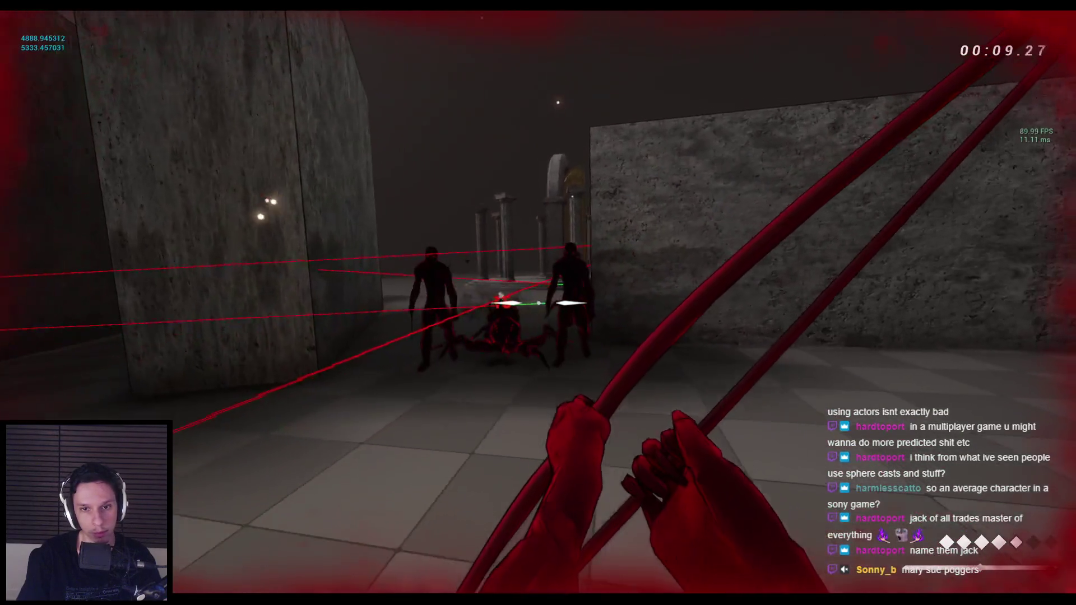
key("1")
left_click(538, 302)
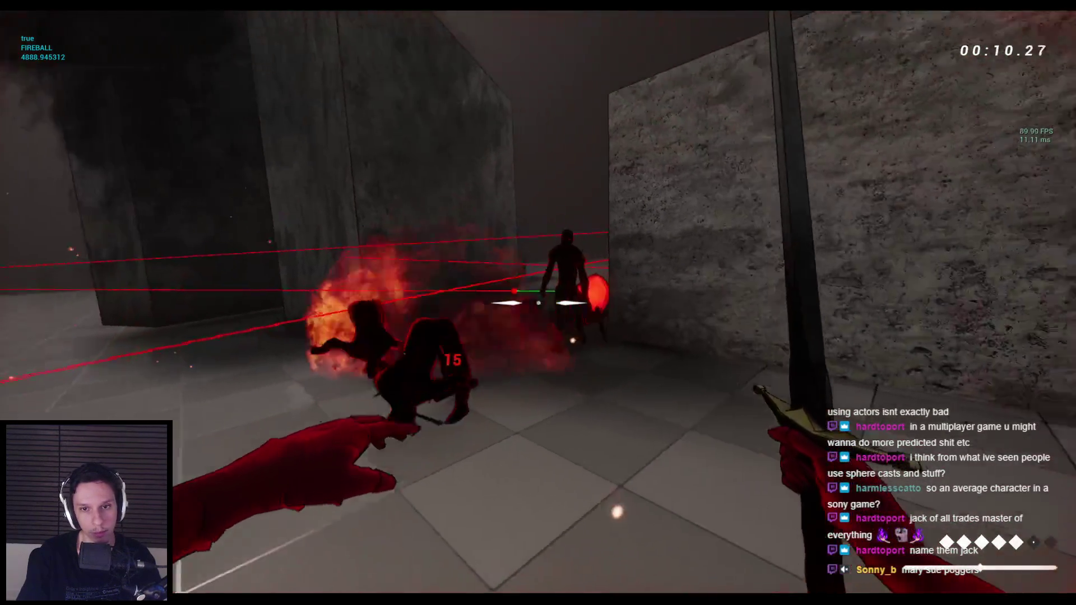
key("2")
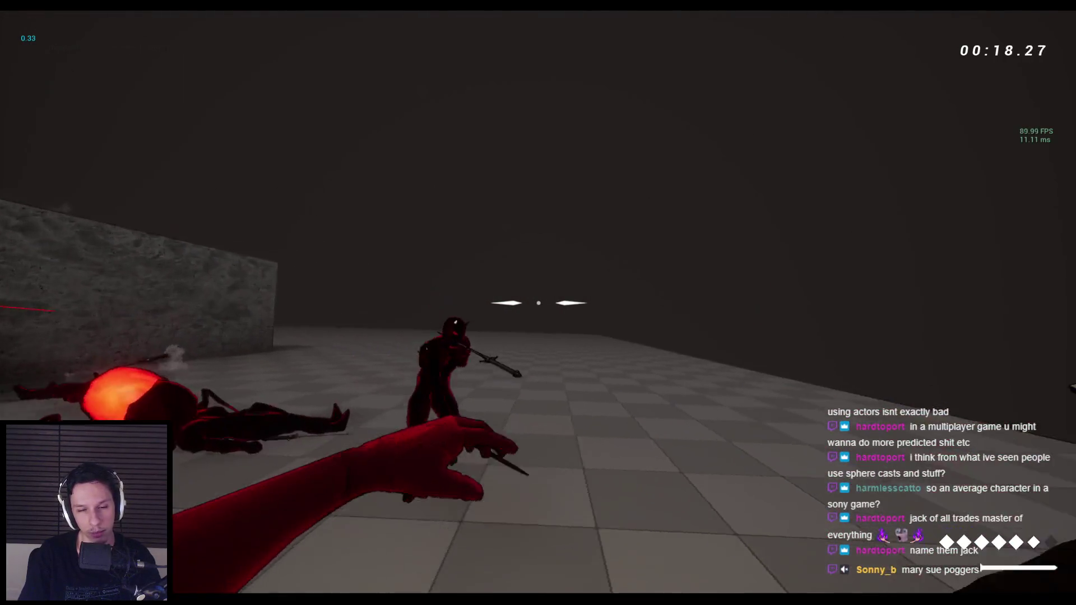
Advance through the stone corridor, climb the stone blocks and wallrun between them.
key("w")
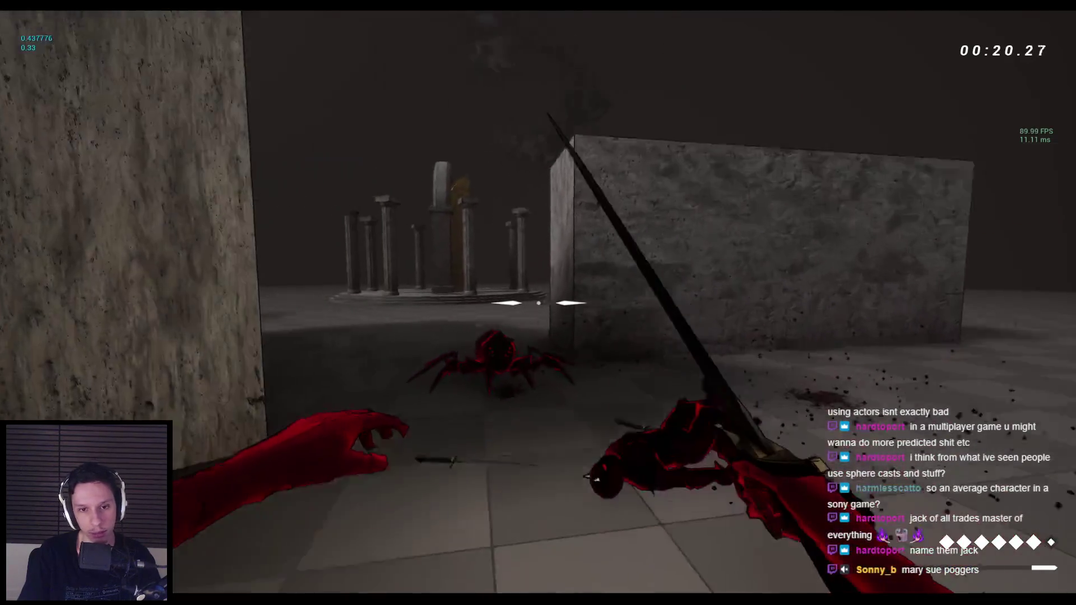
key("space")
key("space")
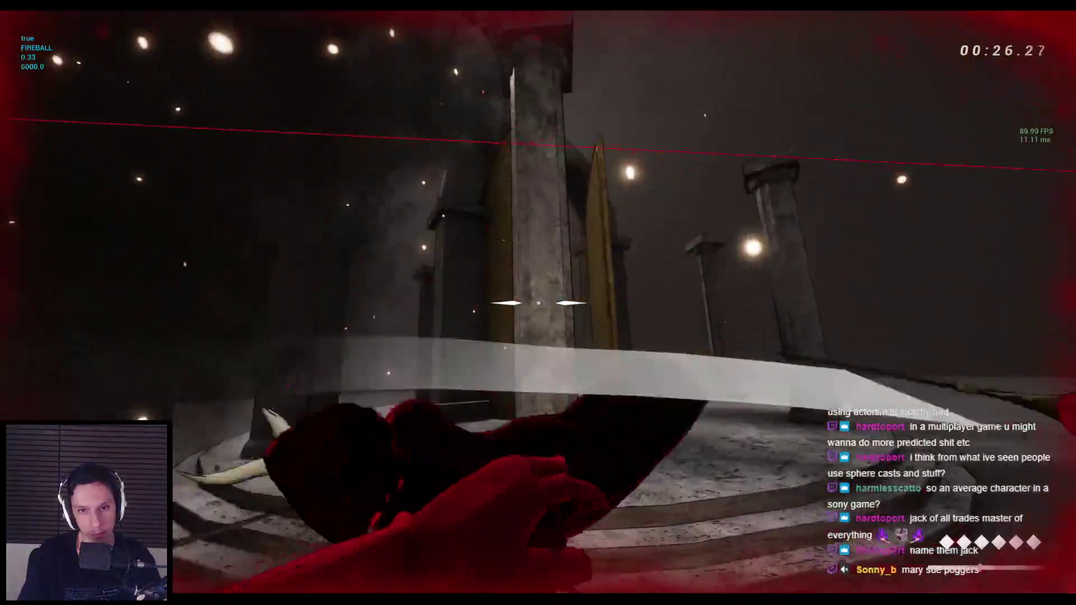
key("w")
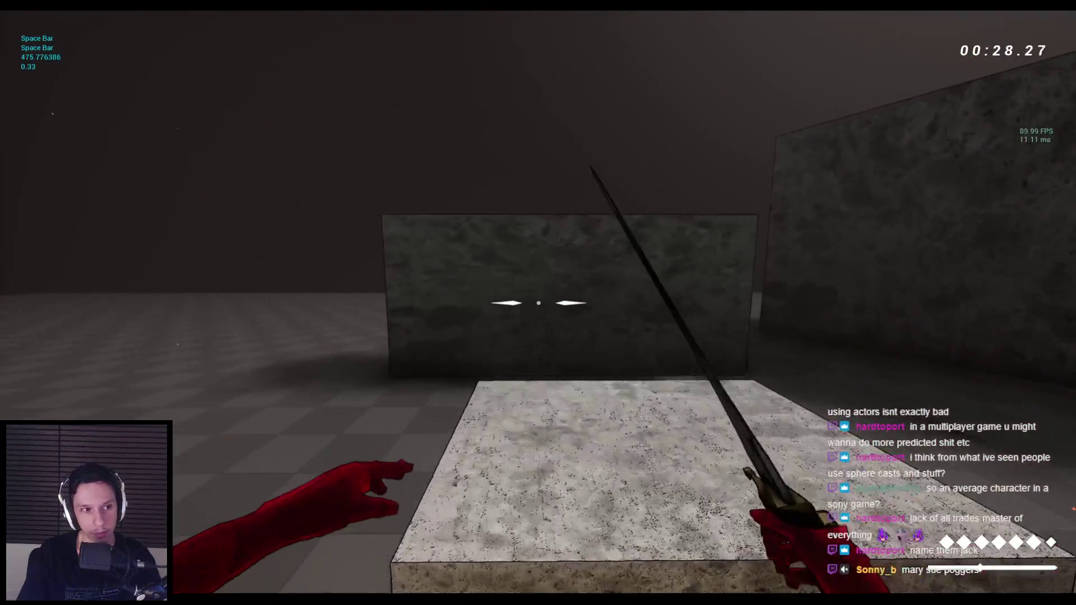
key("space")
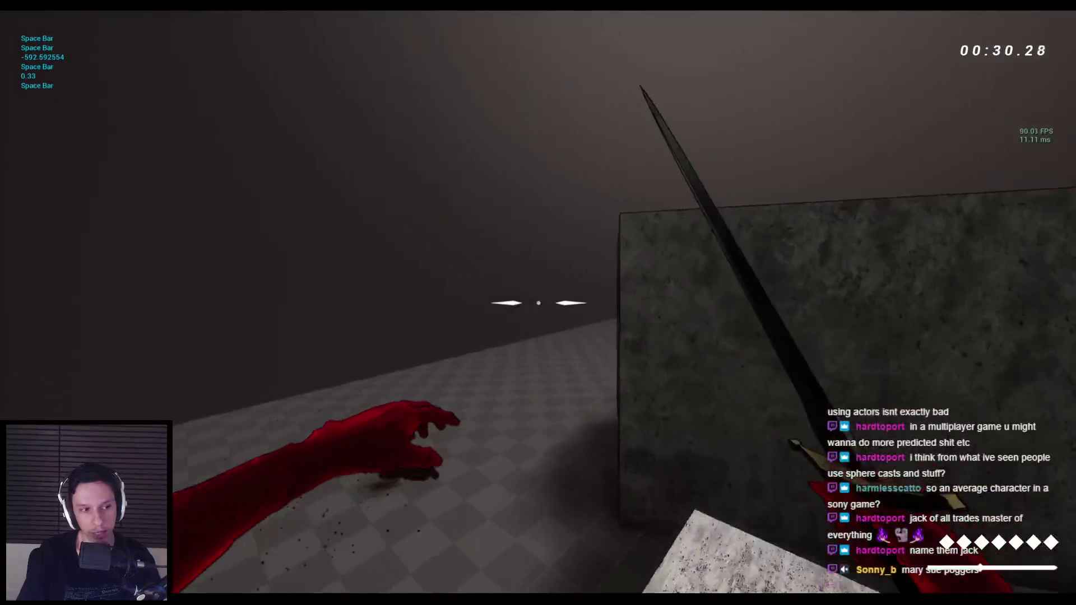
key("space")
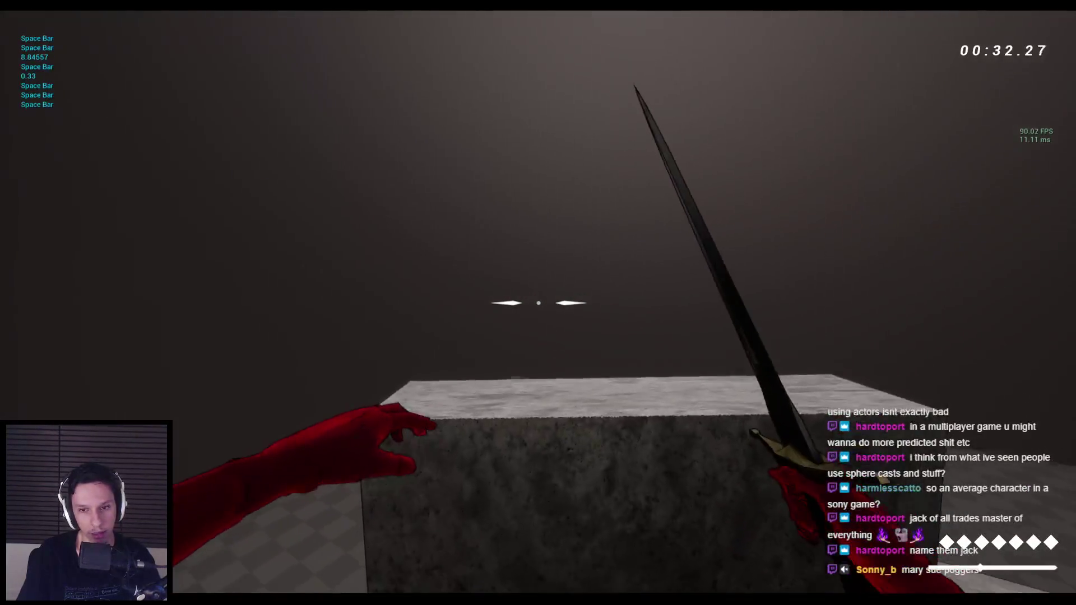
key("space")
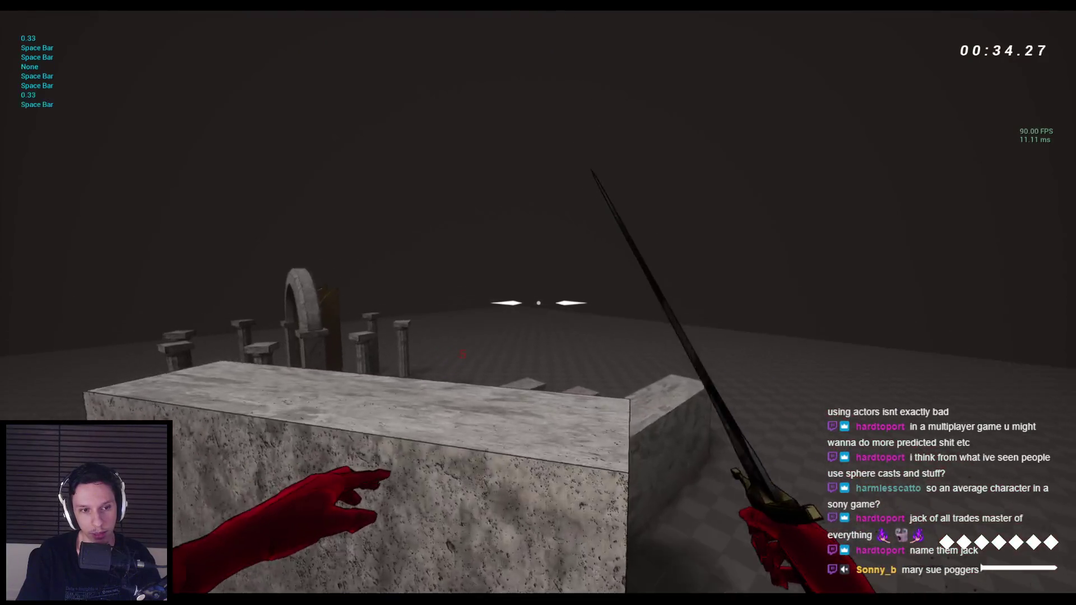
key("space")
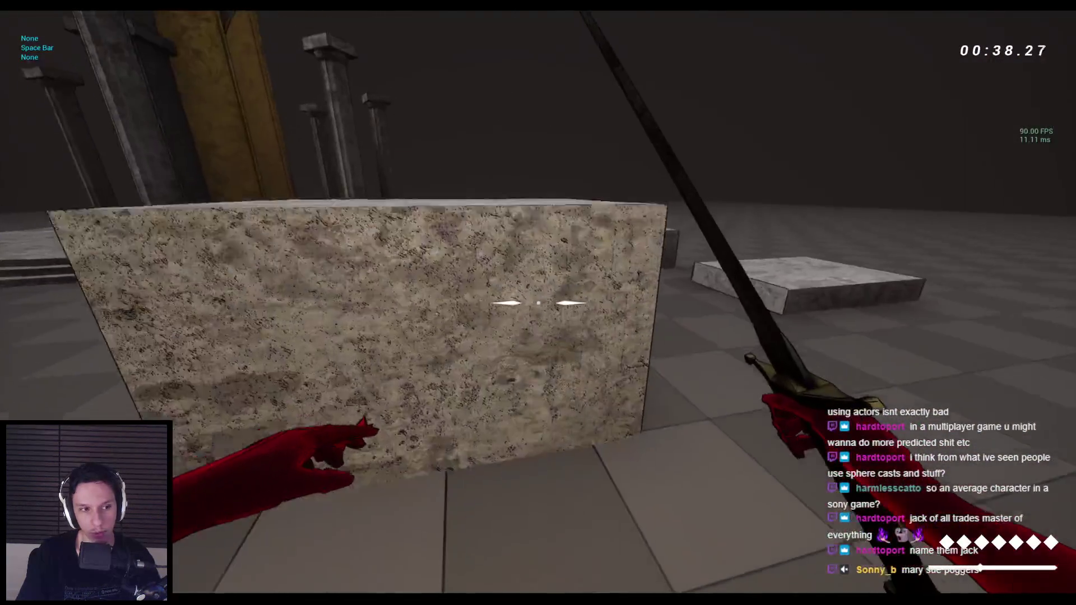
key("space")
key("space")
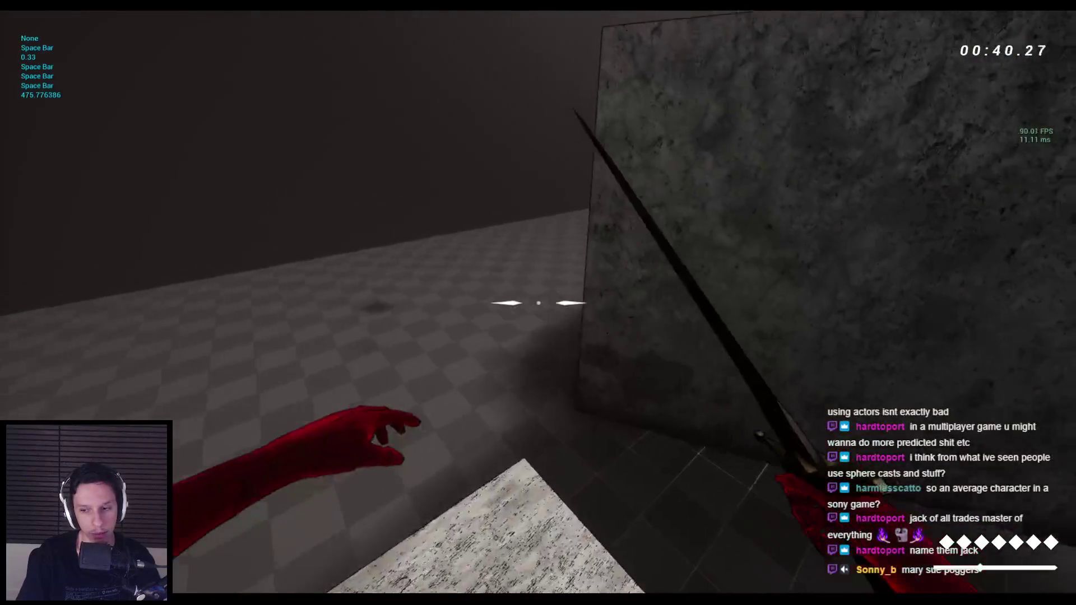
key("space")
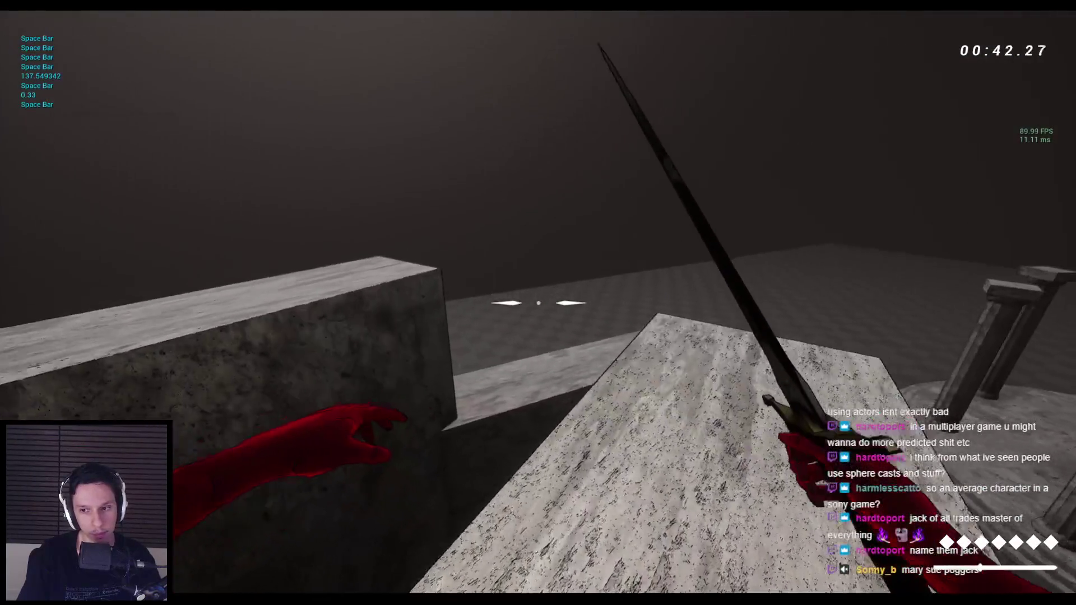
key("w")
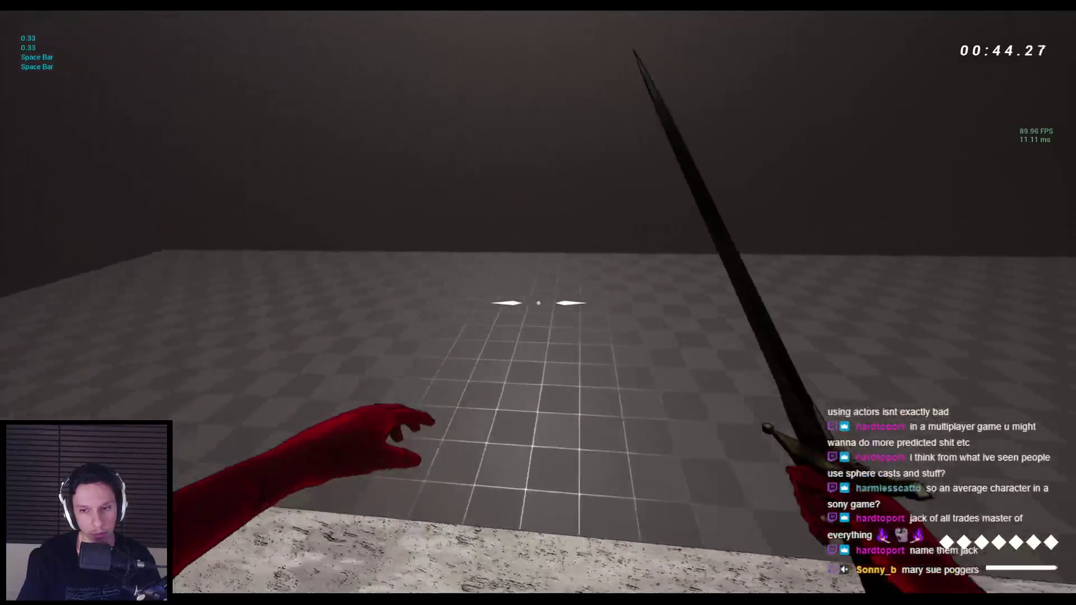
Switch to the bow and back to the sword, then wallrun across the tall walls onto the blocks.
key("space")
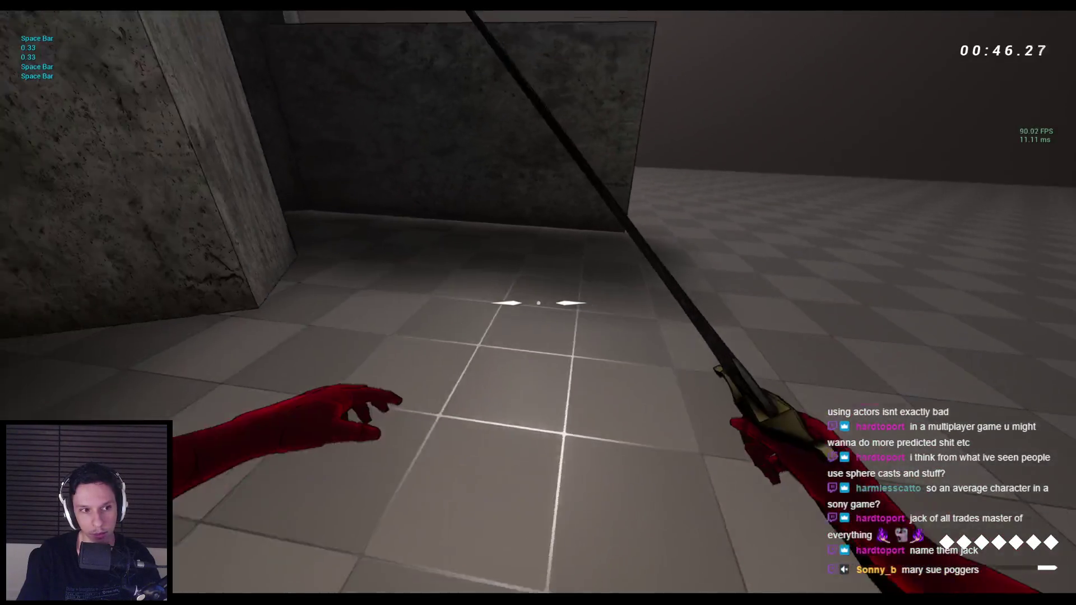
key("2")
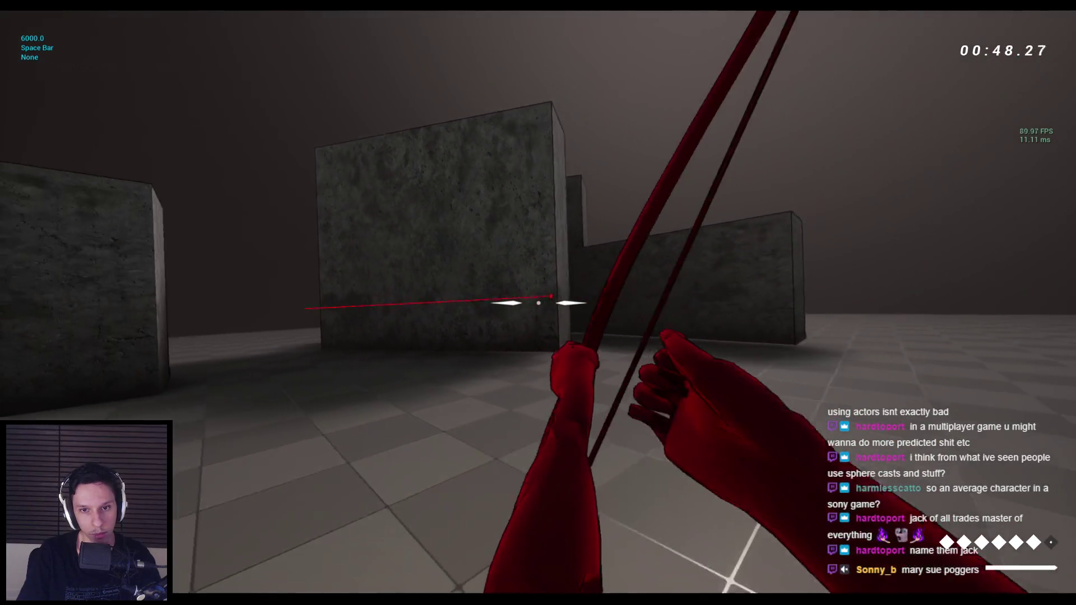
key("1")
key("space")
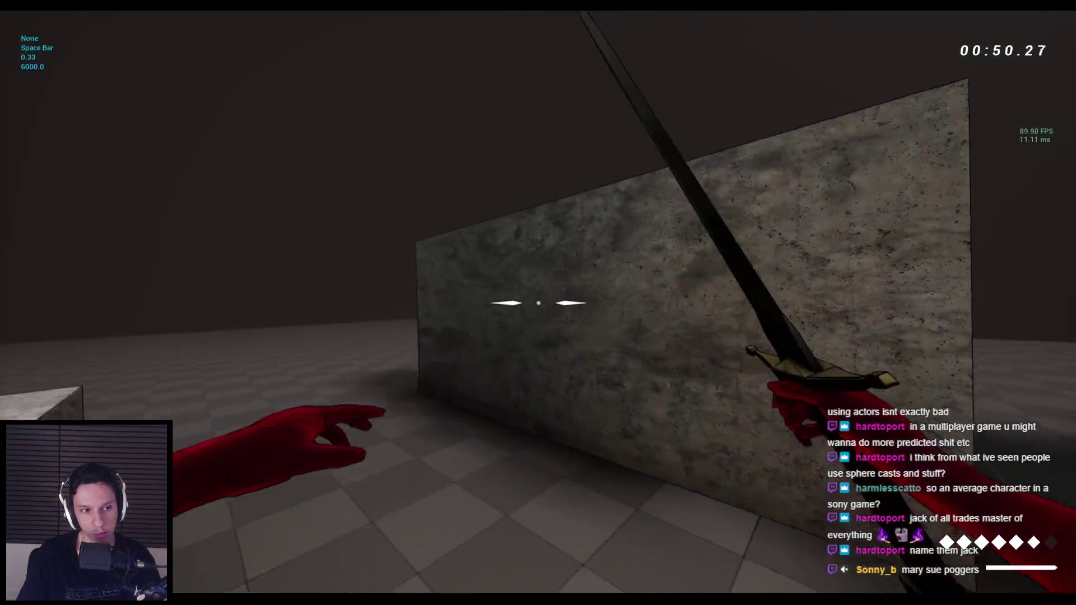
key("space")
key("space")
key("space")
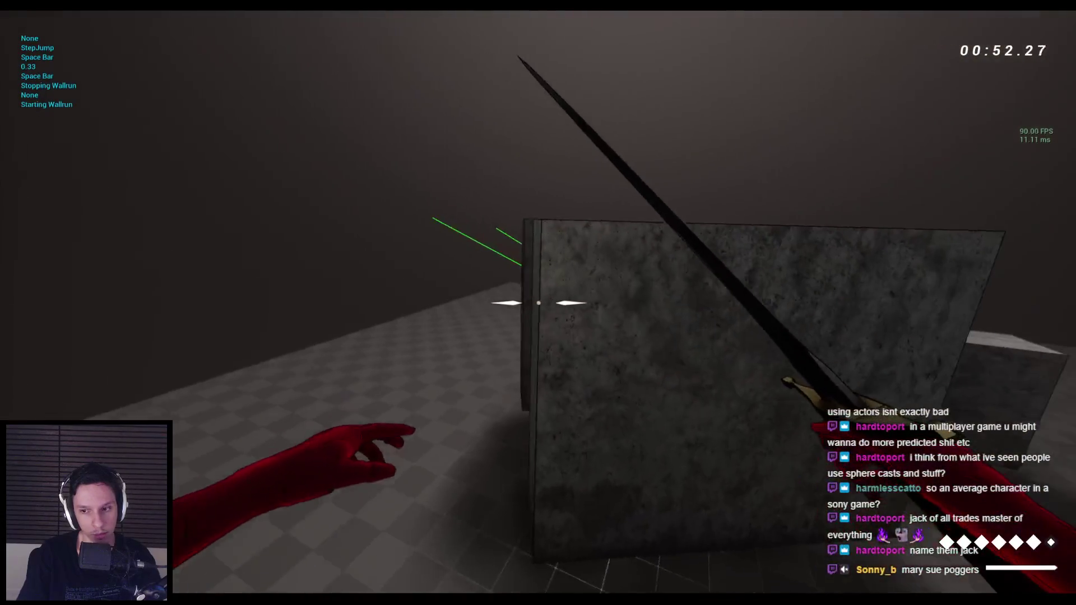
key("space")
key("space")
key("space")
key("space")
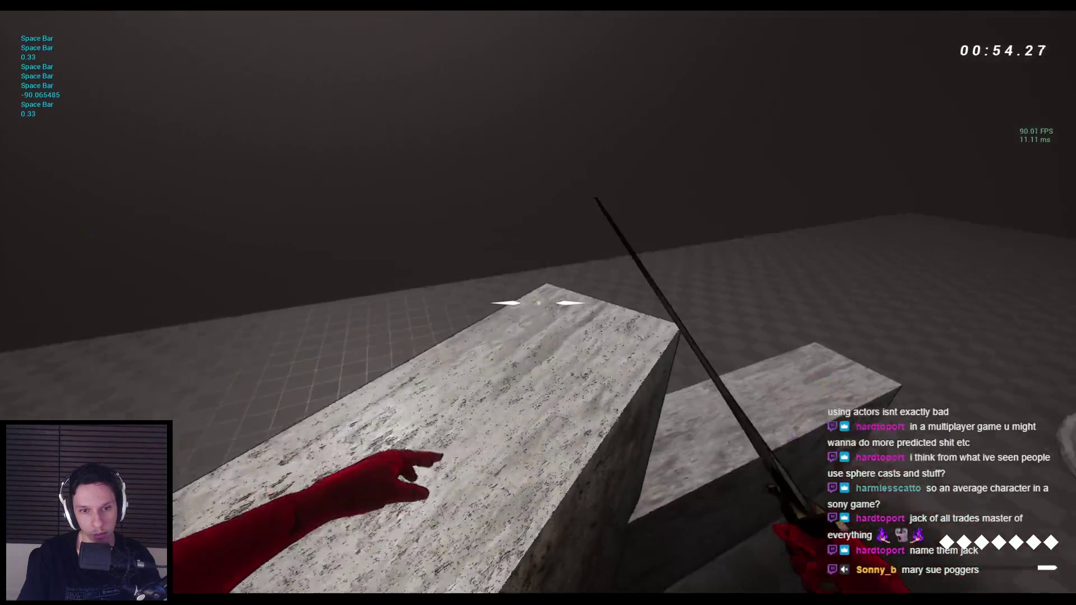
key("space")
key("space")
key("space")
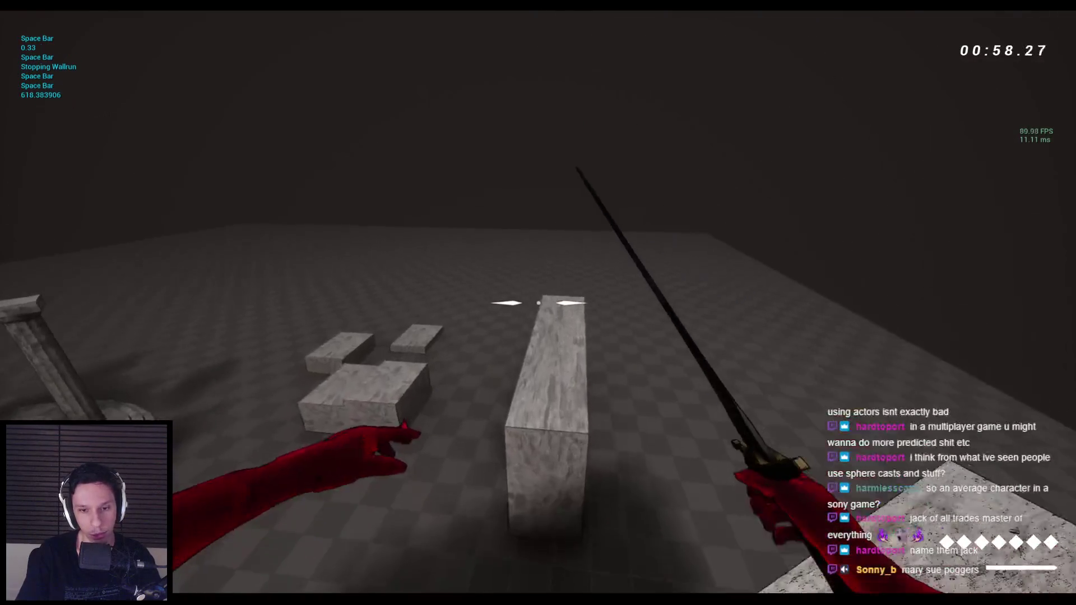
Stop play, look over the Notion task list, and bring the Unreal editor back.
key("Escape")
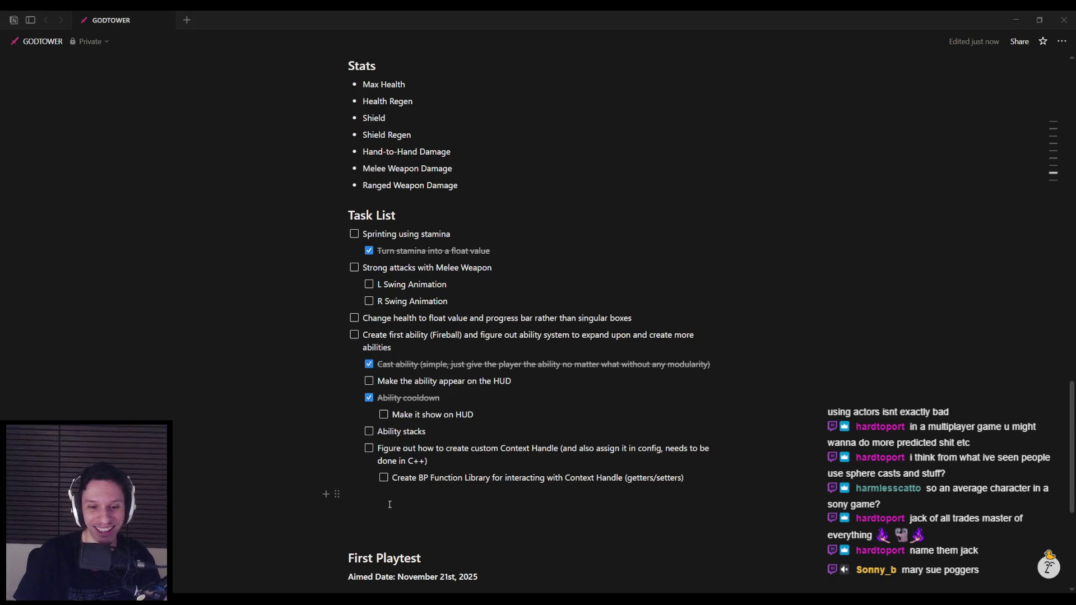
scroll(389, 504, "down", 1)
scroll(414, 493, "up", 3)
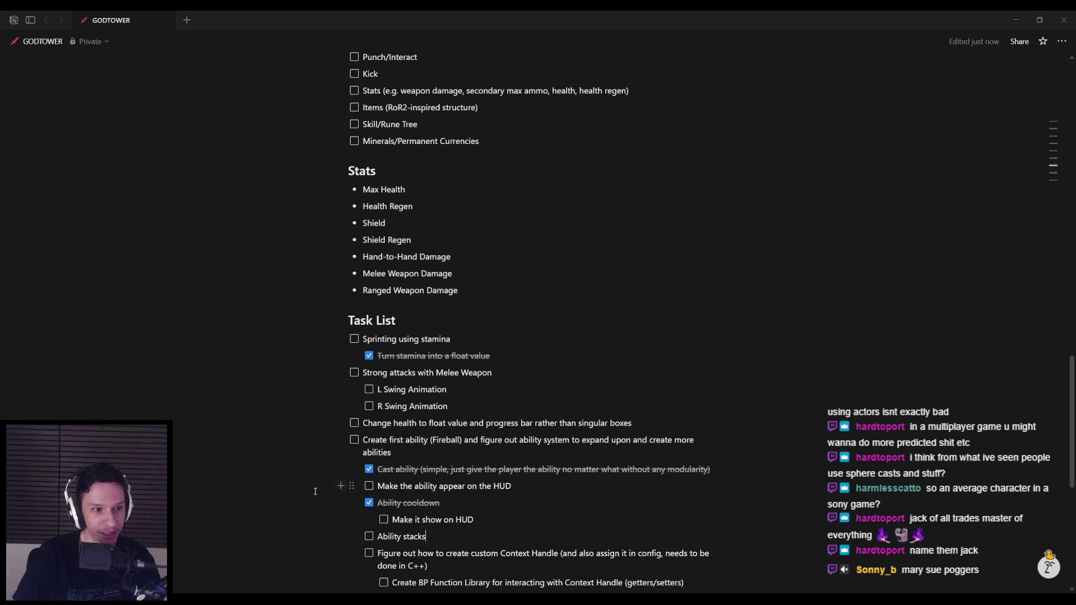
mouse_move(306, 590)
left_click(269, 552)
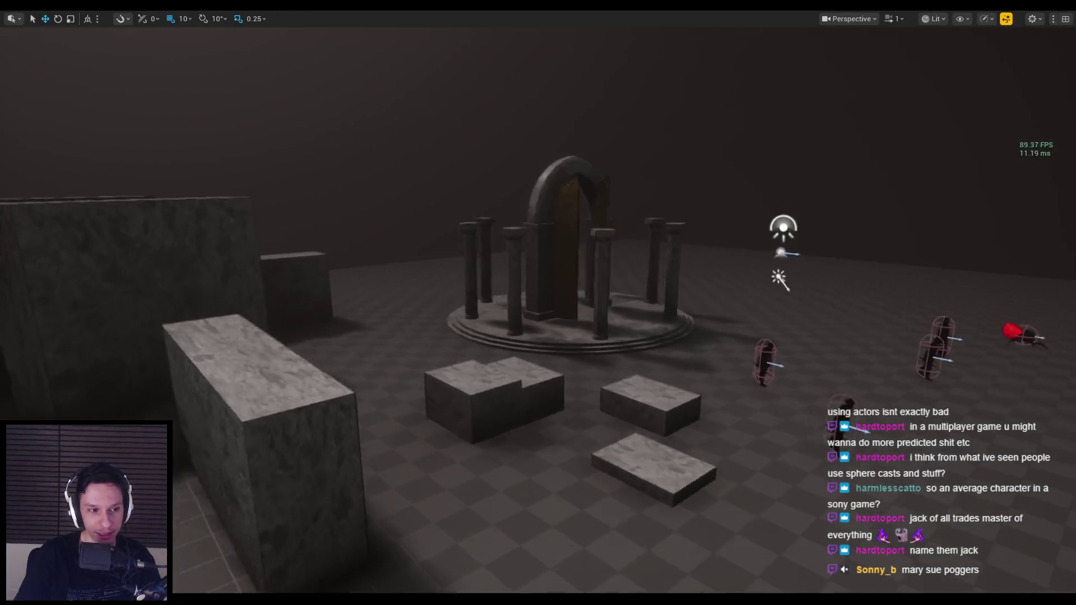
Start play with Alt+P and attack the spider and zombie with bow, sword and a fireball.
key("alt+p")
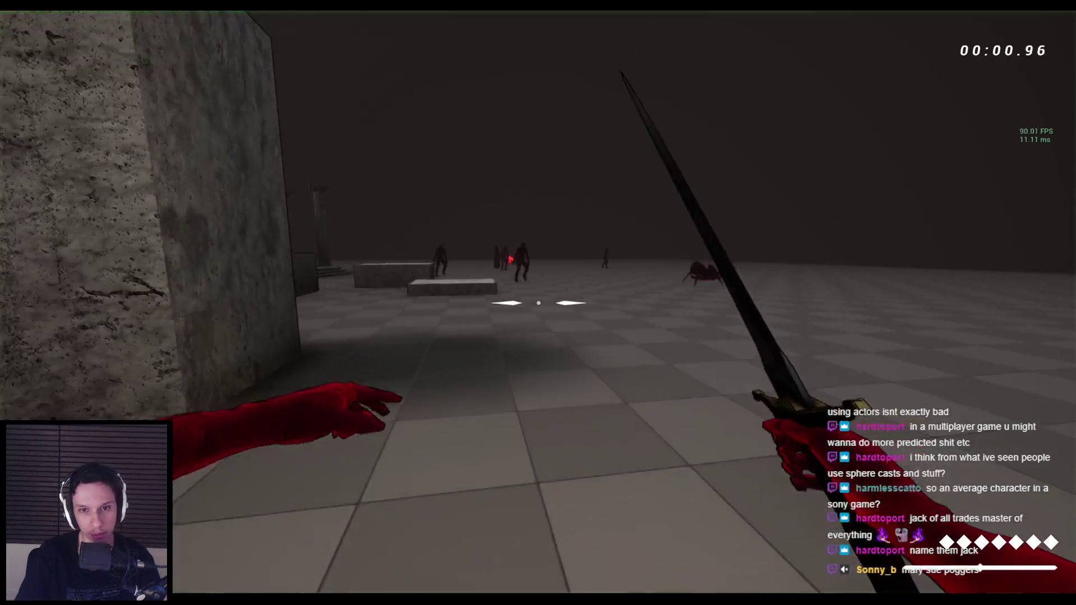
key("2")
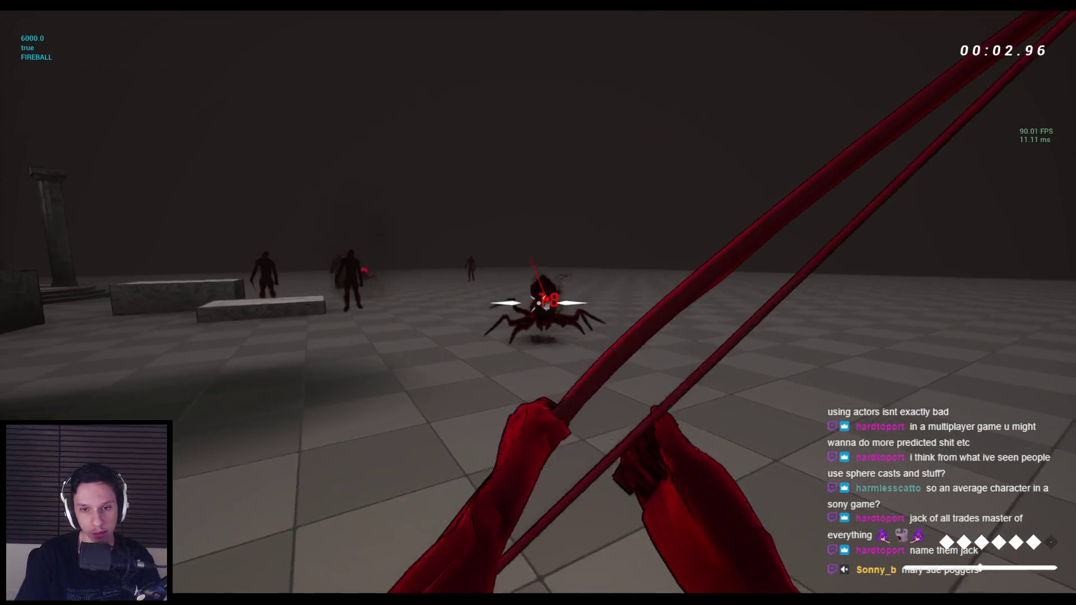
left_click(538, 302)
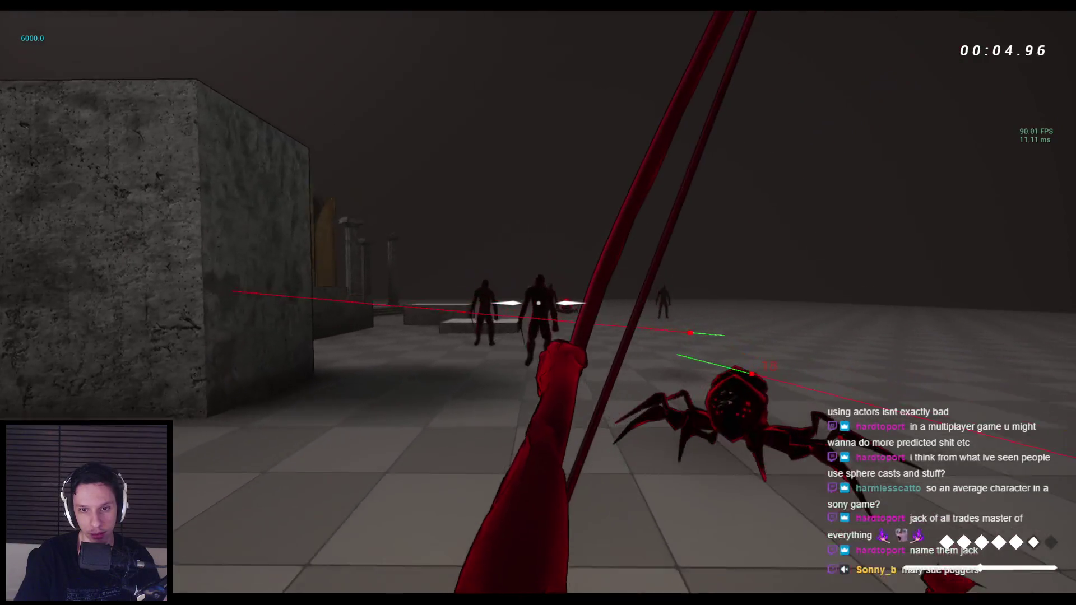
key("1")
left_click(538, 302)
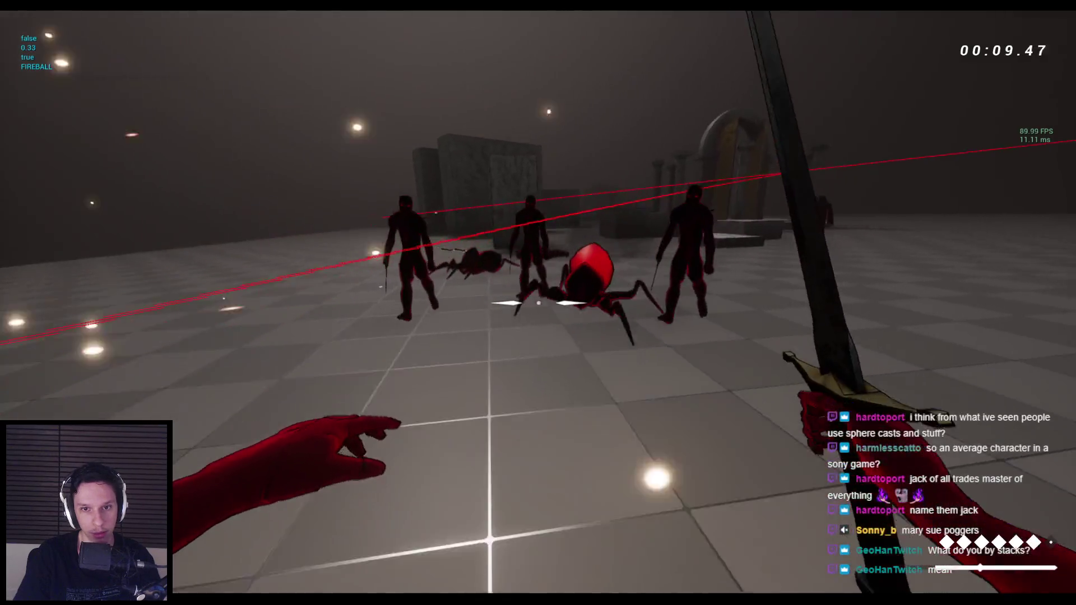
right_click(538, 303)
Shoot arrows at a zombie, then leap at and slash the horned enemy.
key("2")
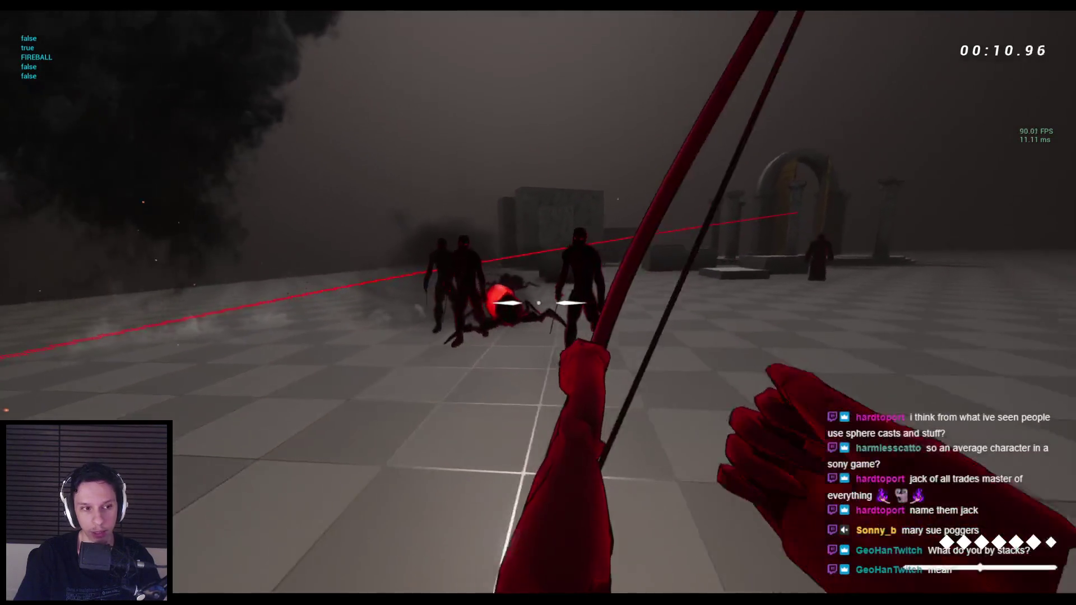
left_click(538, 302)
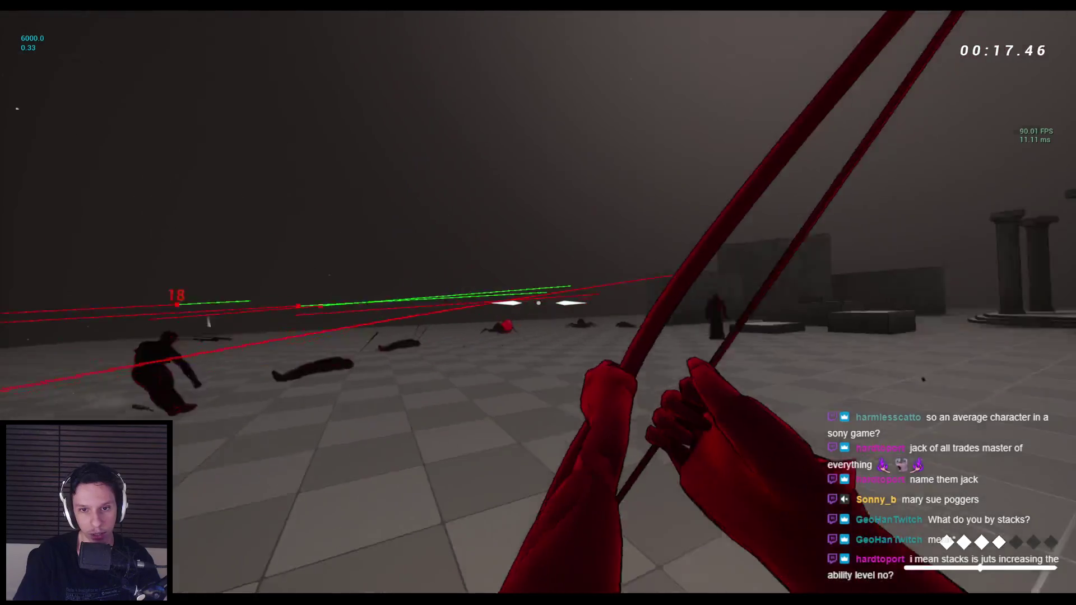
left_click(538, 303)
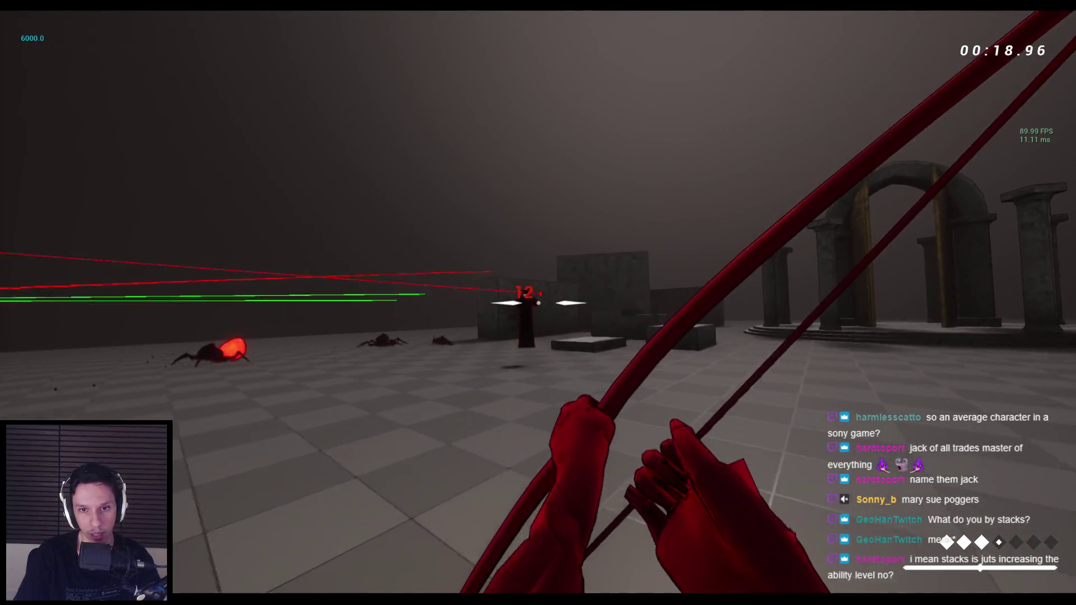
key("e")
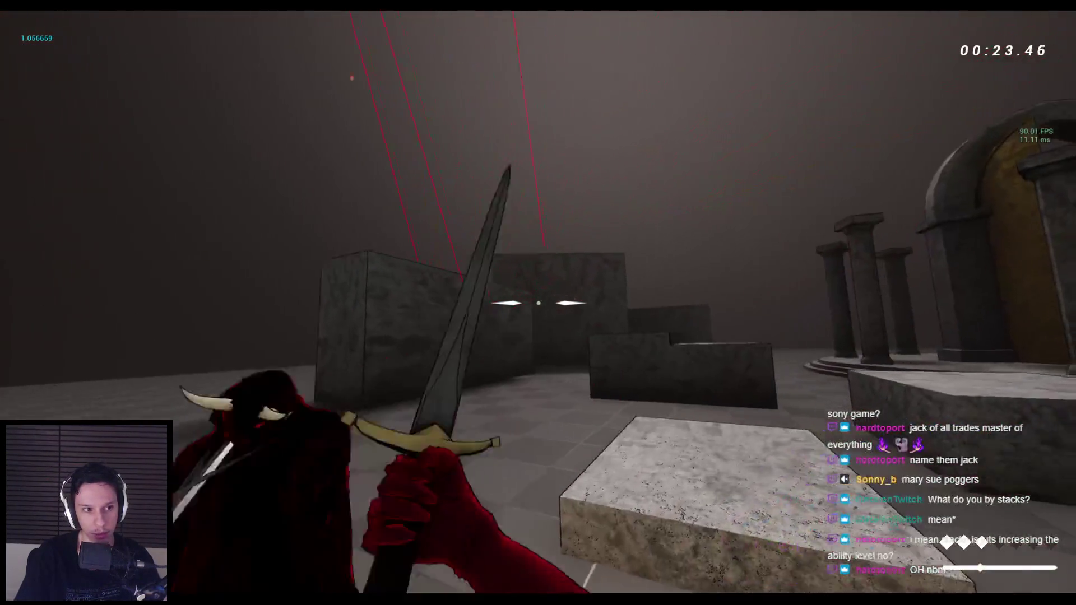
left_click(538, 302)
Wall-run across the stone blocks, pillared rotunda and grey blocks, then end the session.
key("space")
key("space")
key("space")
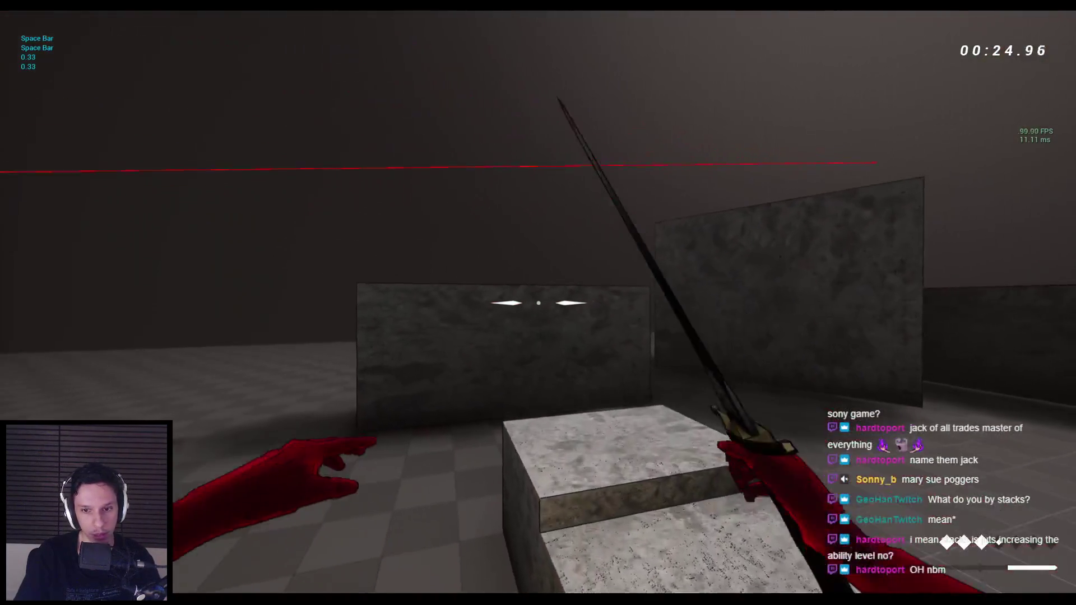
key("space")
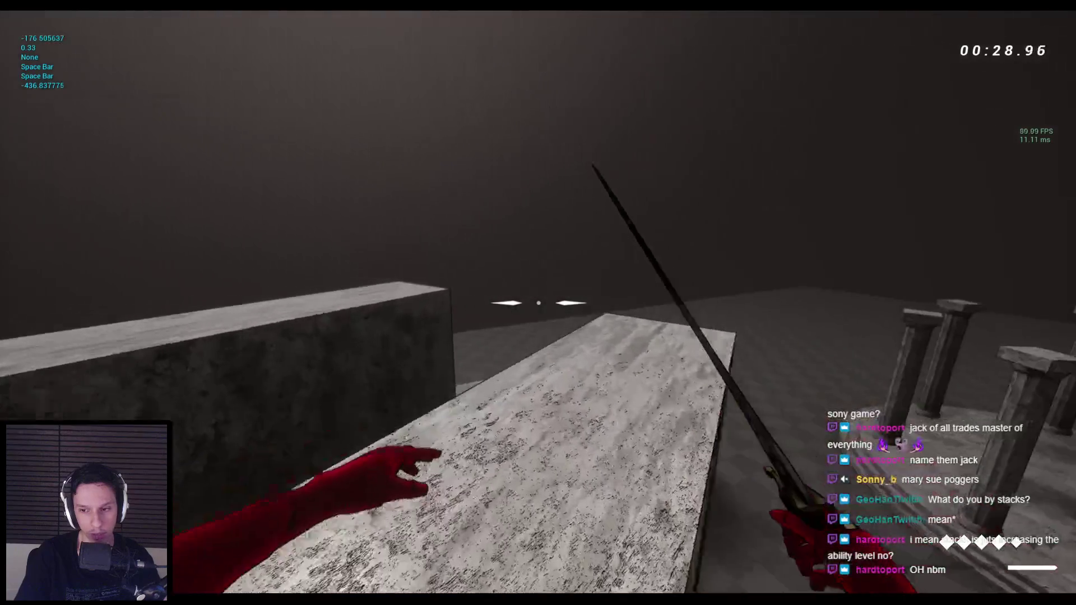
key("space")
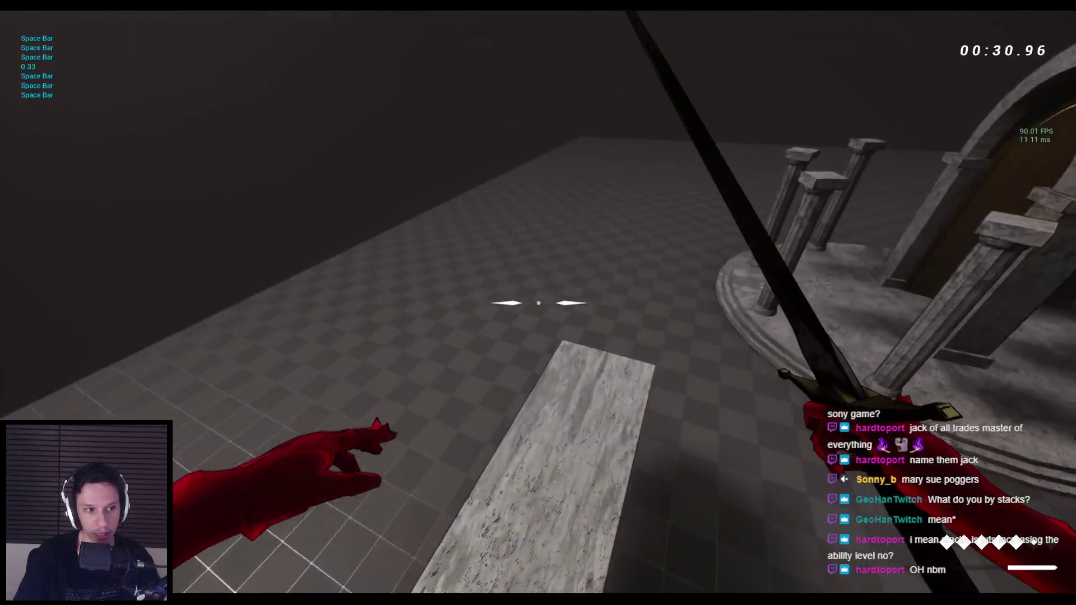
key("space")
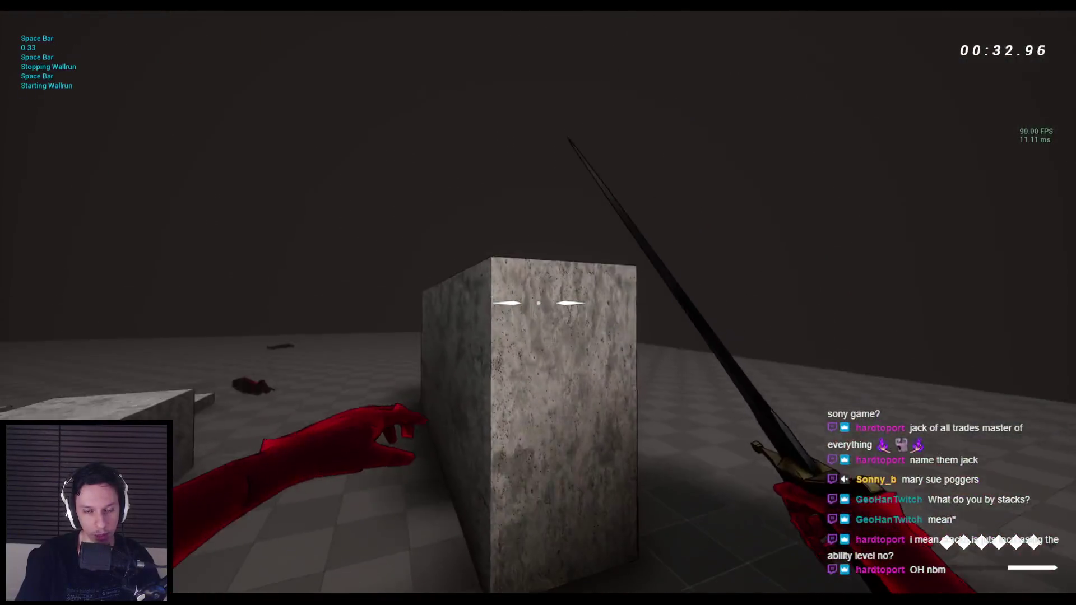
key("space")
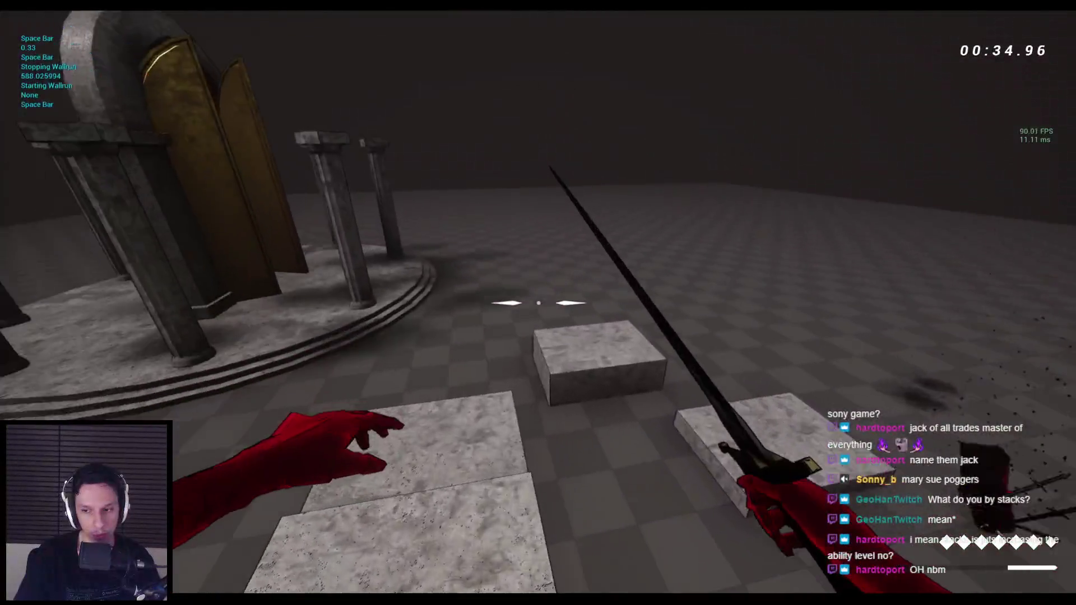
key("space")
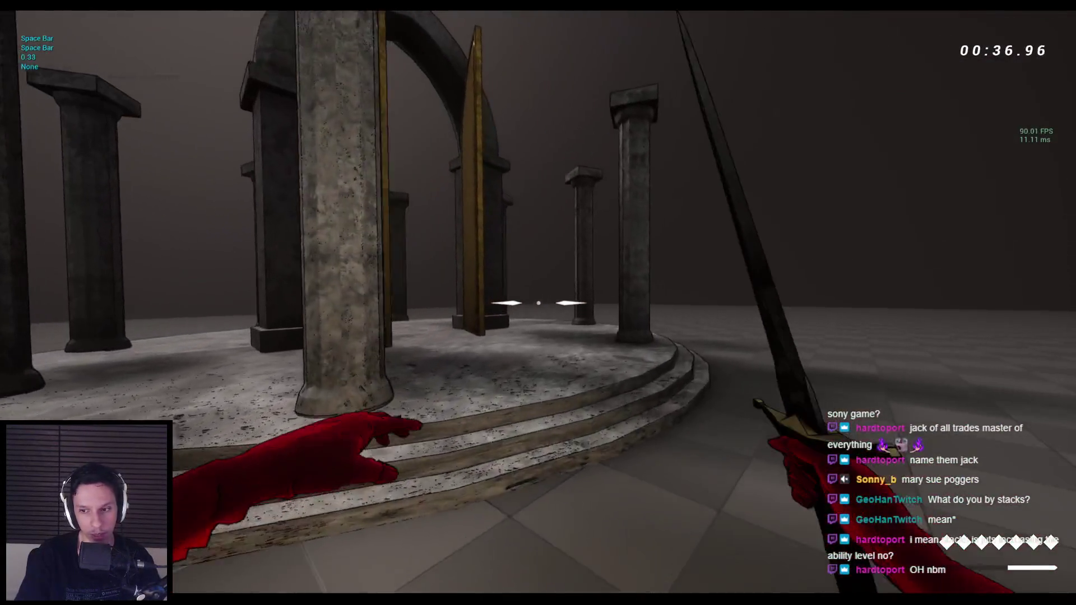
key("space")
key("space")
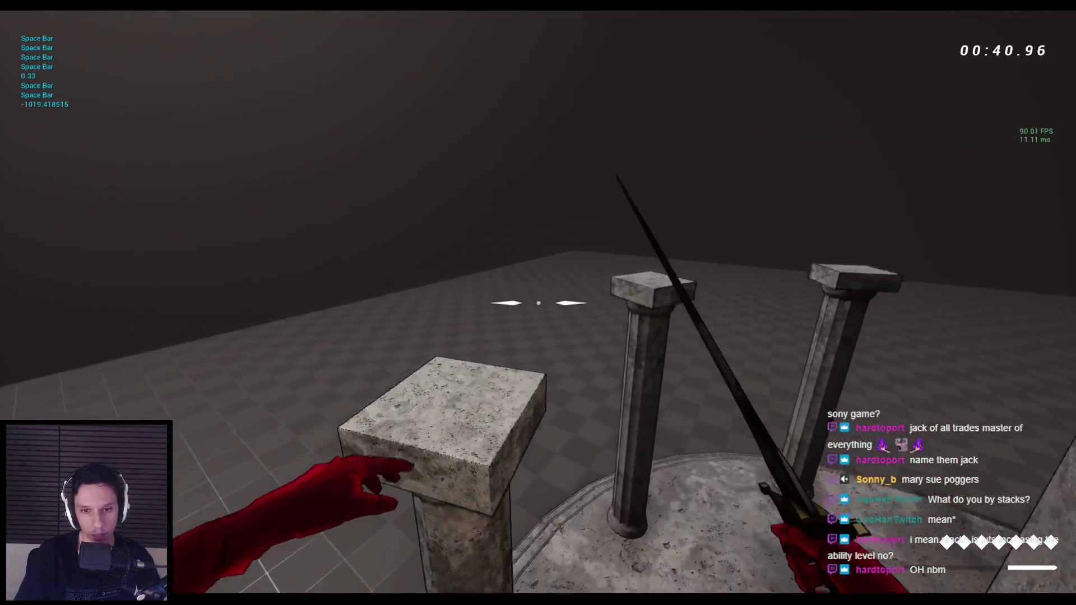
key("space")
key("space")
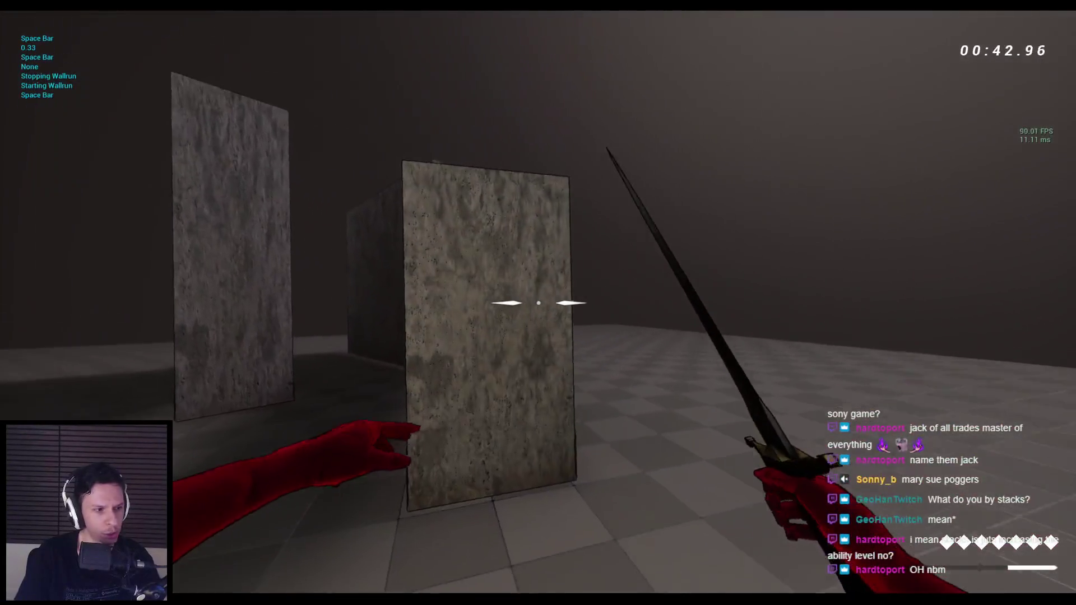
key("space")
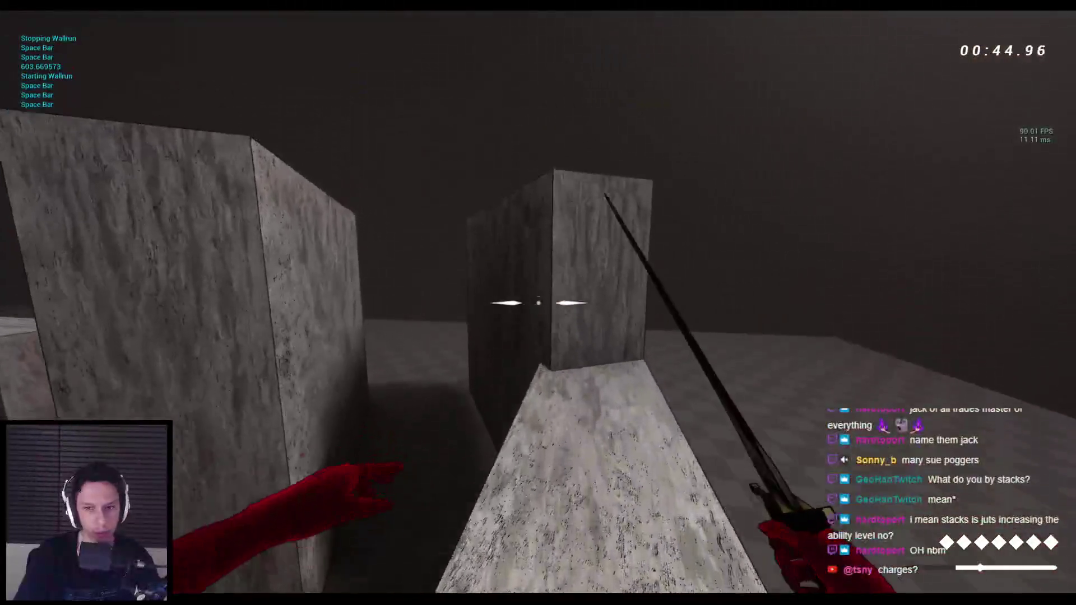
key("space")
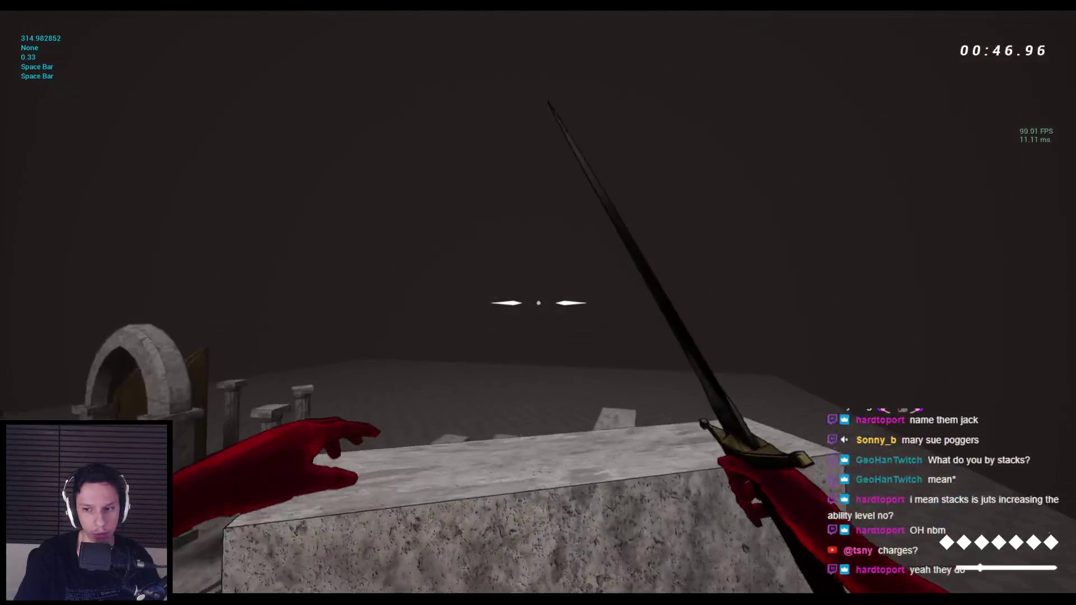
key("Escape")
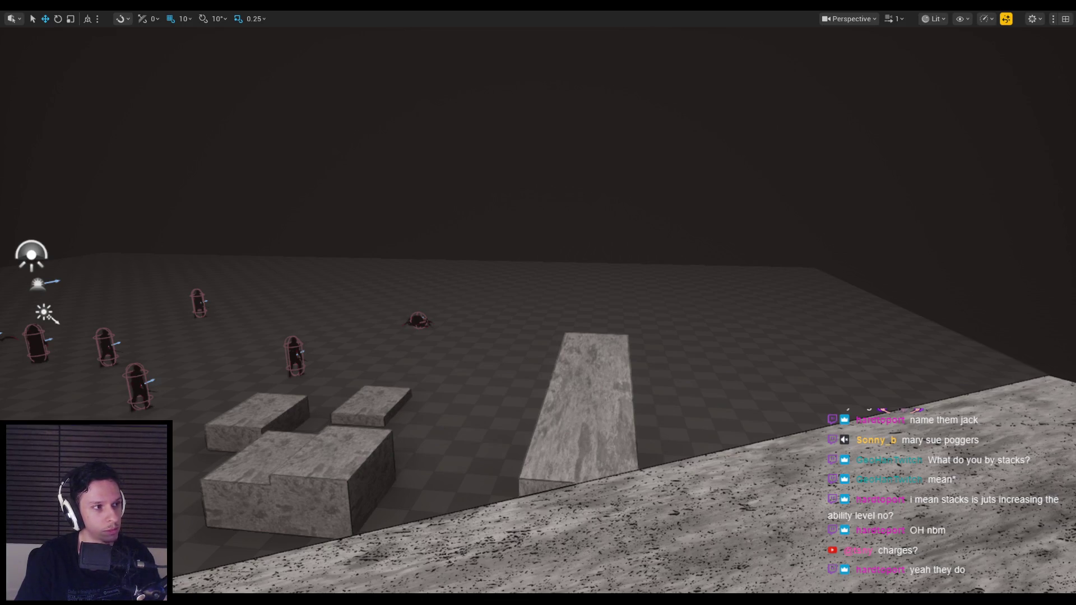
Turn the viewport toward the pillared temple and switch to the Notion GODTOWER page.
mouse_move(203, 248)
left_mouse_down()
mouse_move(73, 179)
mouse_move(73, 213)
mouse_move(78, 202)
left_mouse_up()
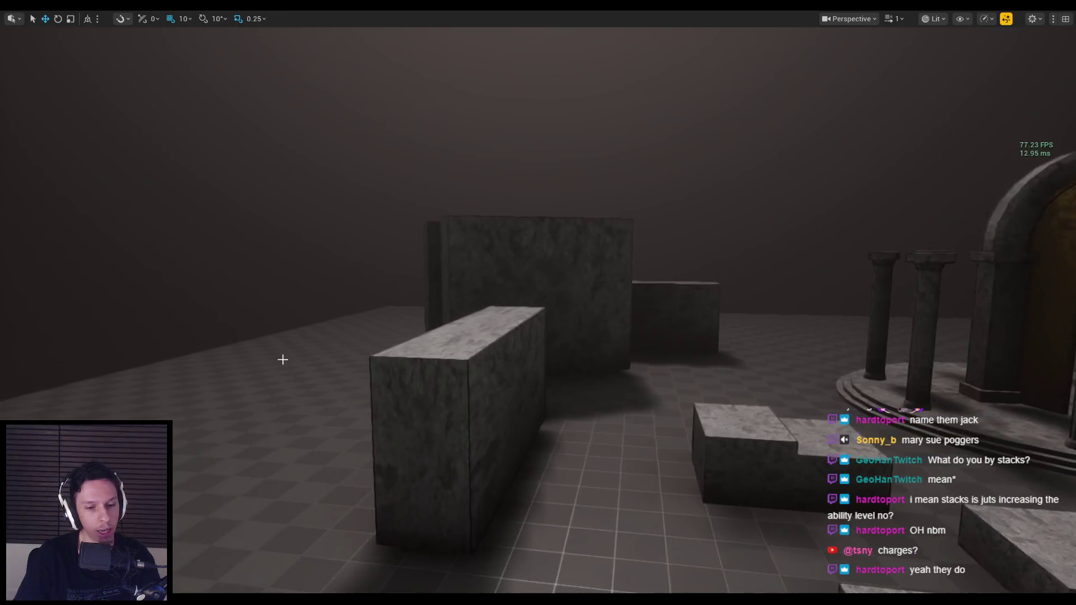
key("alt+Tab")
scroll(391, 386, "up", 4)
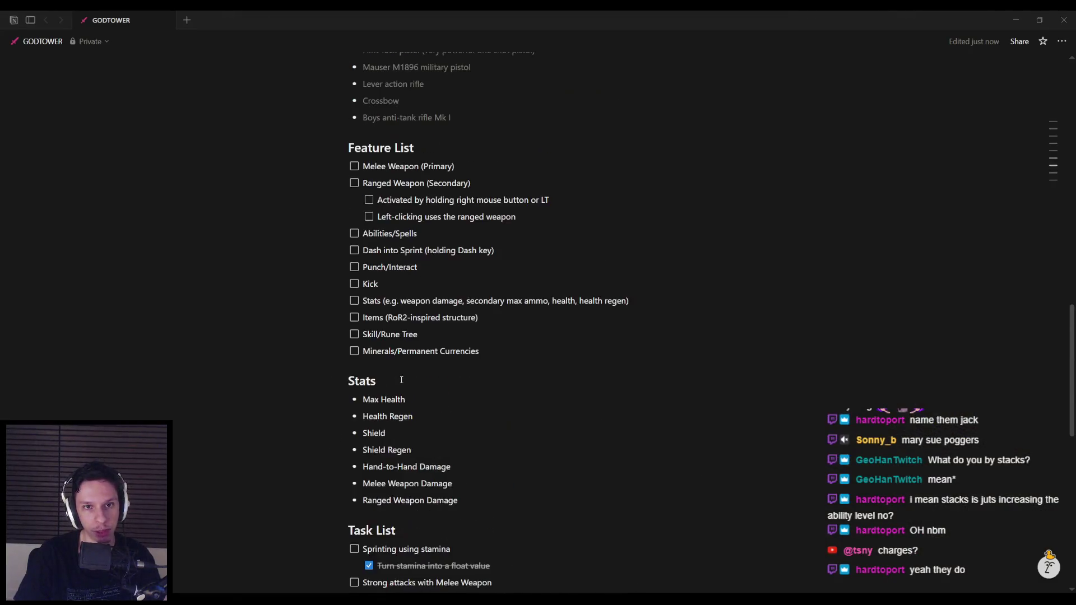
Review the Notion task list, then return to Unreal and start play with Alt+P.
scroll(401, 379, "down", 6)
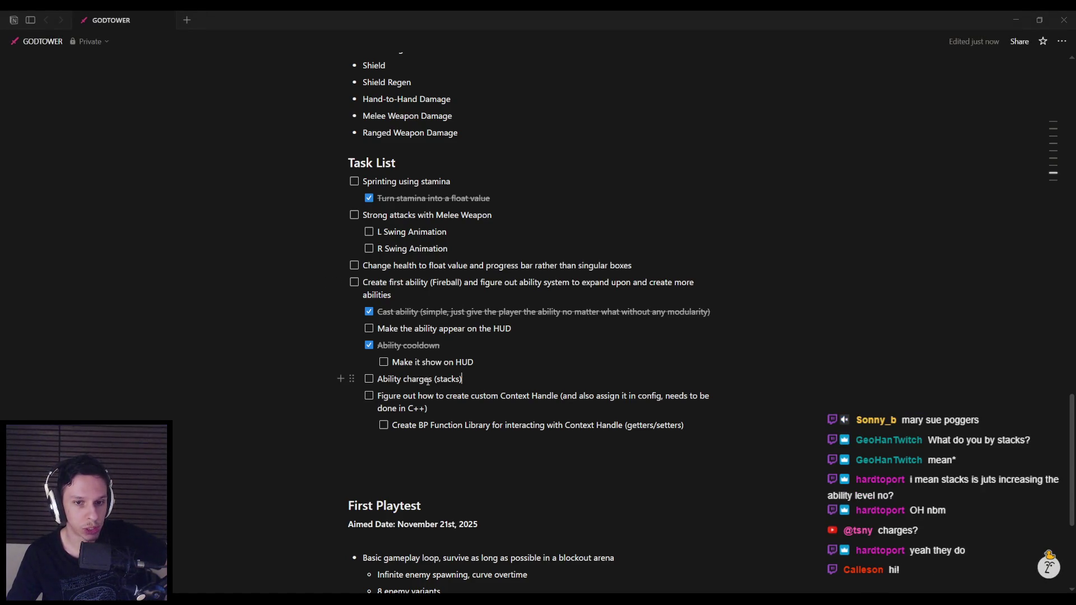
mouse_move(332, 589)
left_click(332, 555)
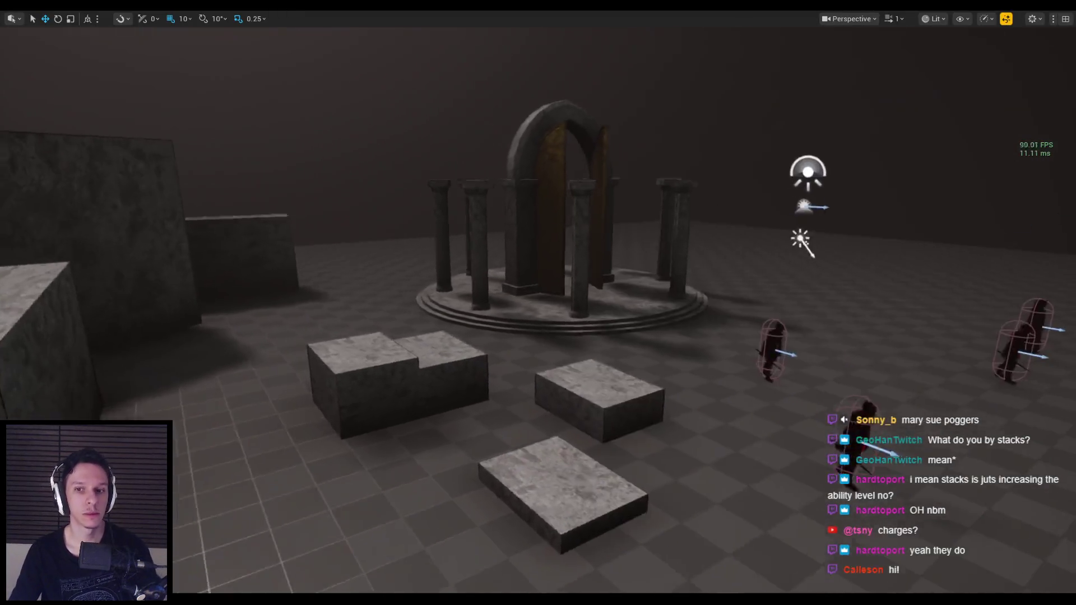
key("alt+p")
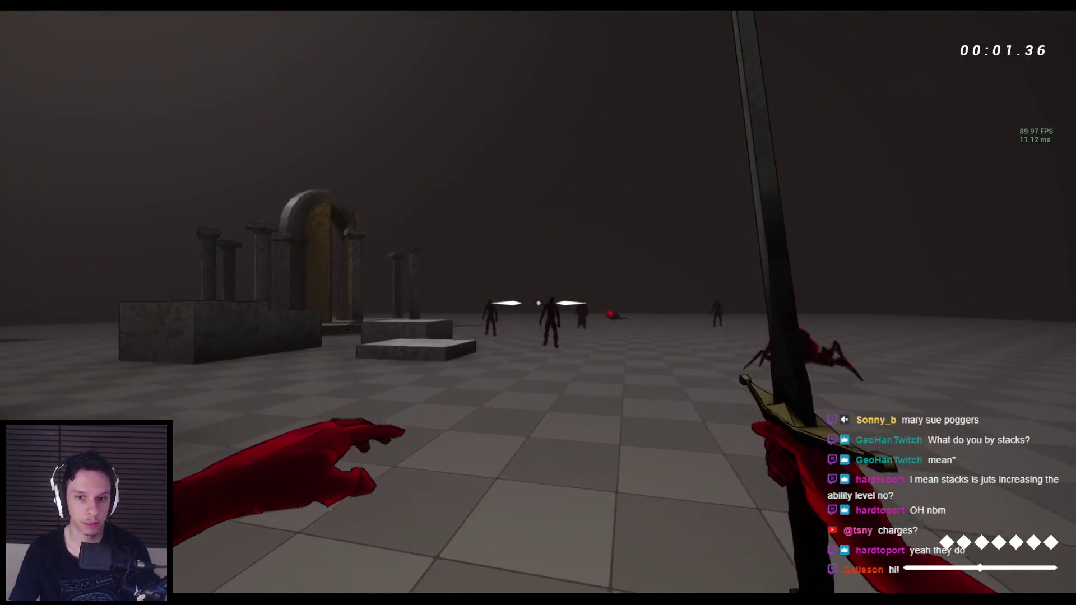
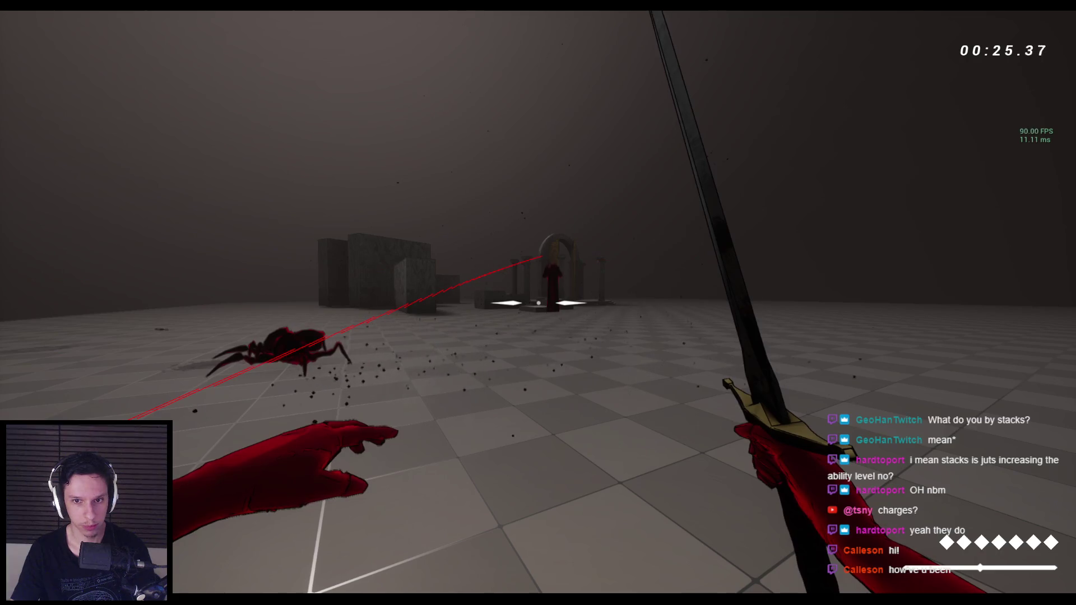
Stop the current play-test and launch a fresh Play-In-Editor session of the arena.
key("Escape")
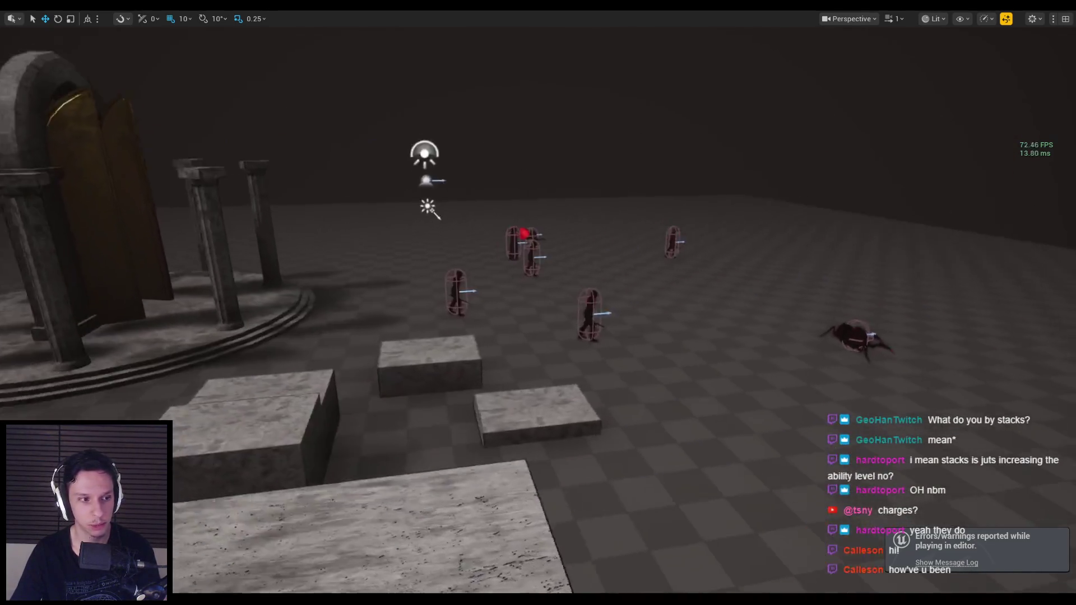
key("alt+p")
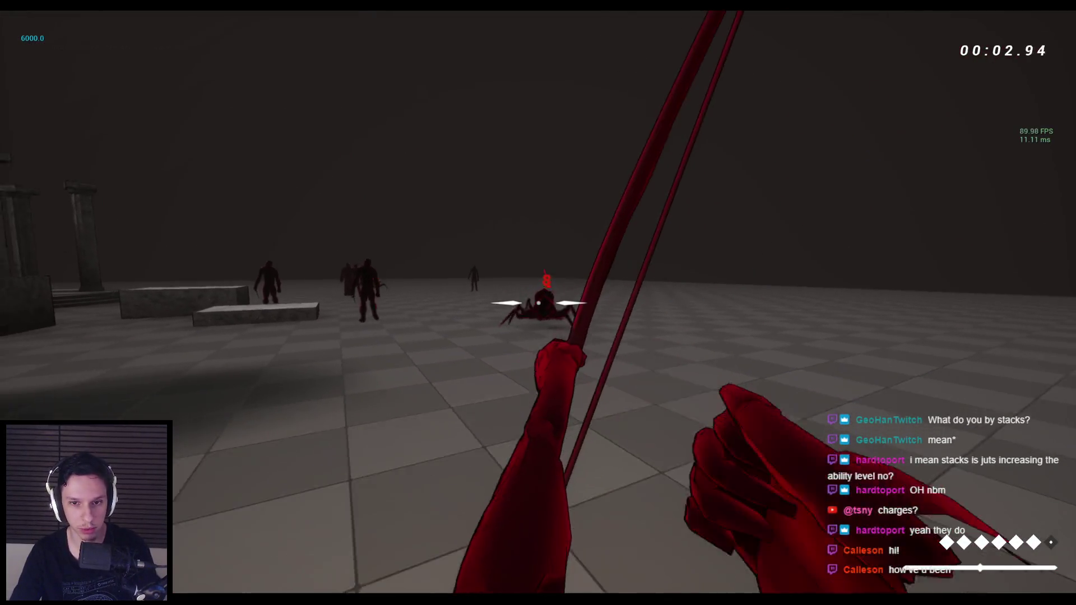
Fire bow arrows to kill the spider, then shoot into the enemy group.
left_click(538, 303)
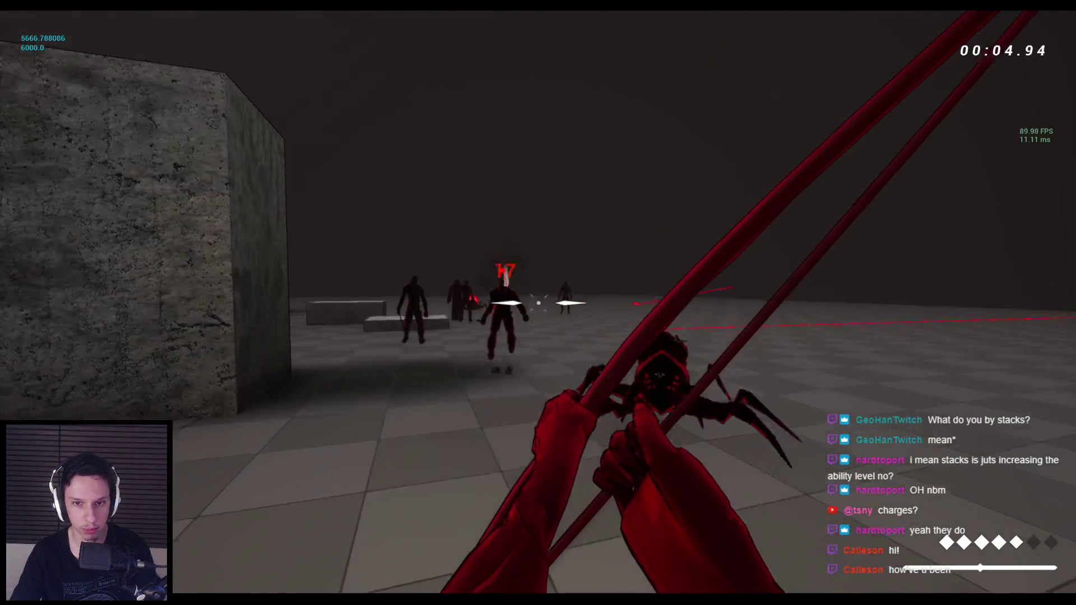
left_click(538, 303)
left_click(539, 303)
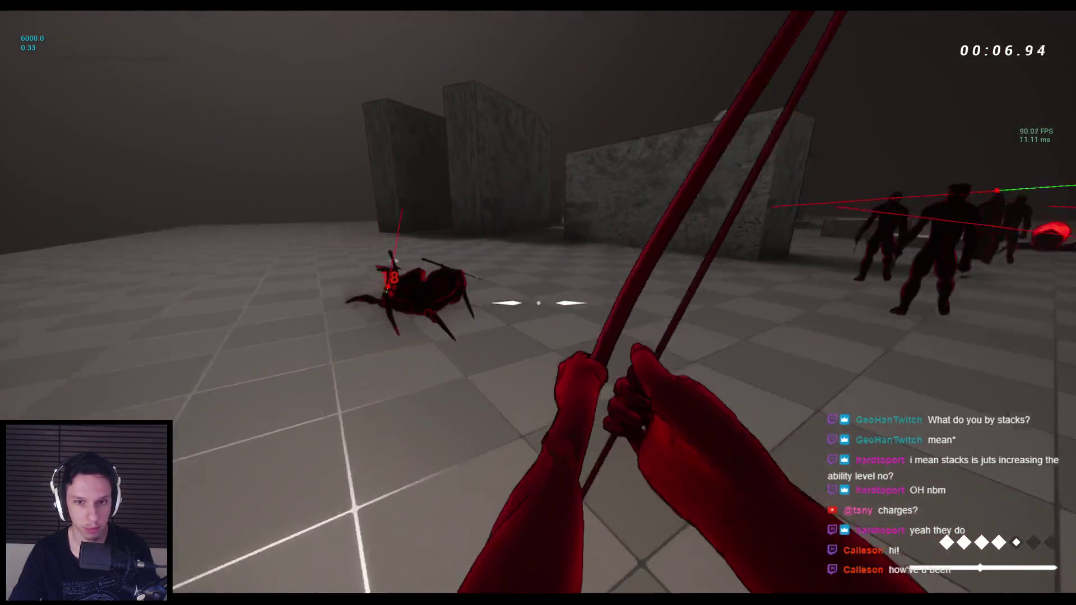
key("w")
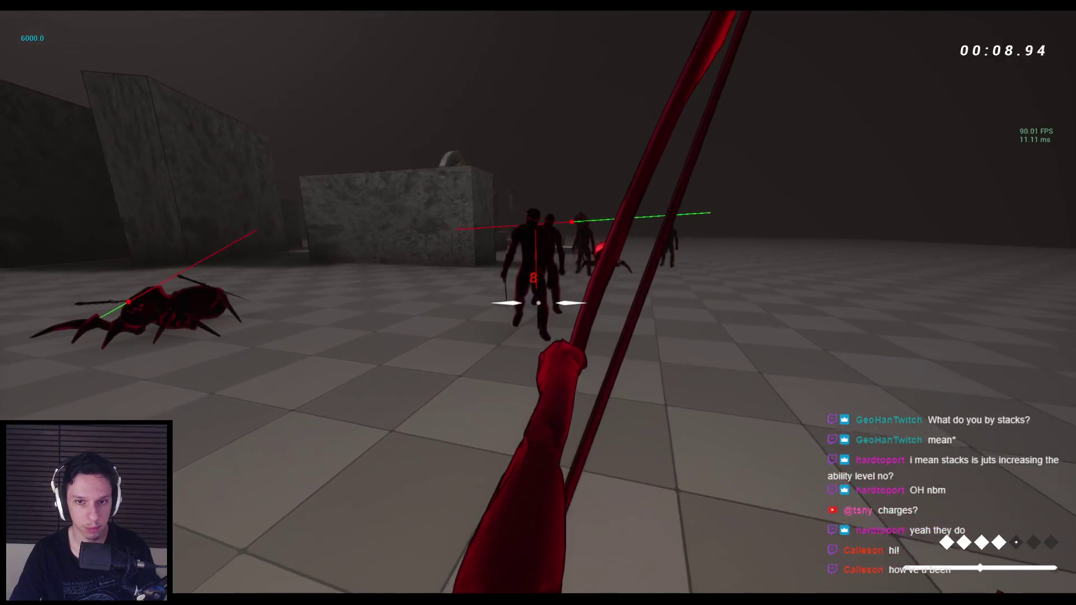
left_click(538, 302)
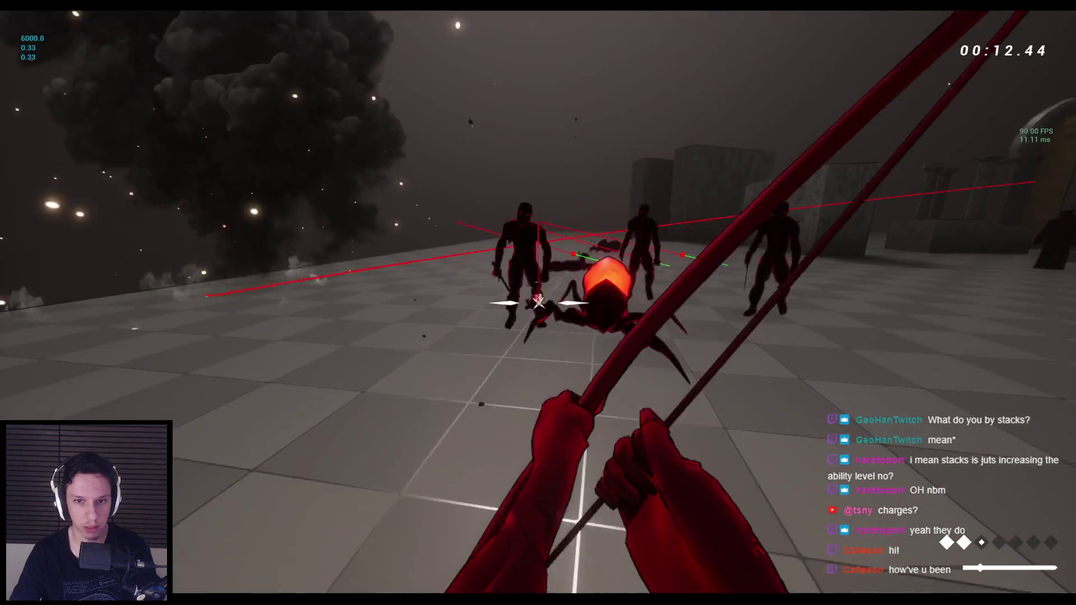
left_click(538, 303)
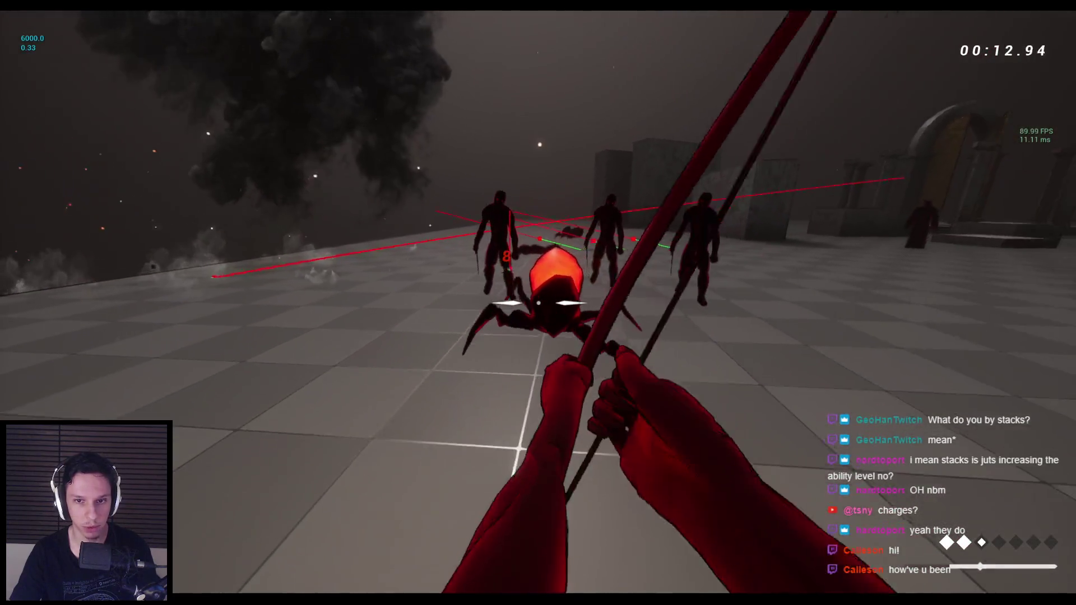
left_click(538, 303)
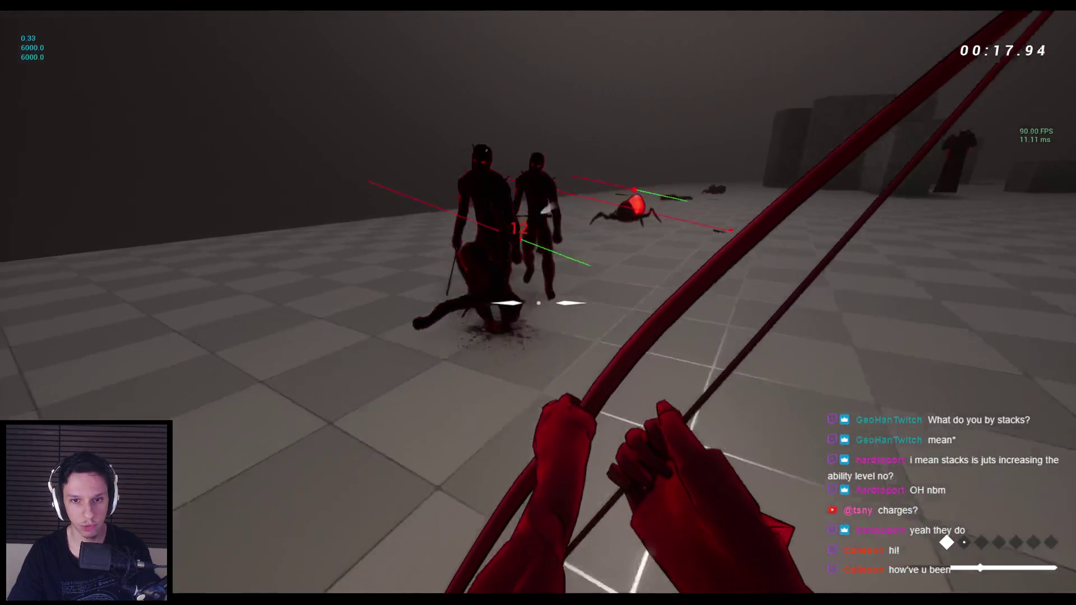
left_click(539, 303)
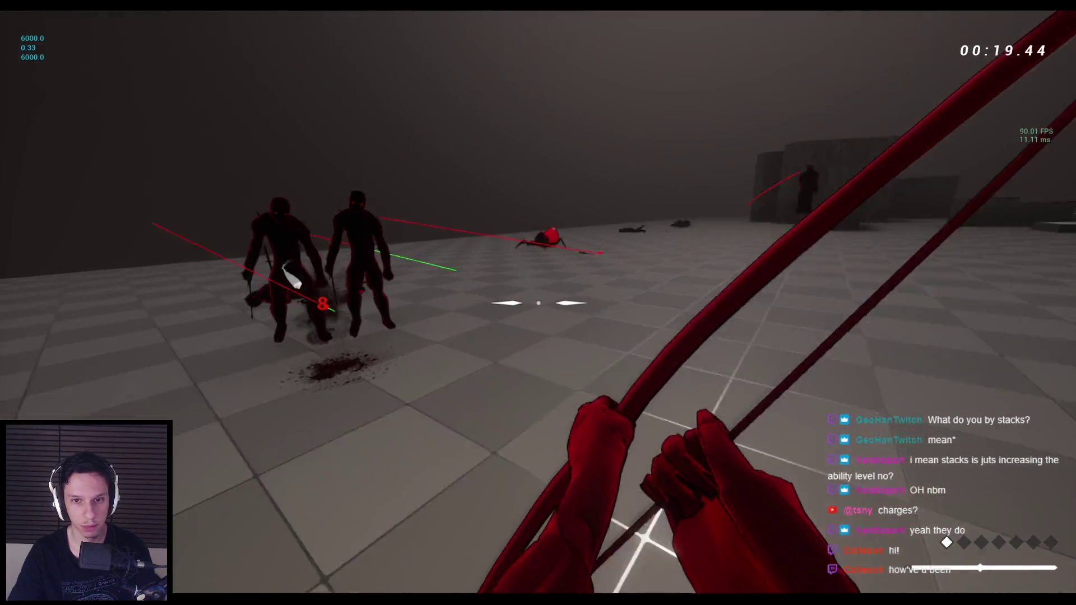
left_click(538, 303)
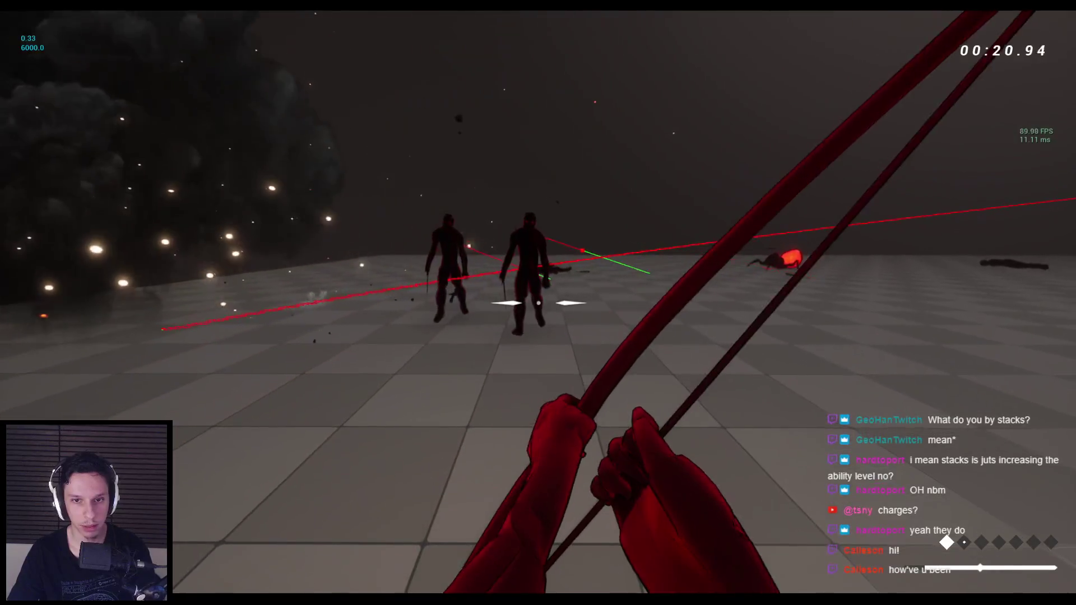
left_click(538, 303)
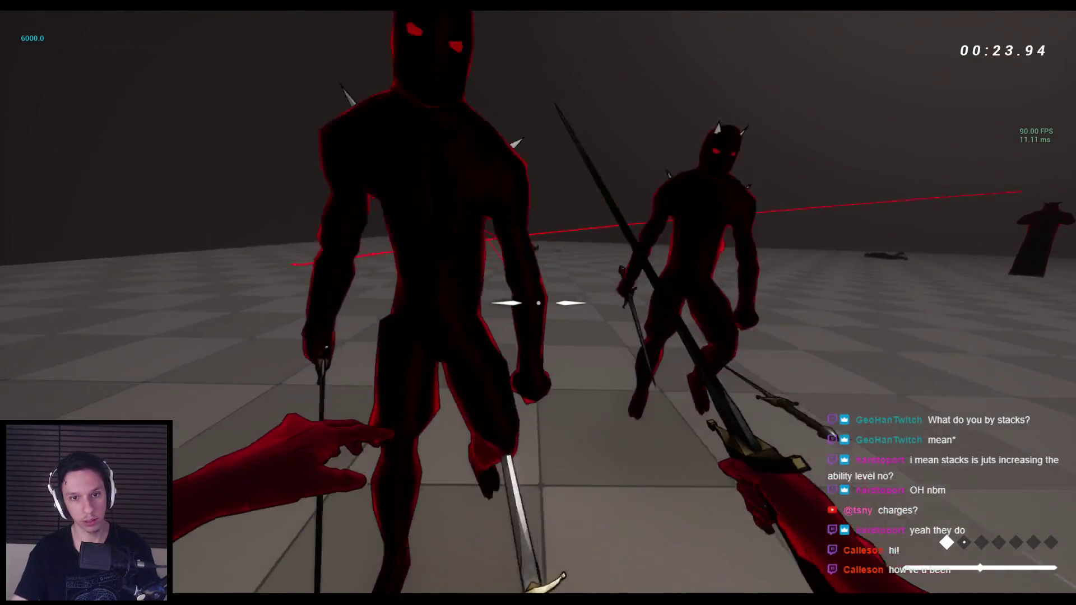
Slash the nearby enemies with the sword until the remaining one falls, then jump.
left_click(538, 302)
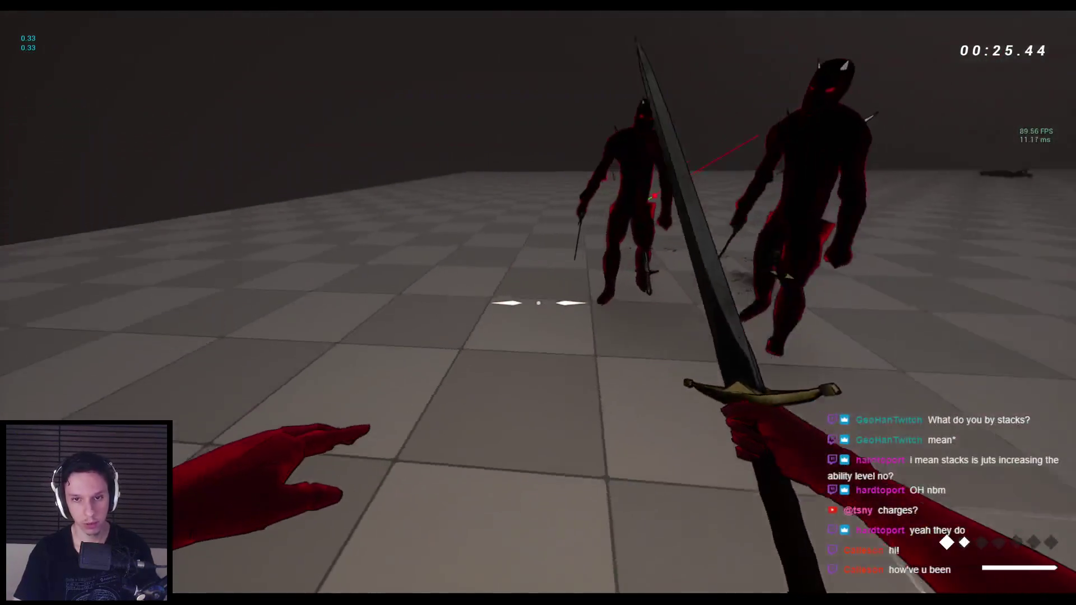
left_click(538, 303)
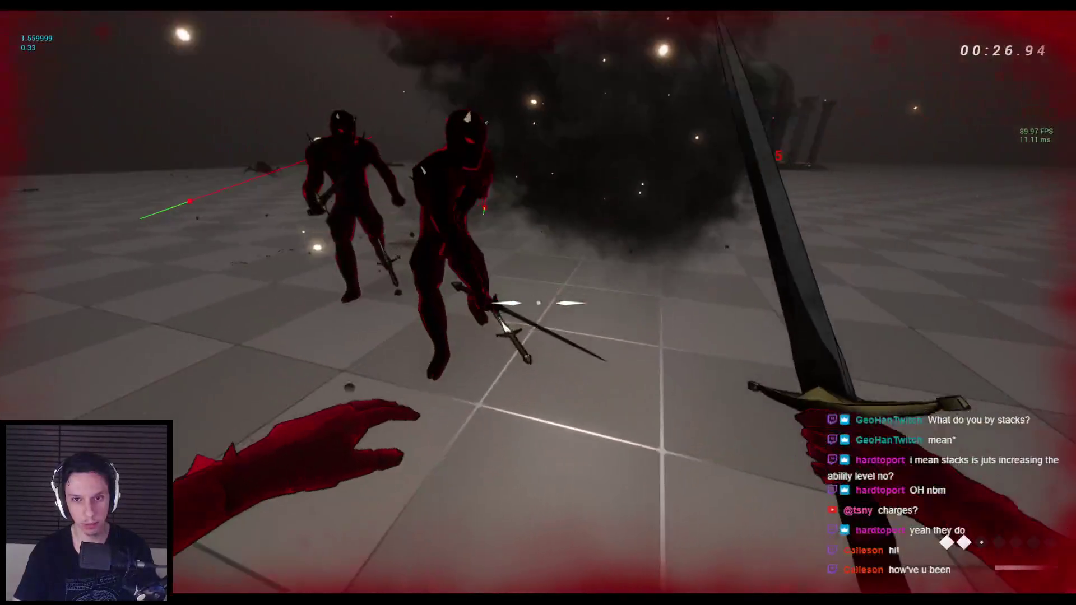
left_click(538, 303)
left_click(538, 303)
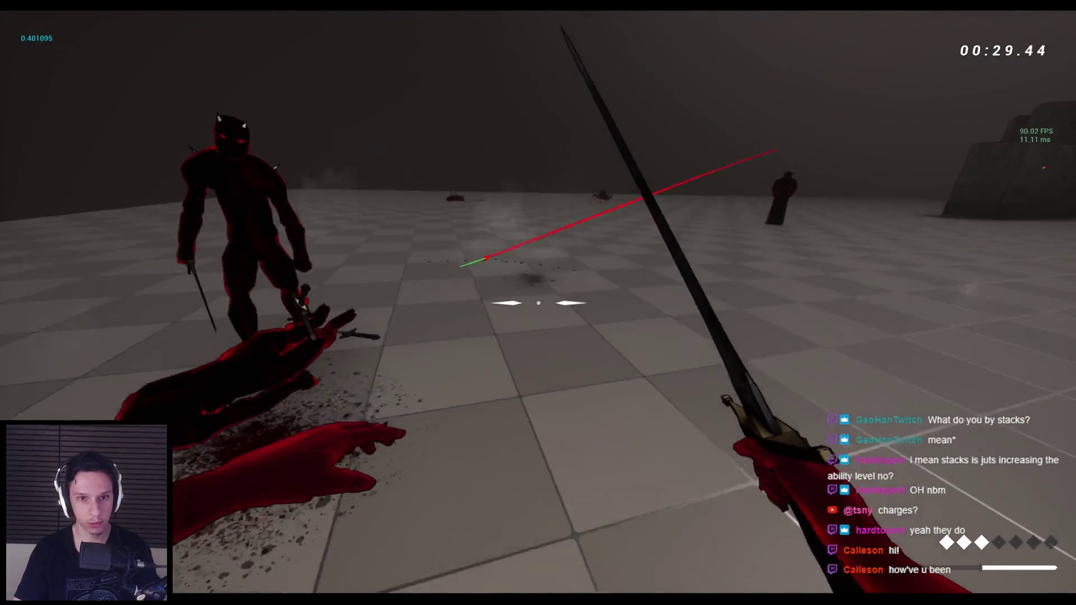
left_click(538, 302)
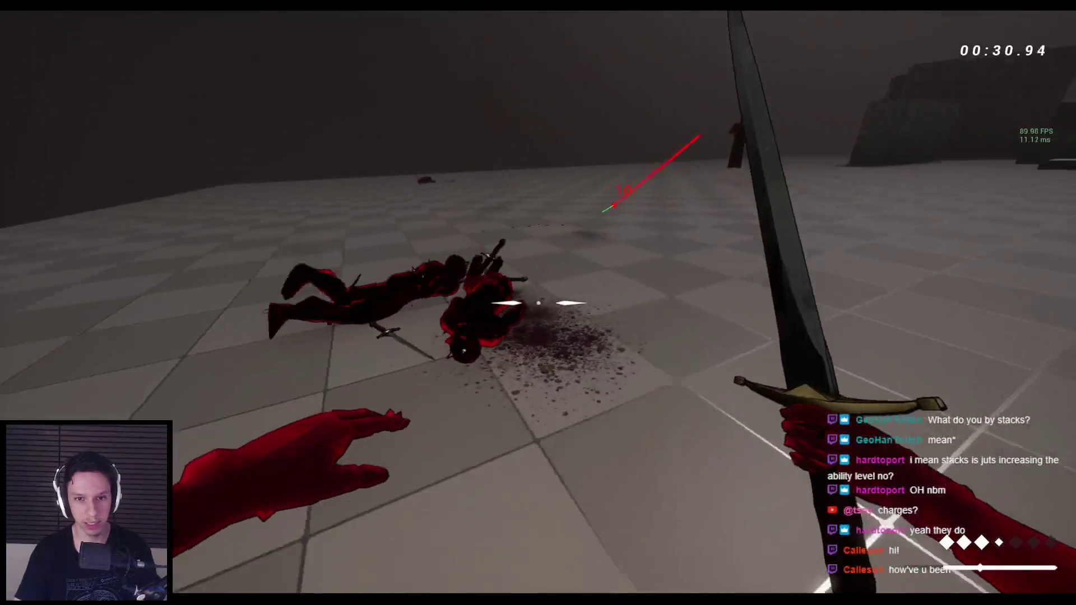
key("2")
key("space")
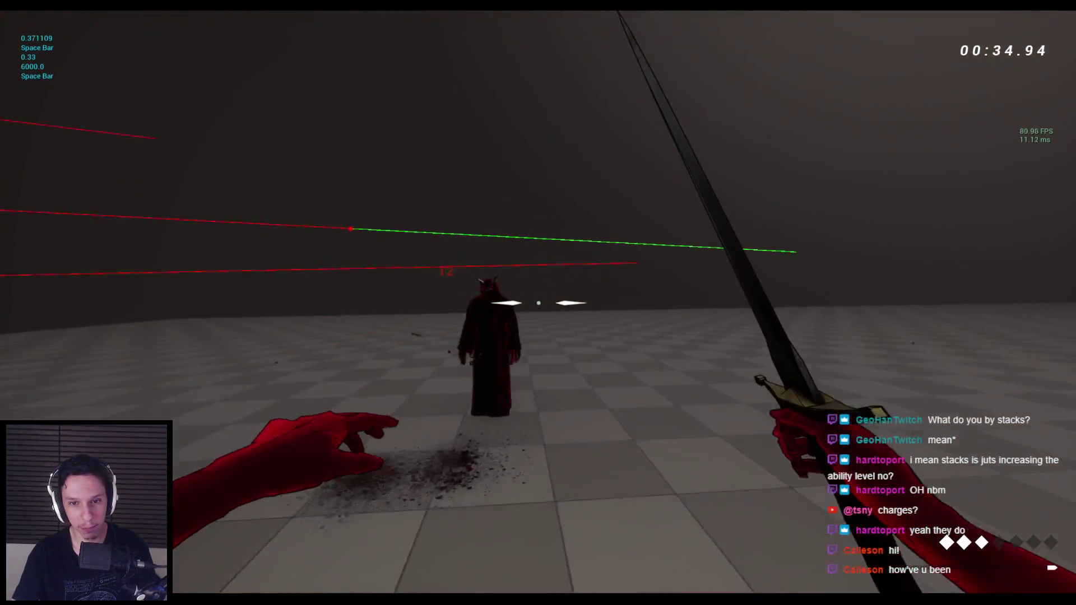
Dash up to the horned demon and jump across the stone blocks with a wall-run.
key("space")
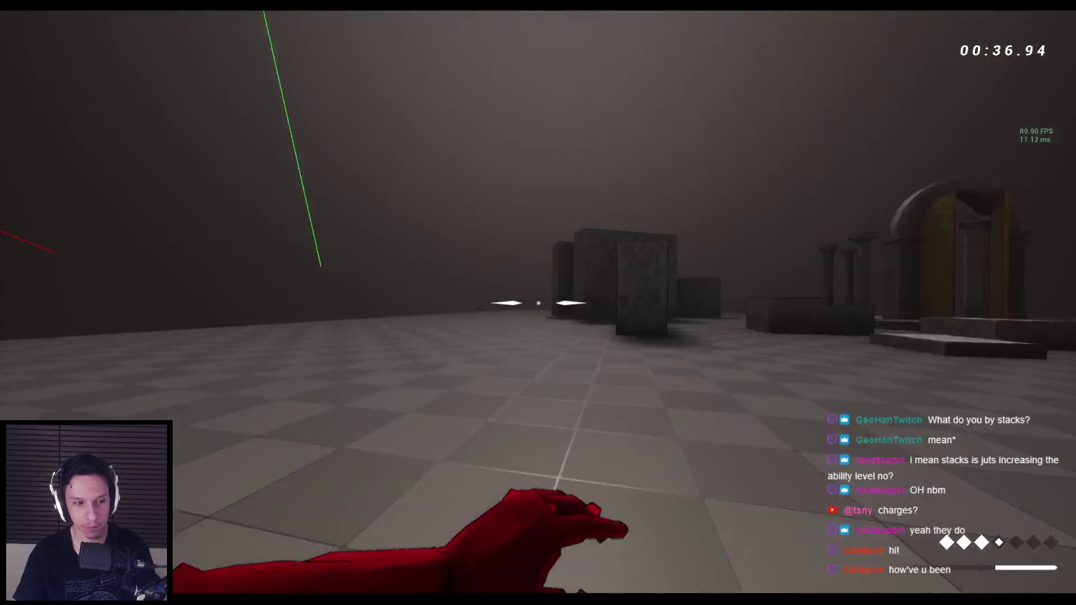
key("space")
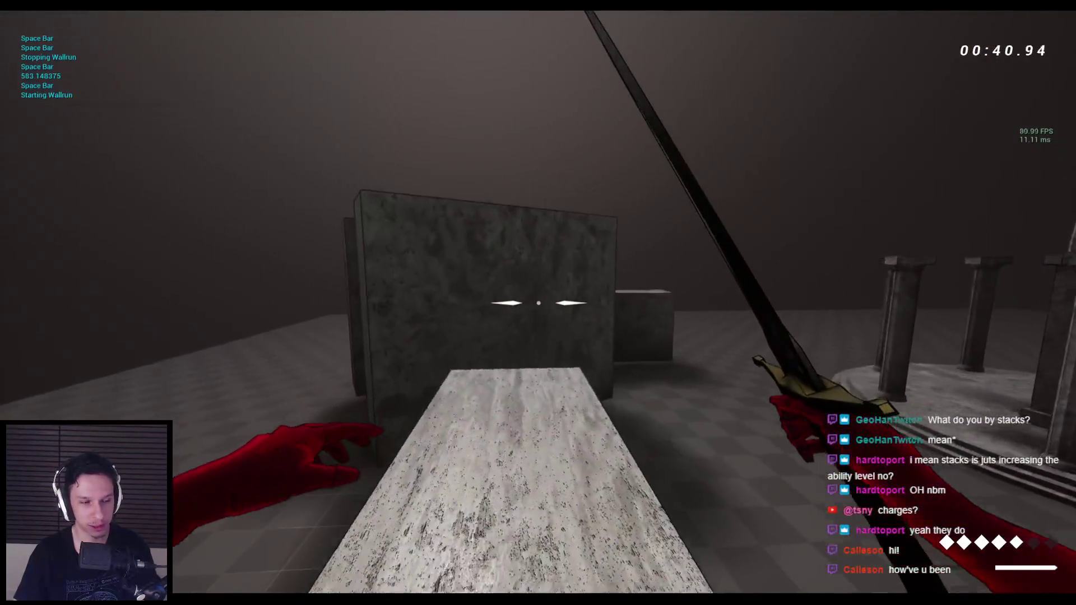
key("space")
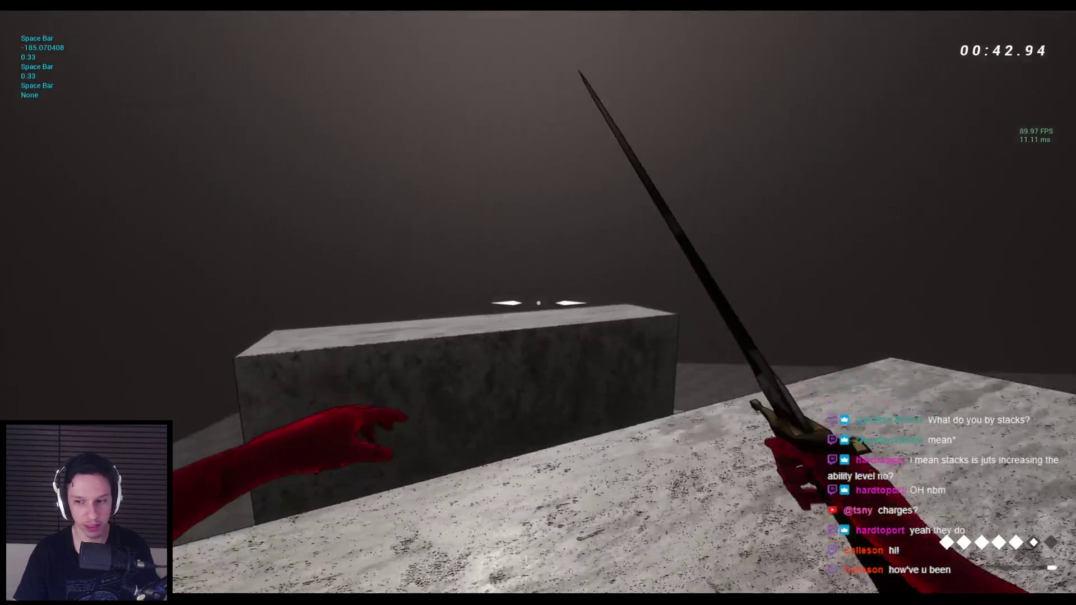
key("space")
key("space")
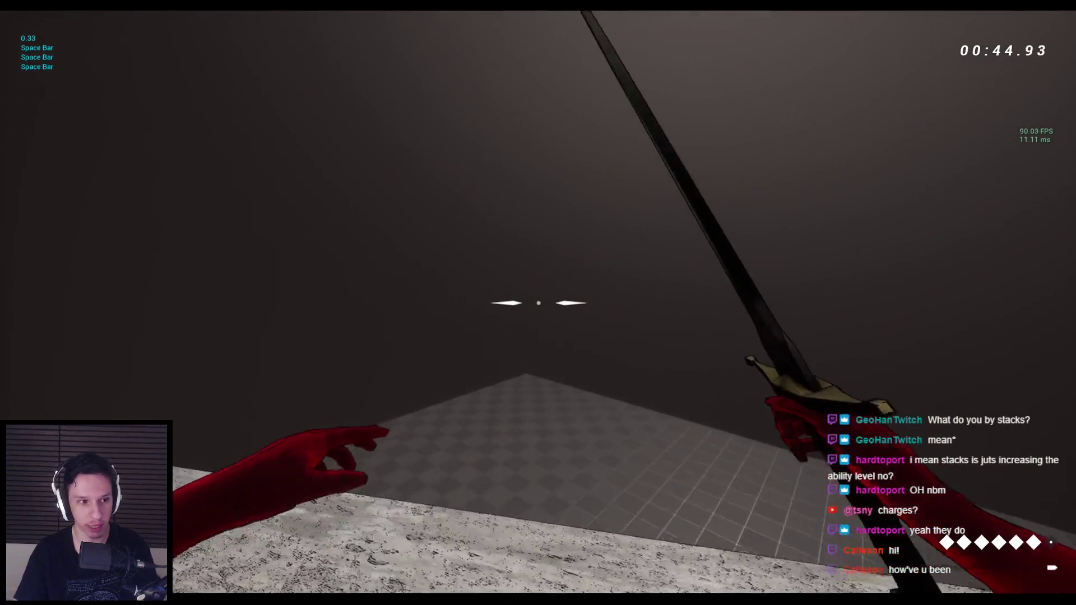
key("space")
key("space")
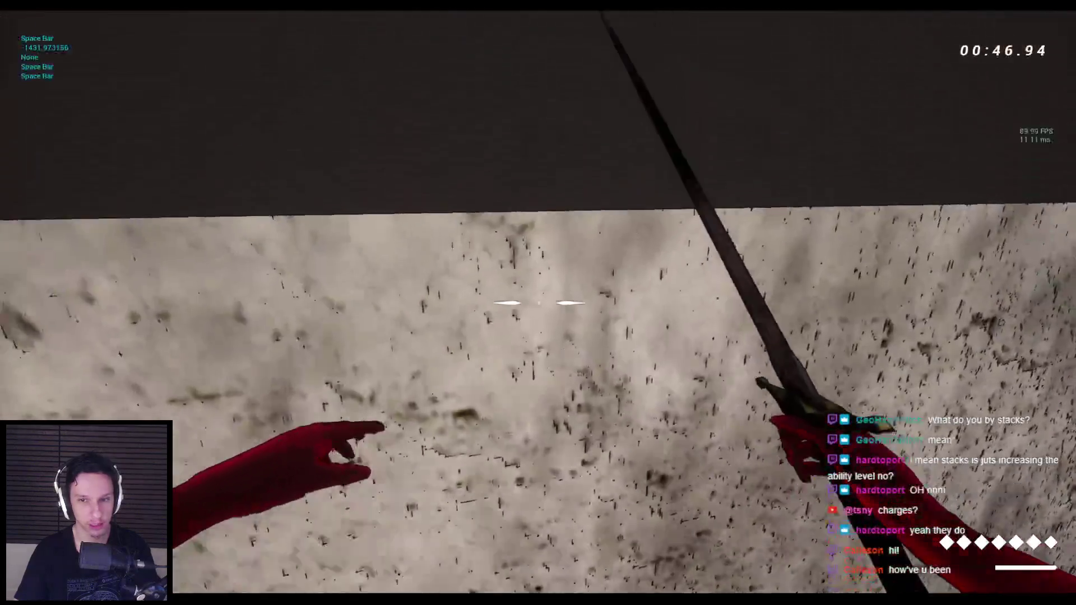
key("space")
key("space")
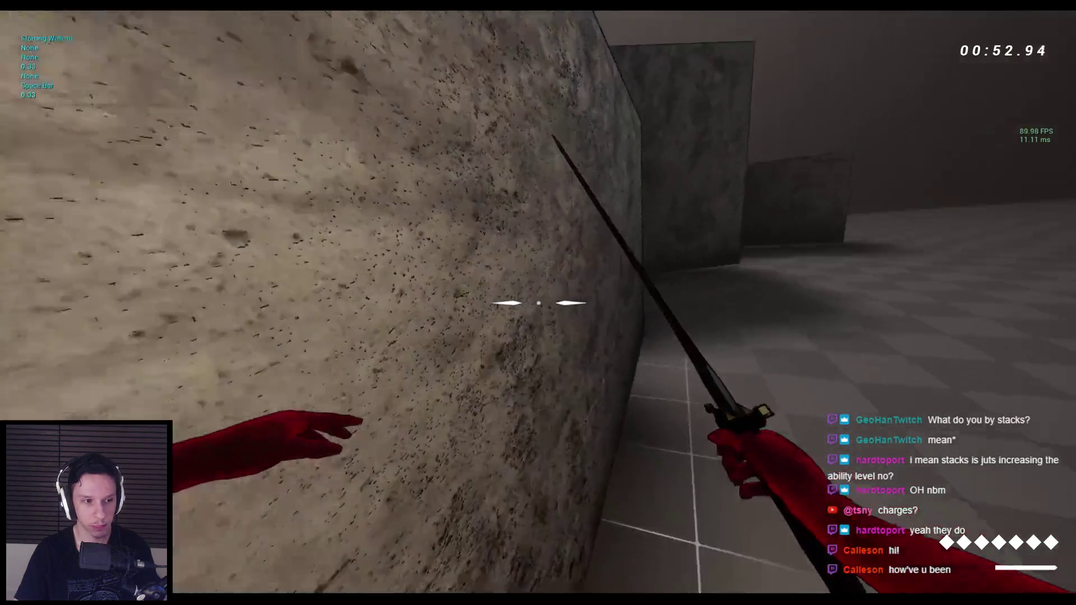
Wall-run and jump onto the long stone beam, then end the session and view the arena.
key("space")
key("space")
key("space")
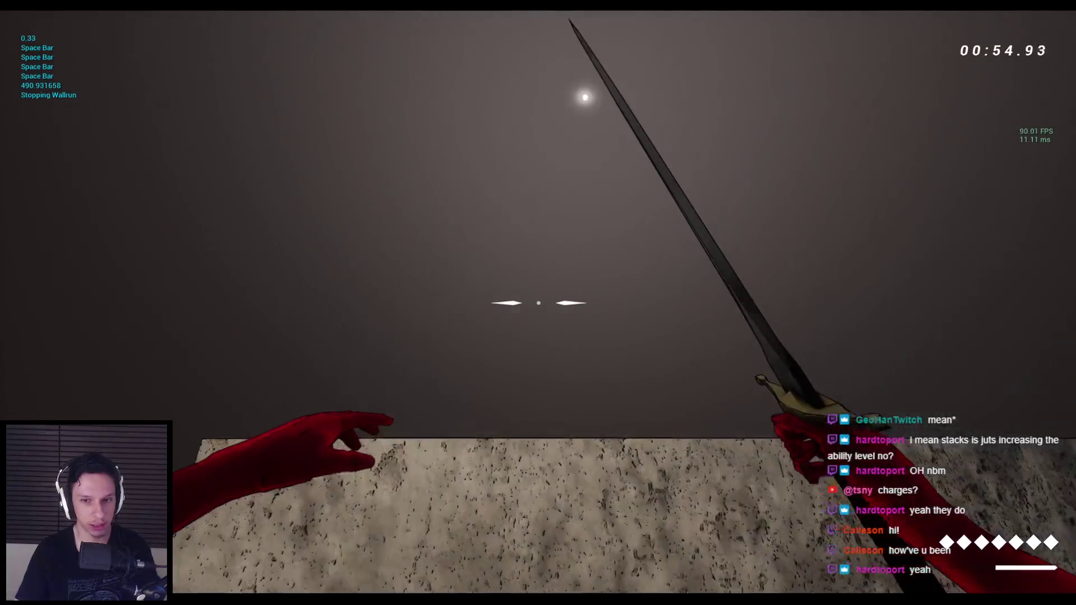
key("space")
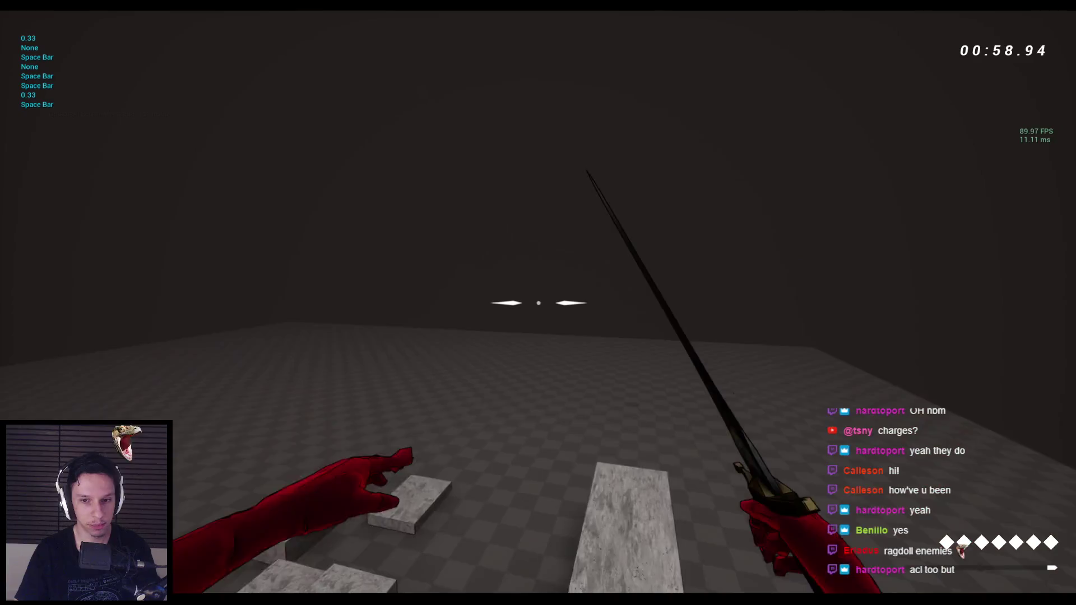
key("space")
key("space")
key("space")
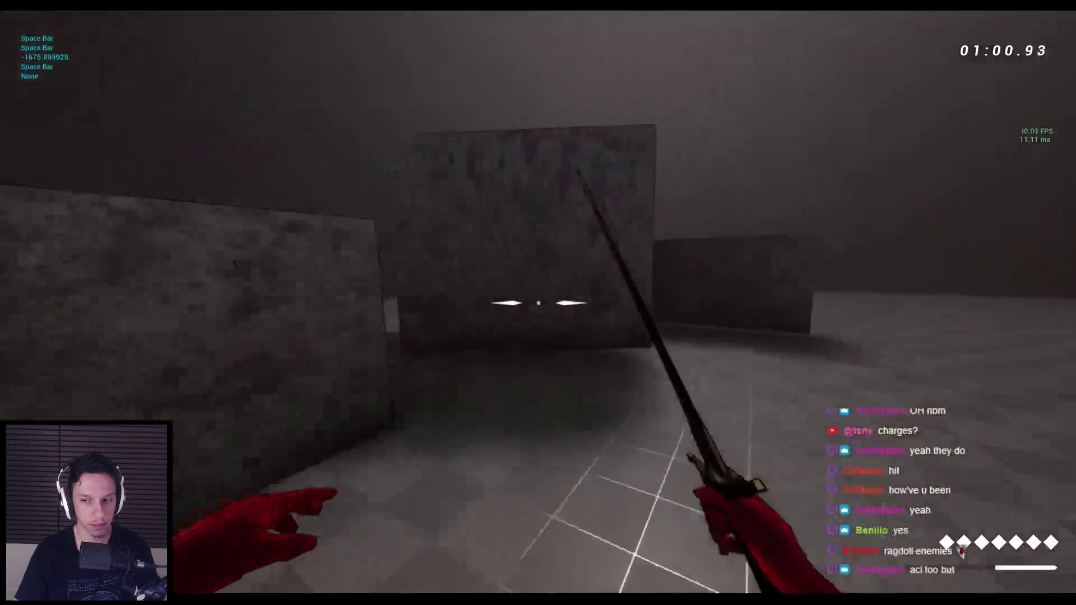
key("space")
key("space")
key("space")
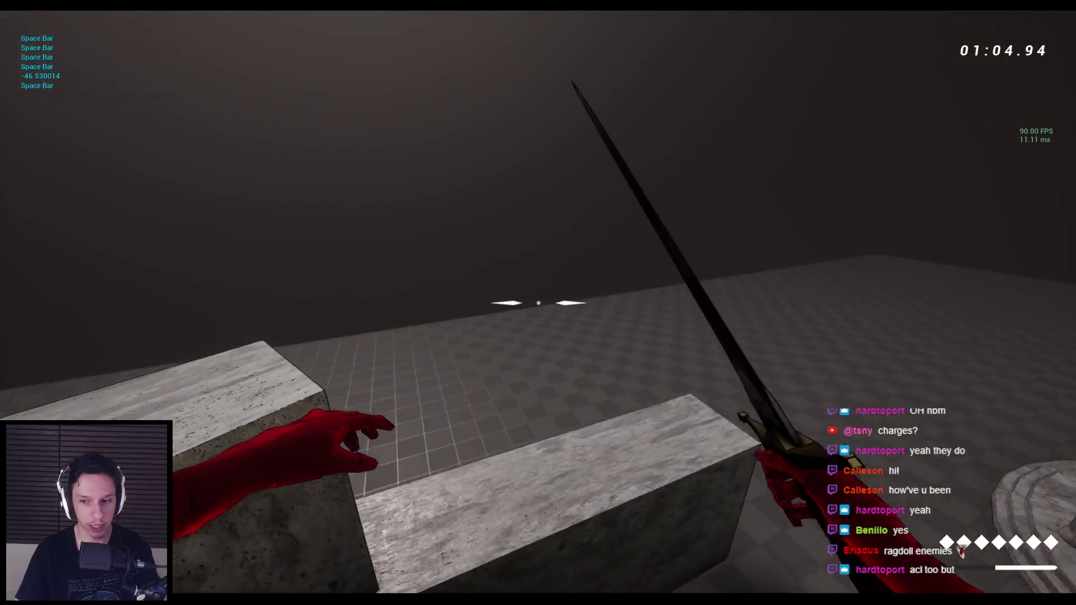
key("space")
key("space")
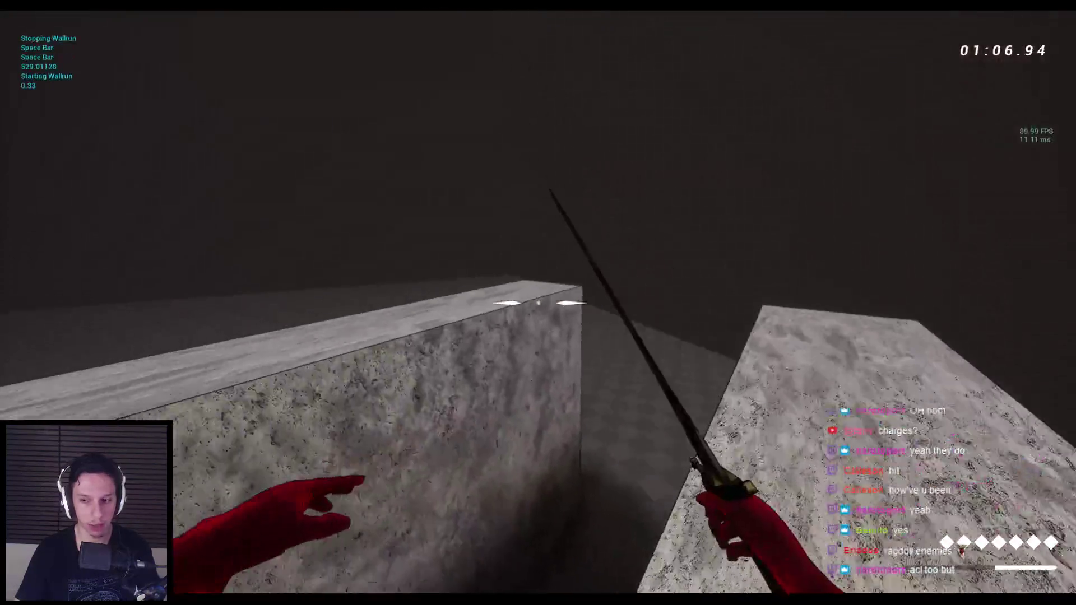
key("space")
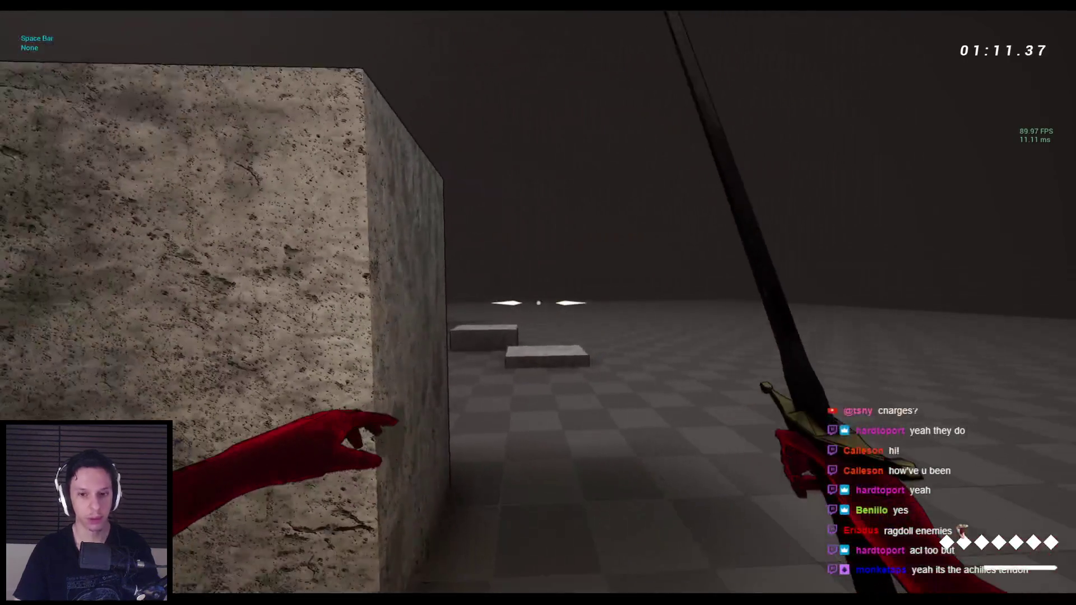
key("Escape")
left_click_drag(448, 341, 448, 342)
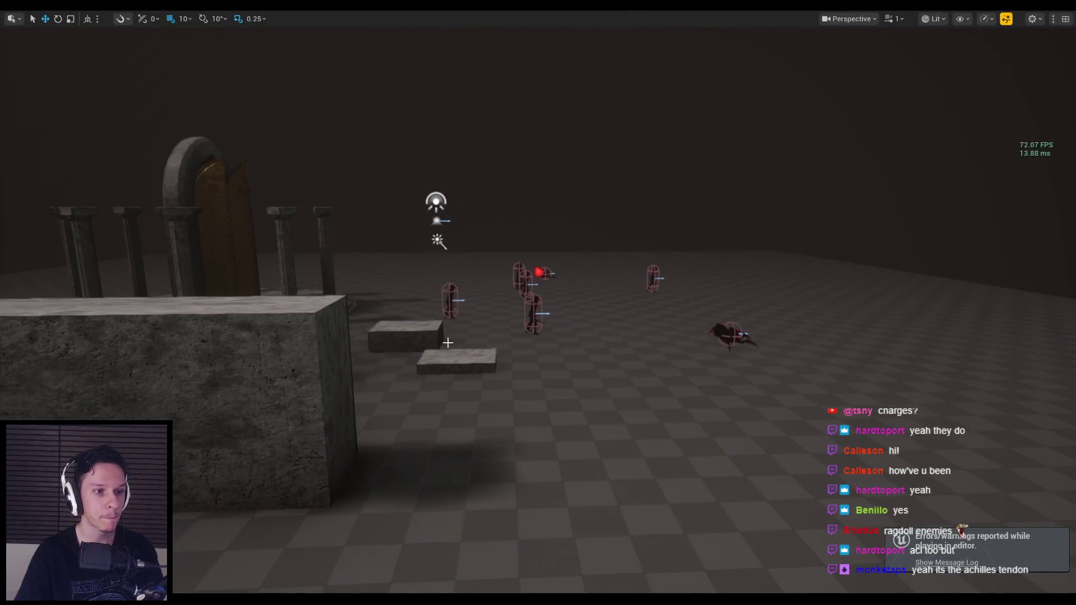
key("alt+p")
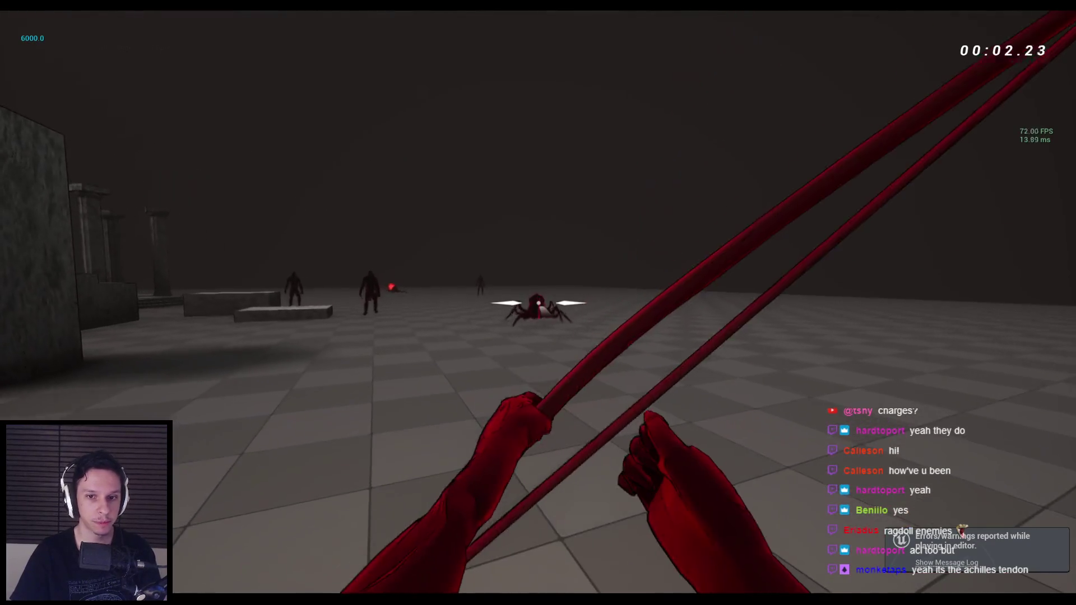
left_click(538, 303)
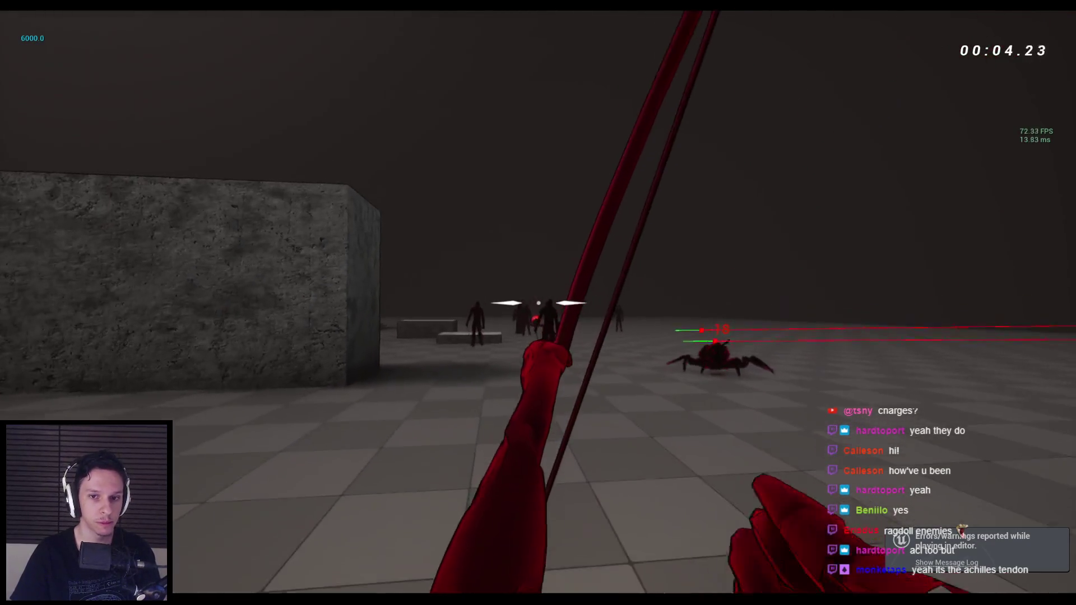
left_click(538, 304)
left_click(538, 302)
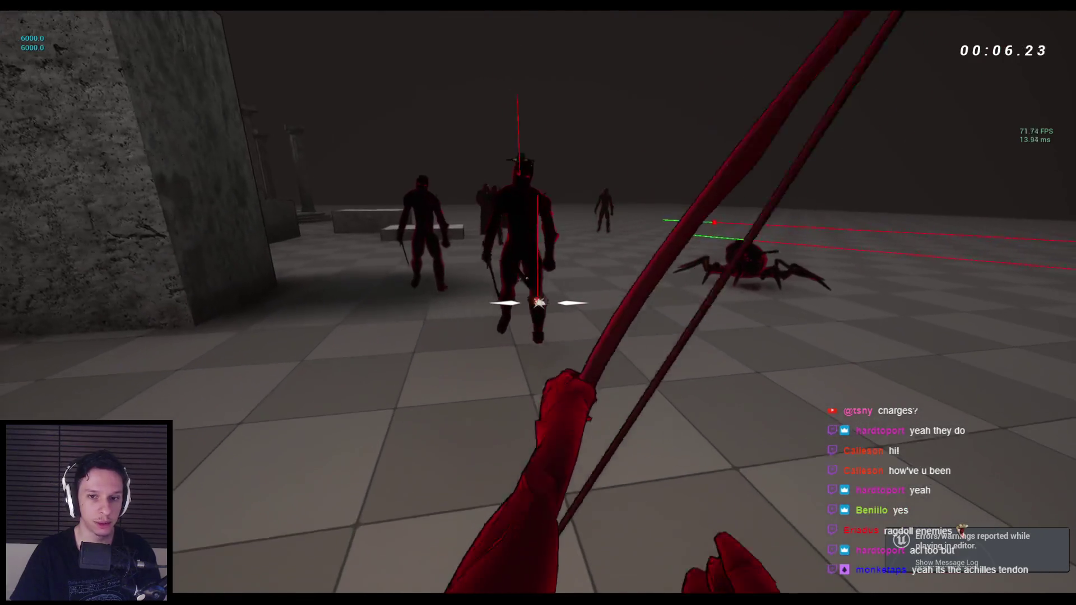
left_click(539, 303)
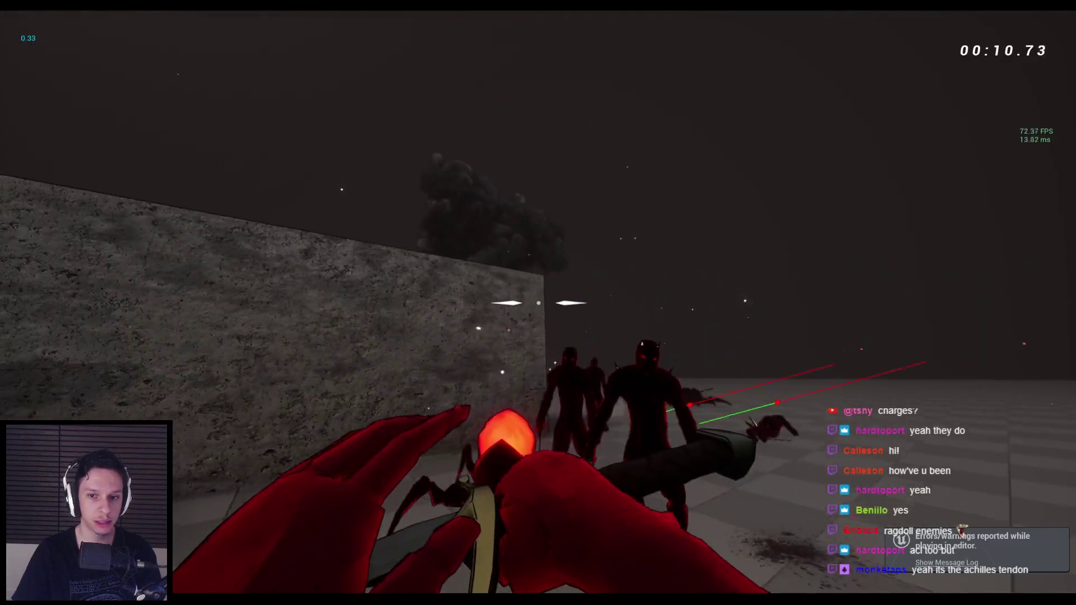
left_click(539, 303)
left_click(538, 303)
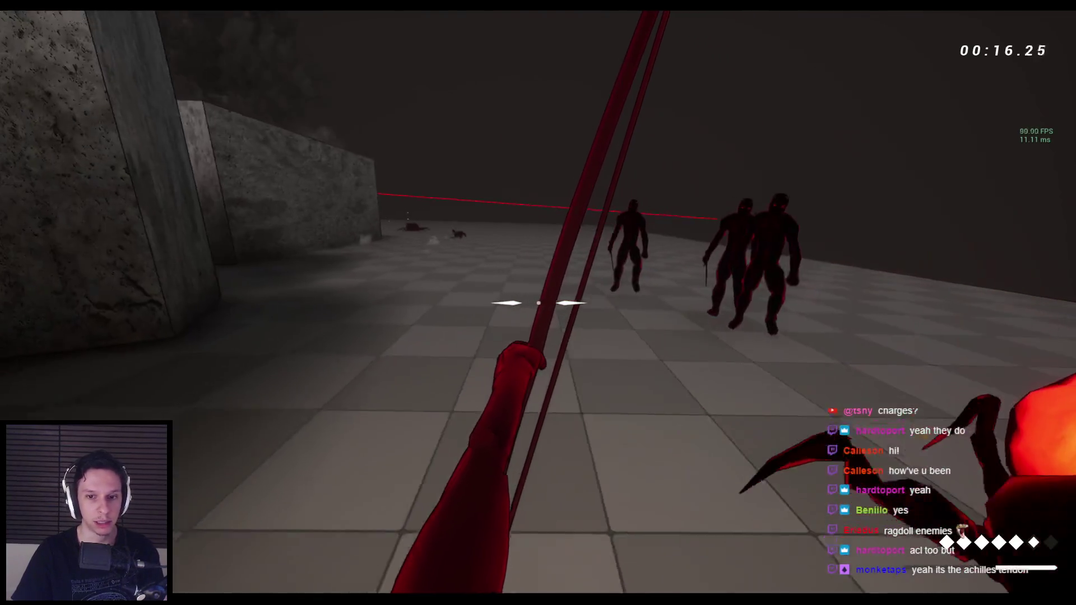
key("space")
key("space")
key("space")
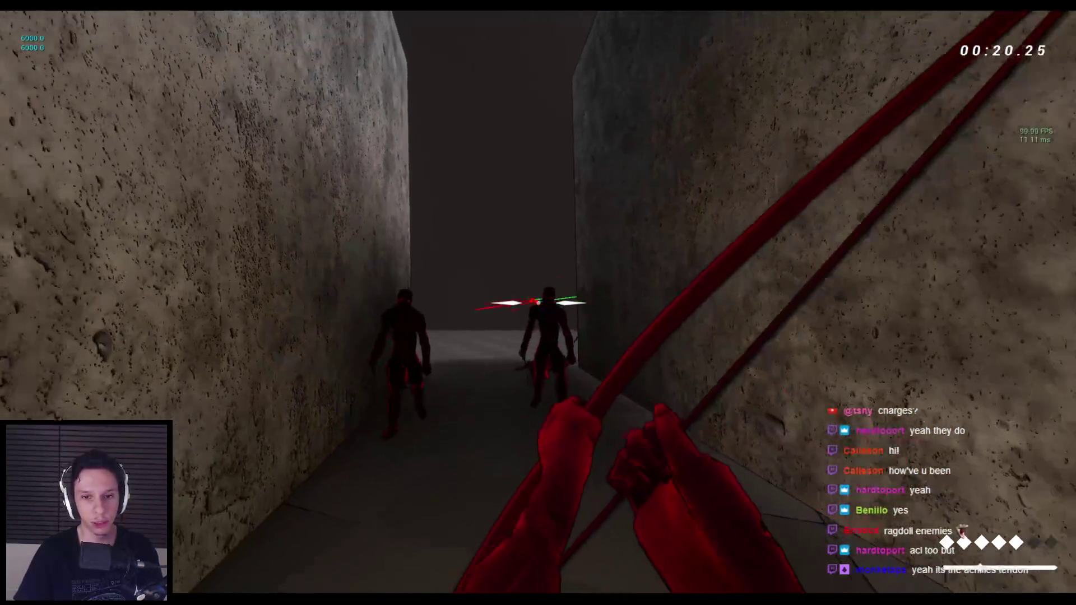
key("q")
left_click(538, 303)
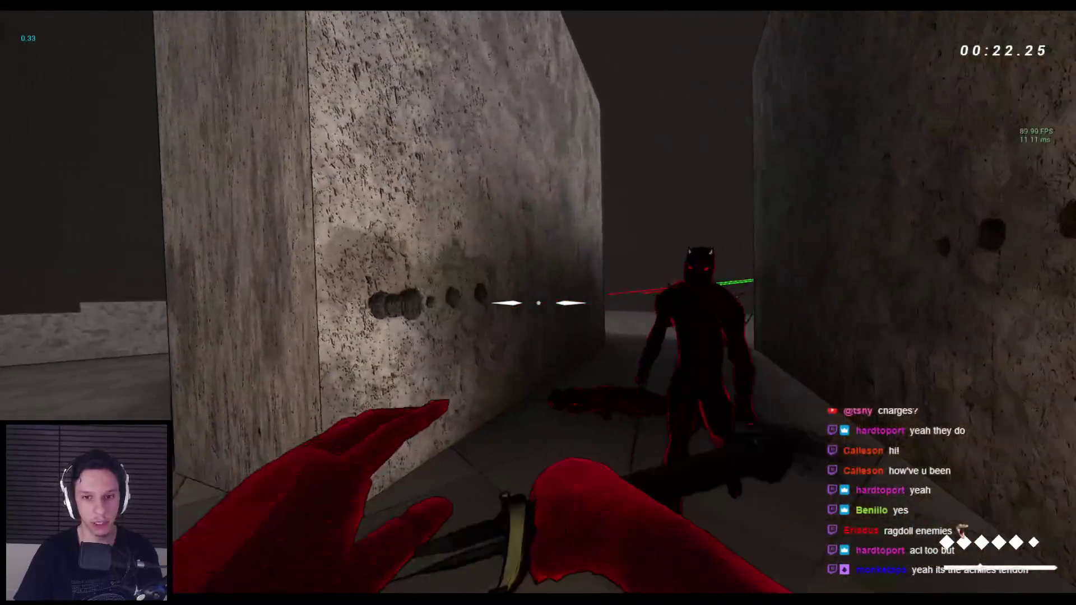
left_click(538, 302)
left_click(538, 302)
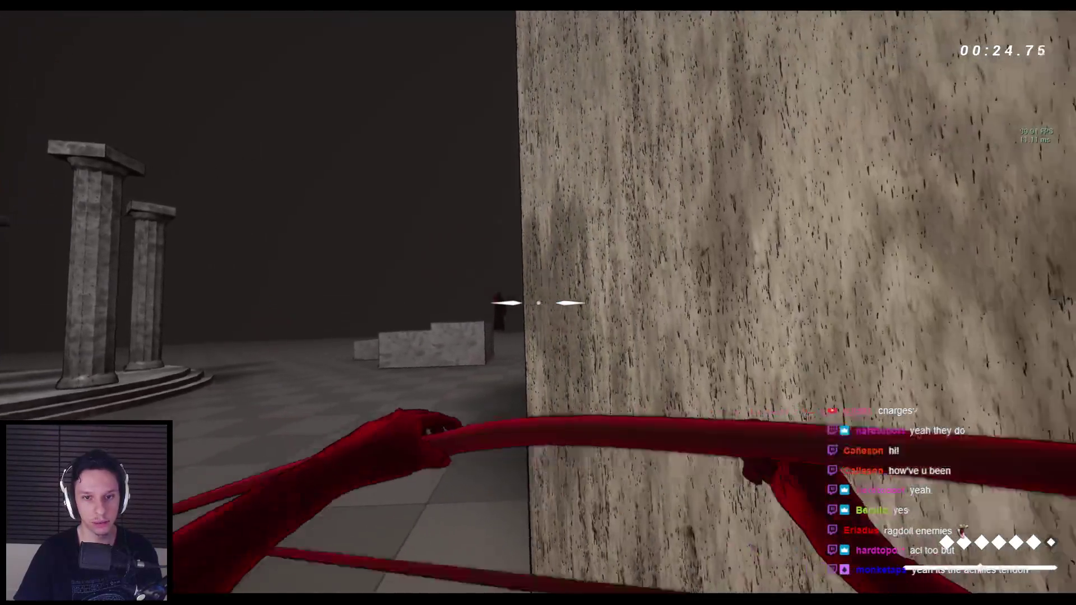
left_click(538, 303)
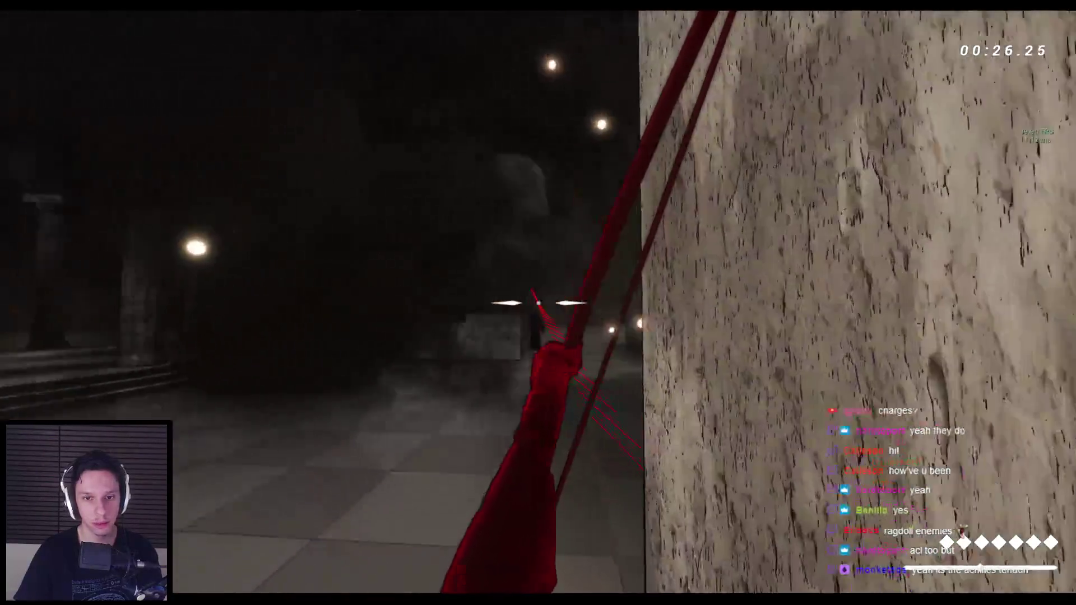
left_click(539, 302)
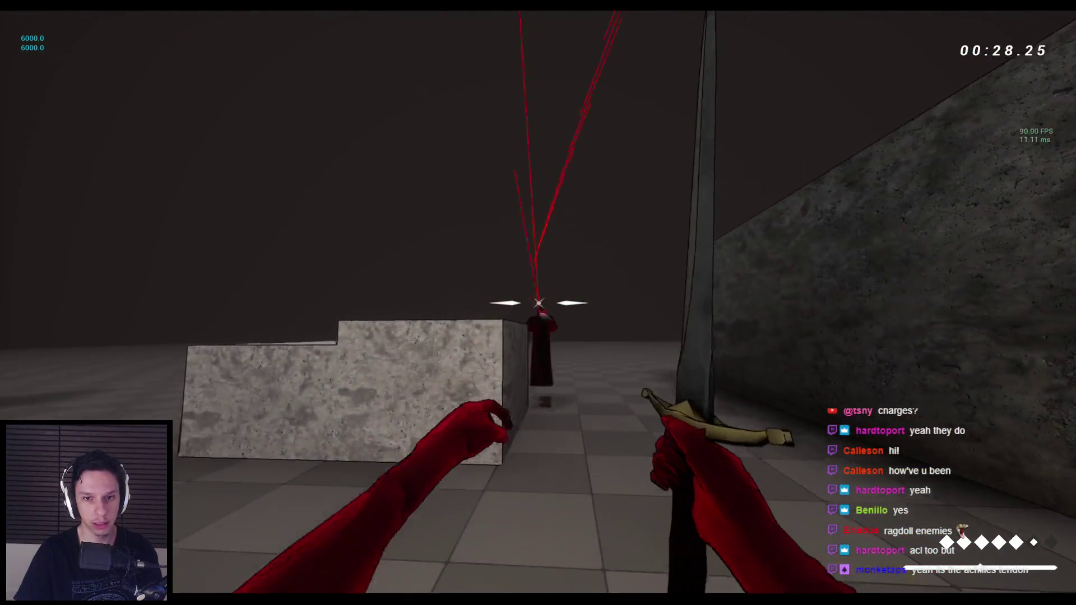
key("1")
key("space")
key("space")
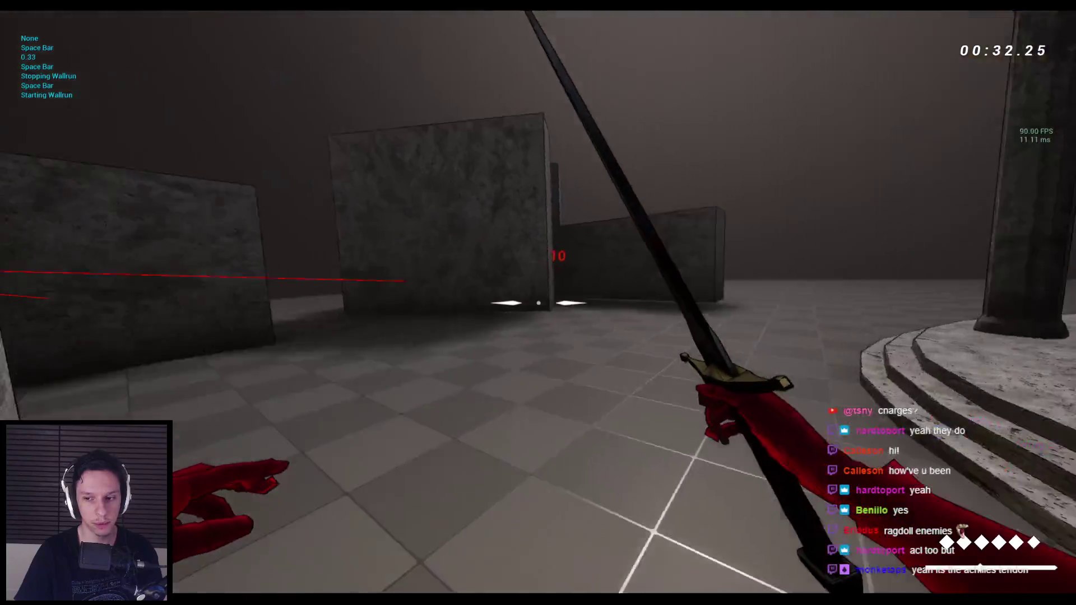
key("space")
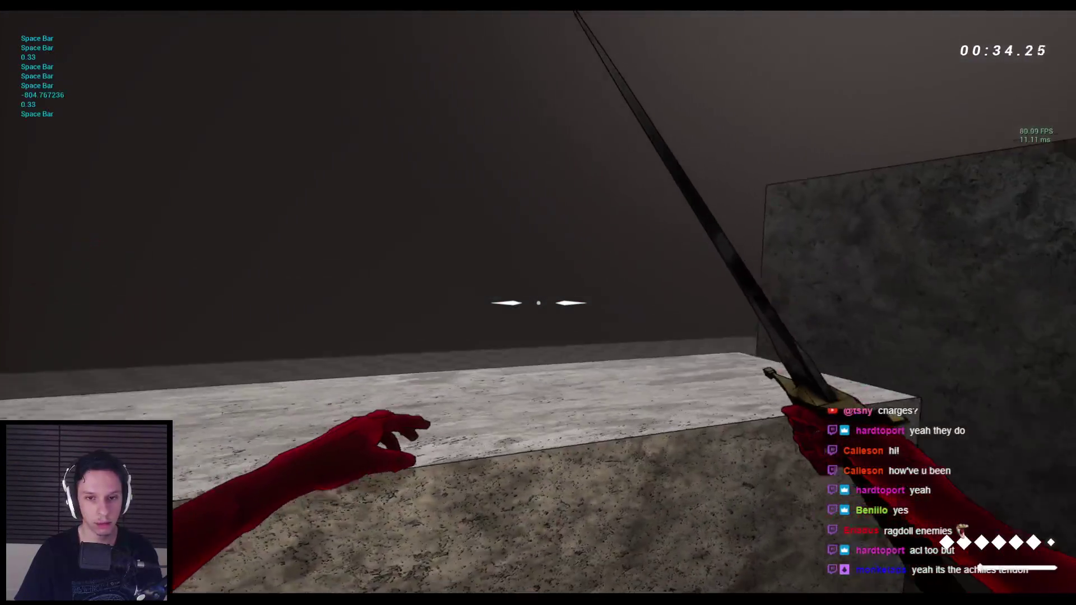
key("space")
key("space")
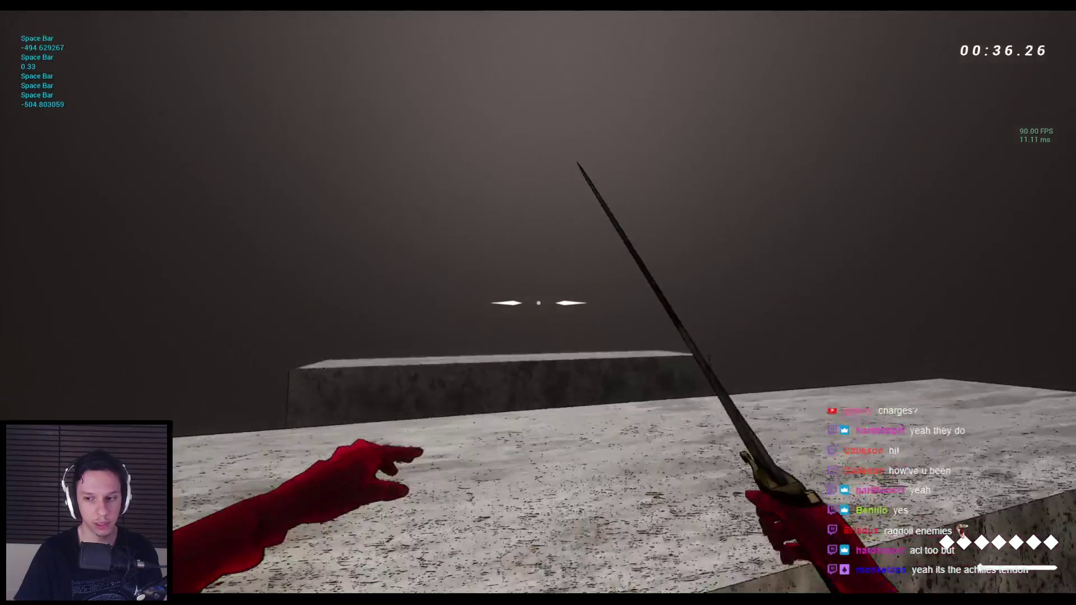
key("space")
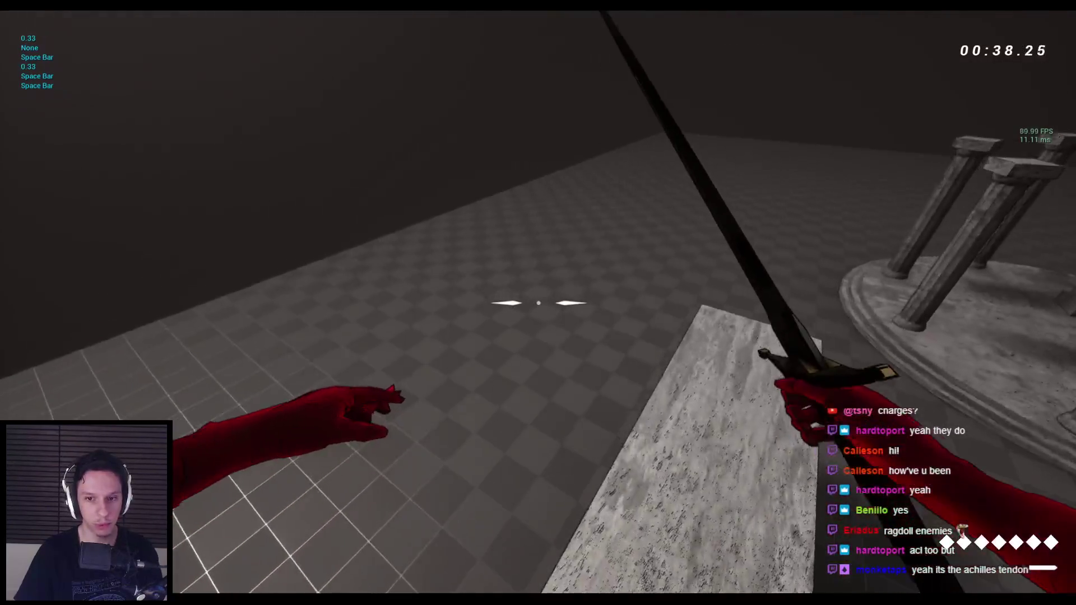
key("space")
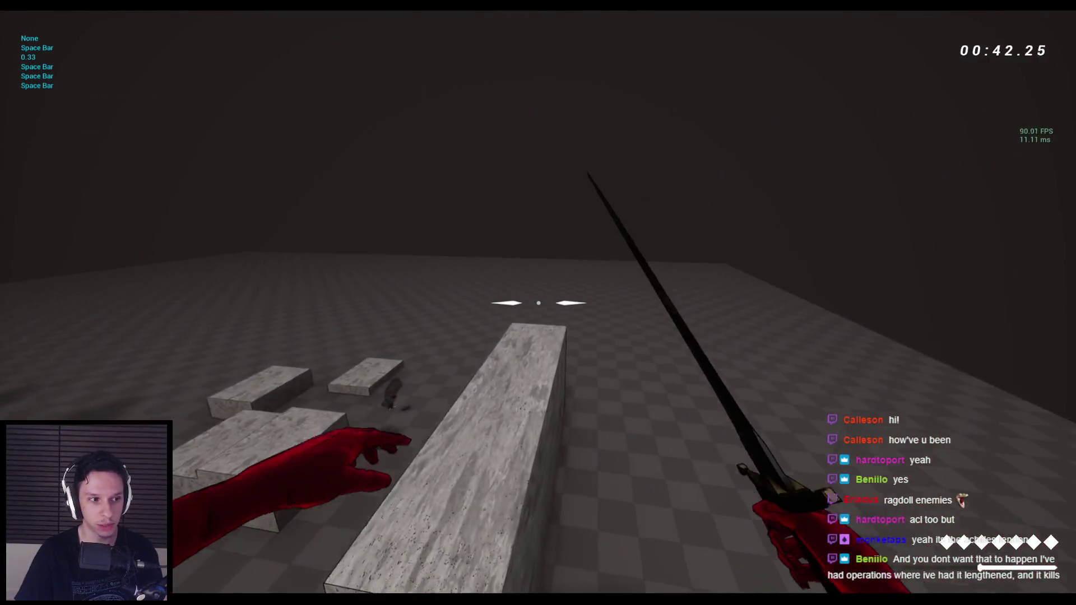
key("space")
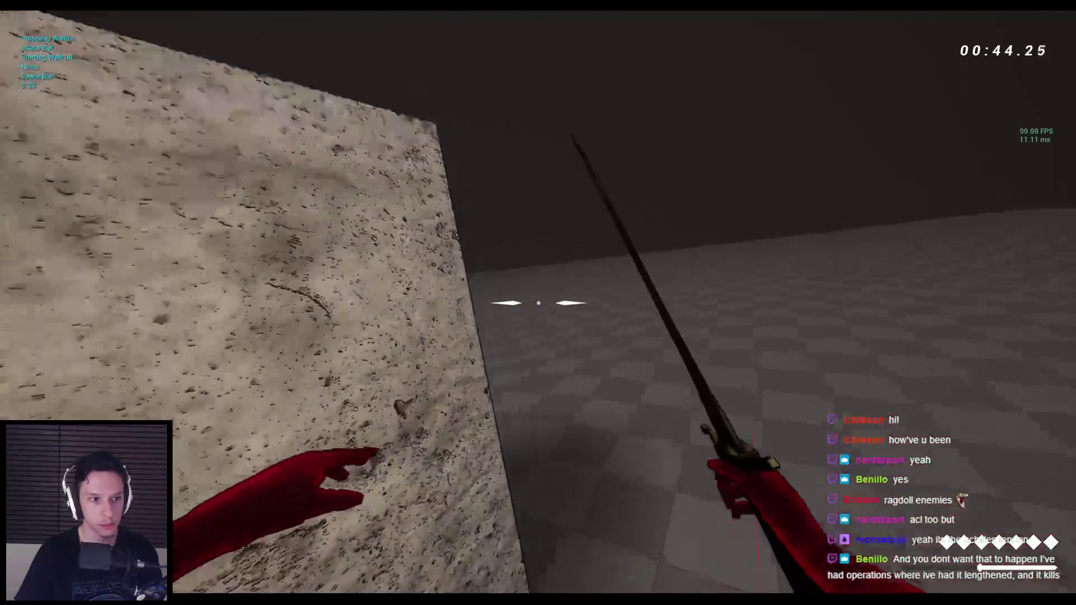
key("space")
key("space")
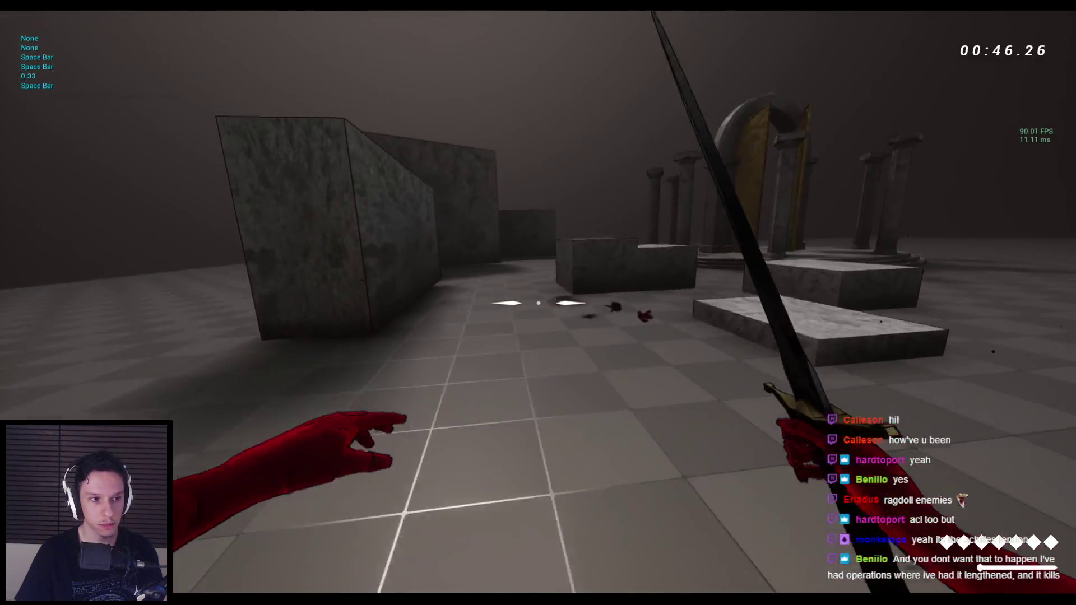
key("space")
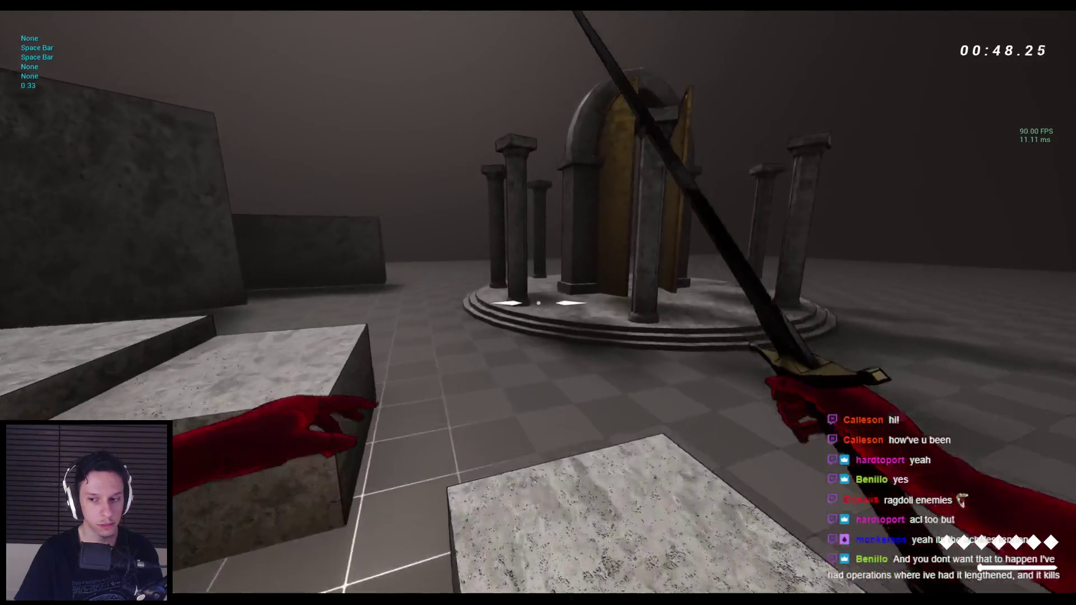
key("space")
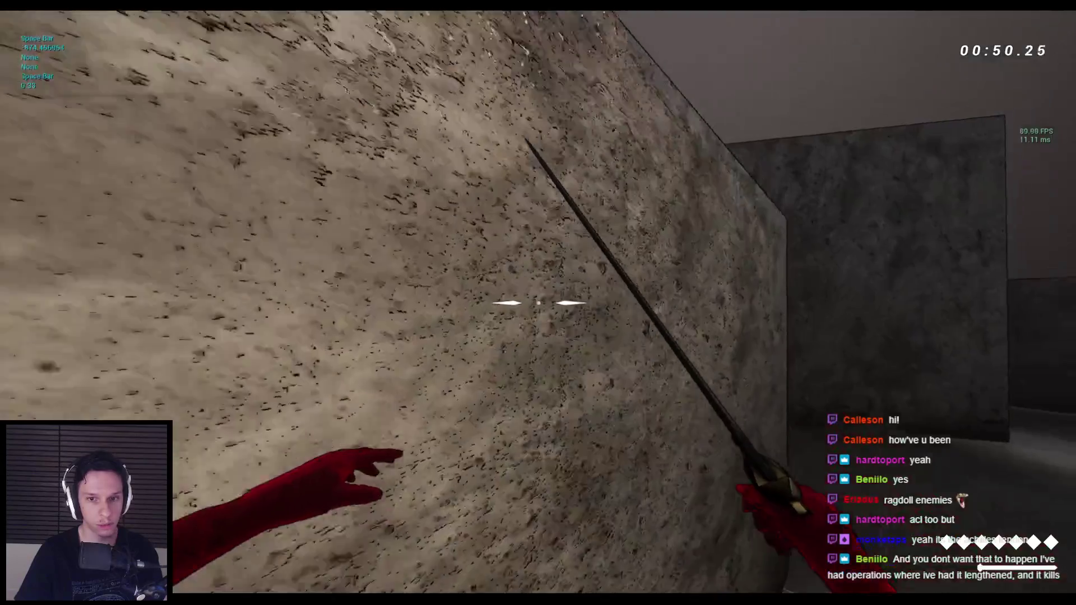
key("space")
key("space")
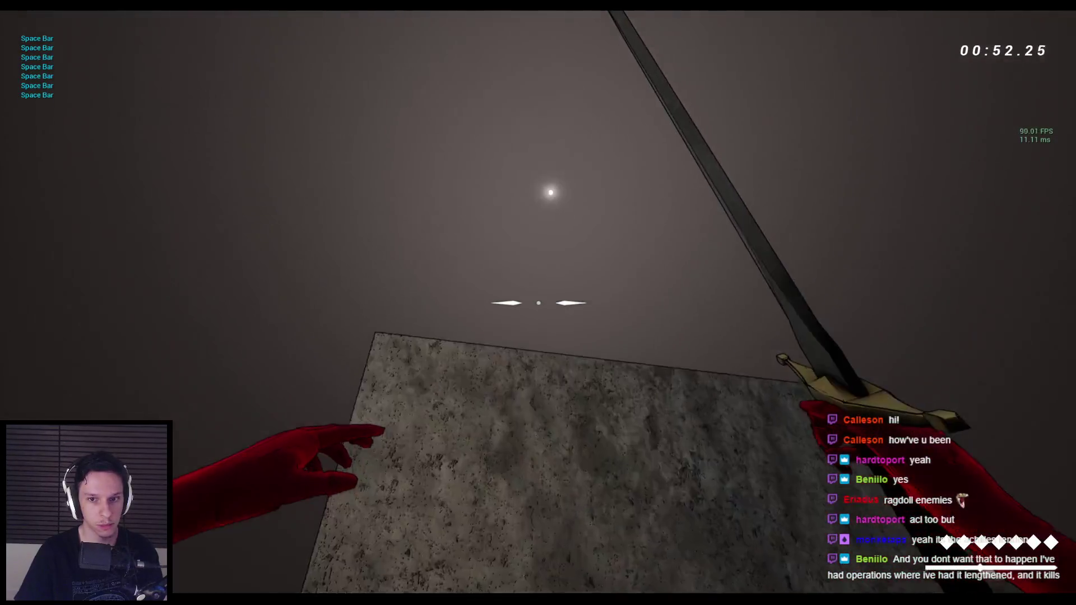
key("space")
key("space")
key("space")
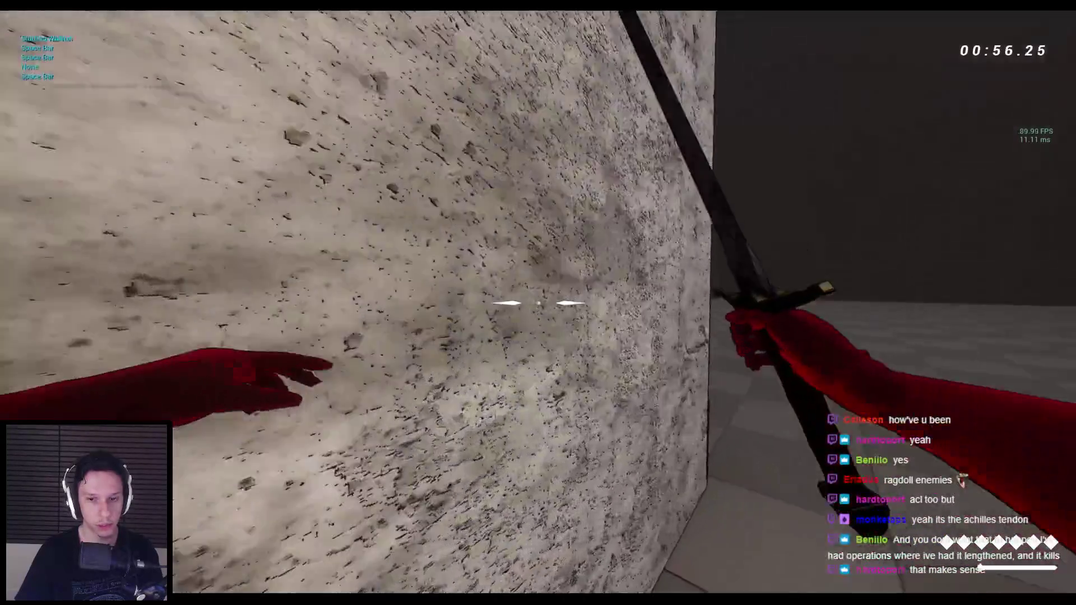
key("space")
key("space")
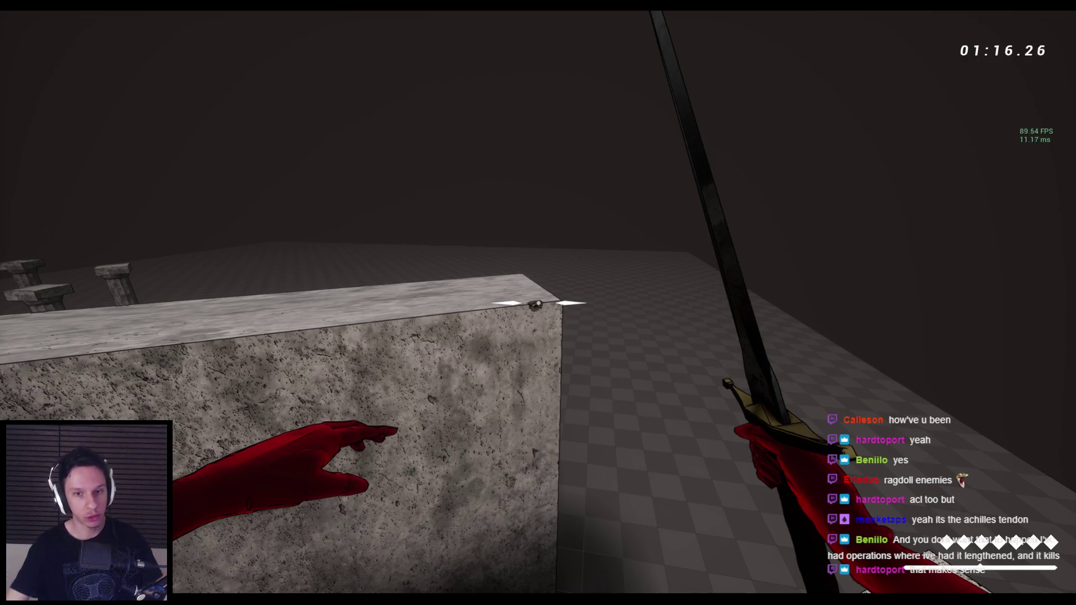
key("space")
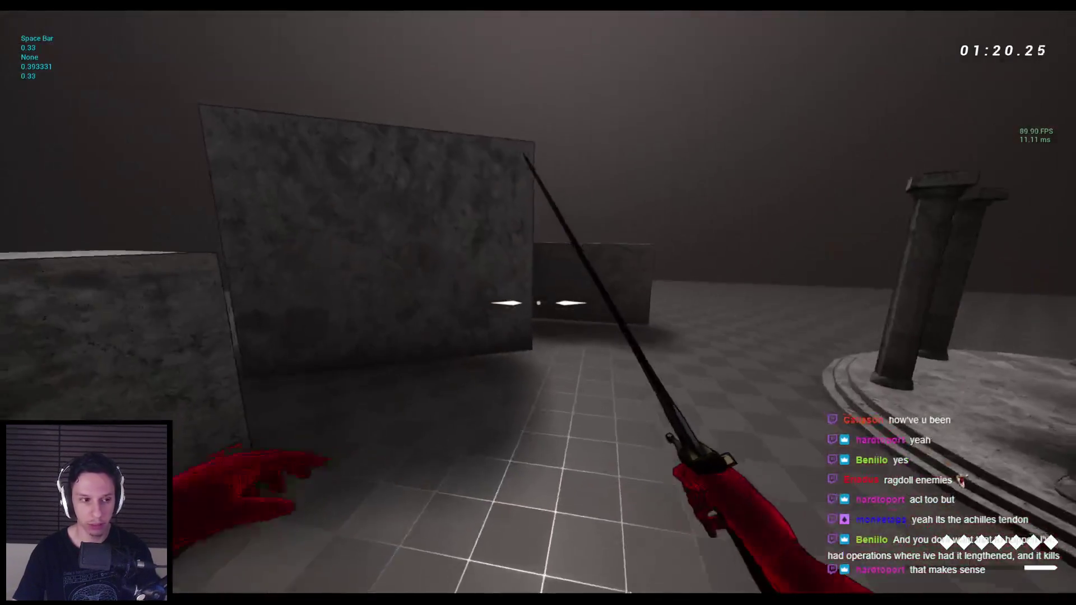
Chain wall-runs and leaps past the gap, round platform and stone blocks, then stop Play In Editor.
key("space")
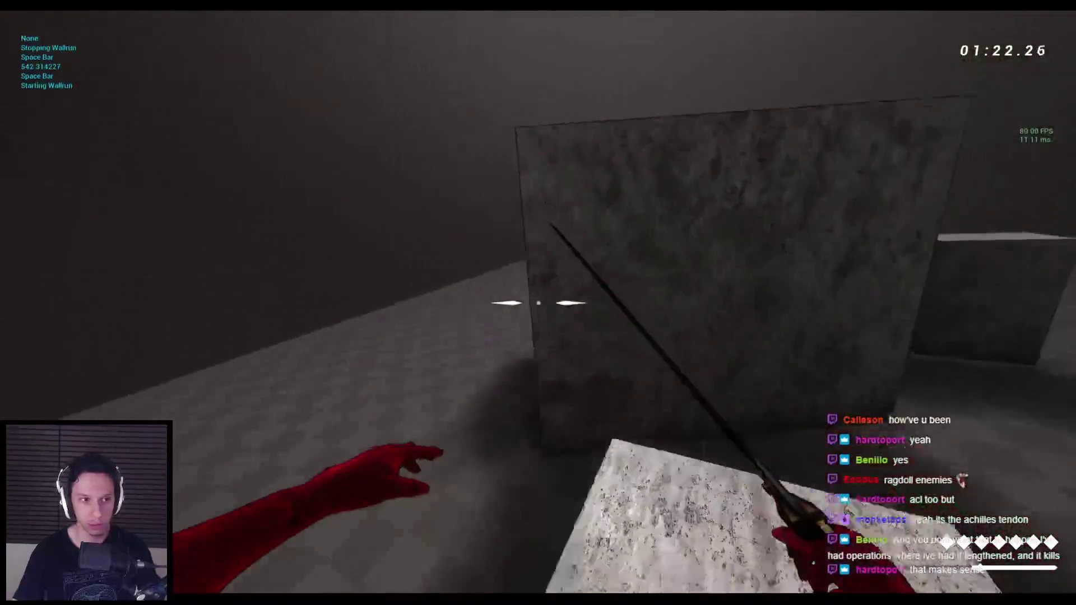
key("space")
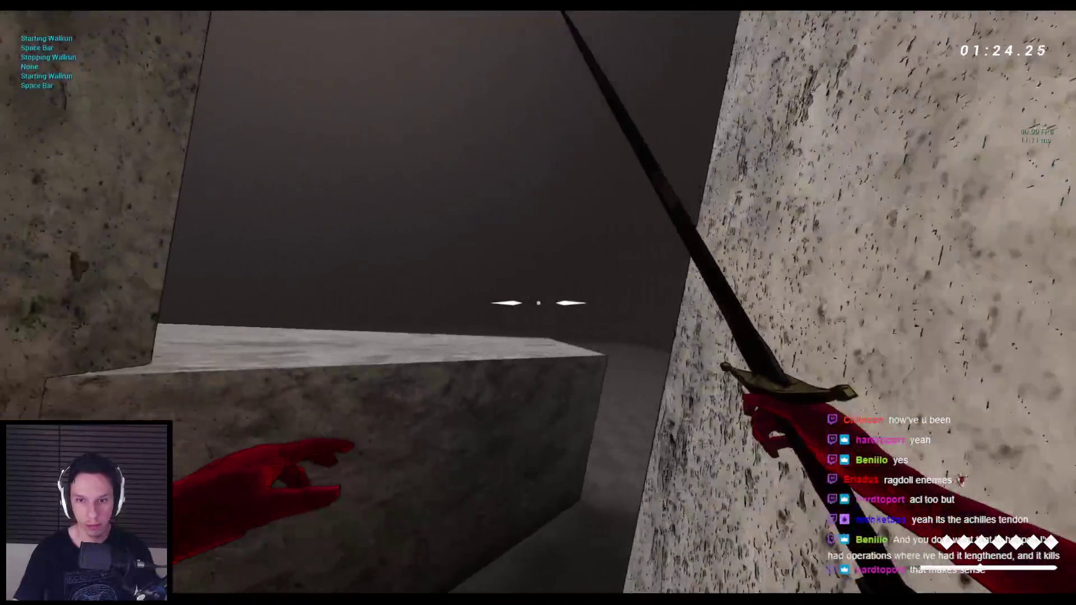
key("space")
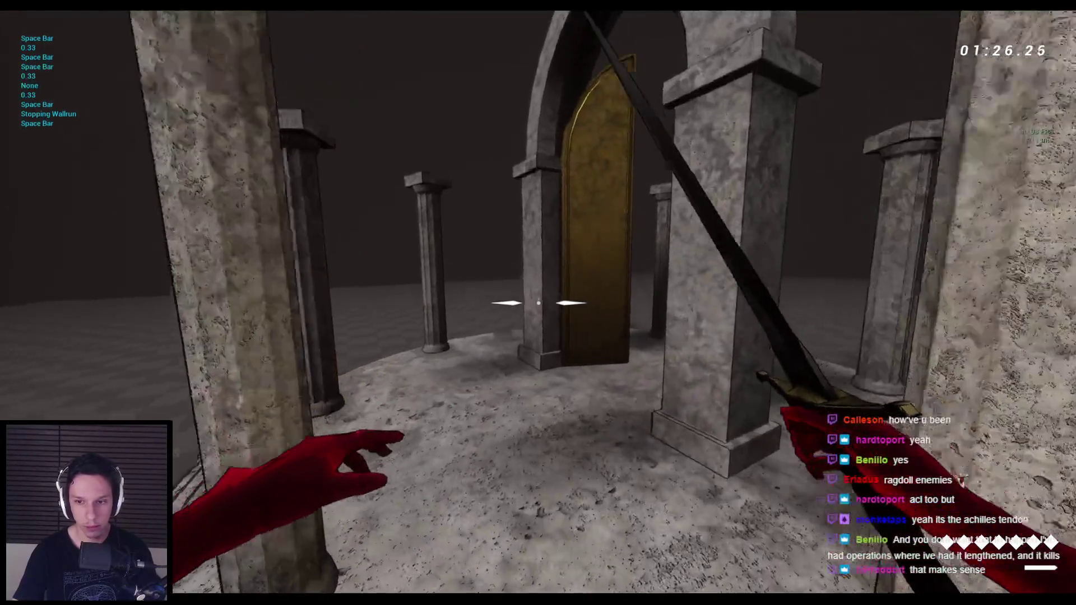
key("space")
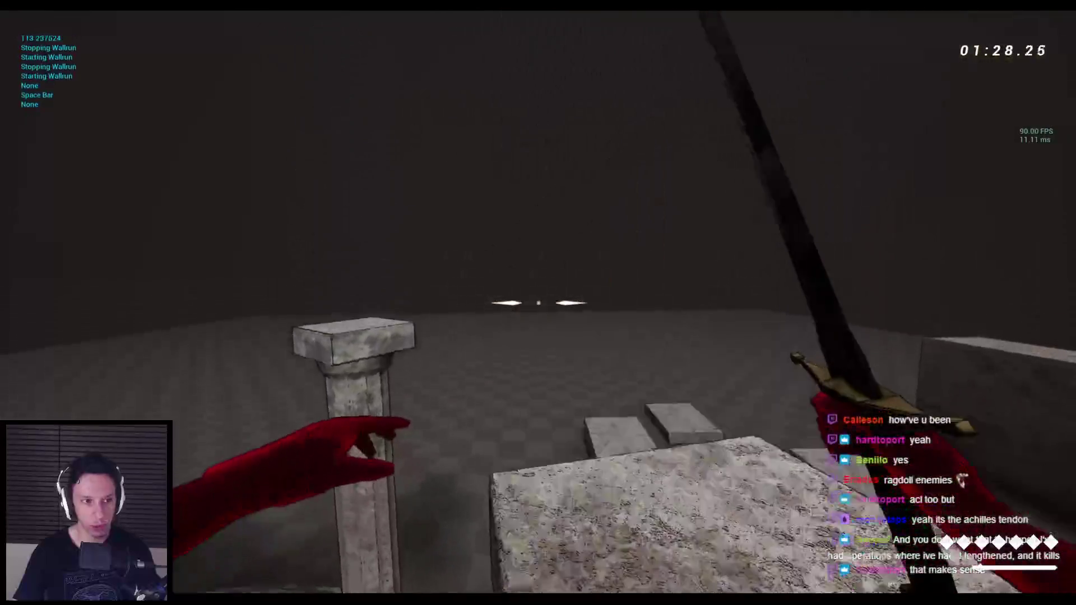
key("space")
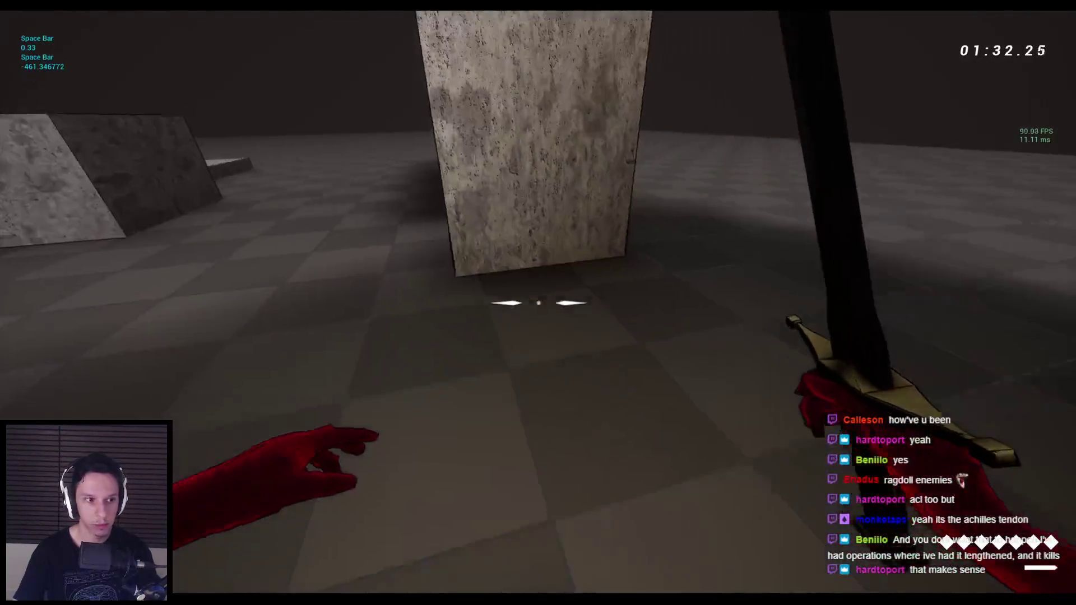
key("space")
key("space")
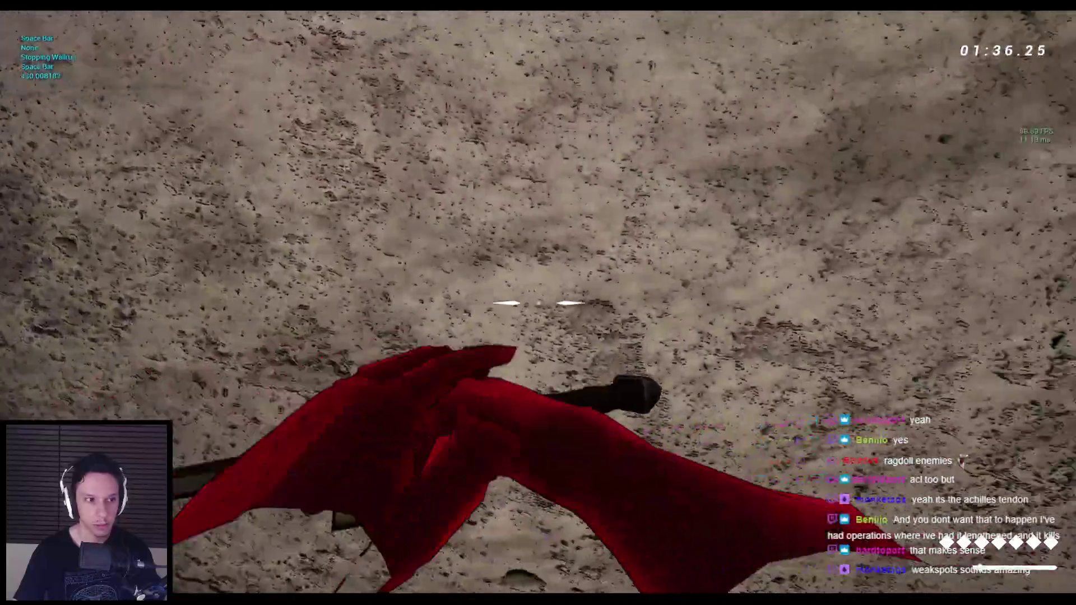
key("space")
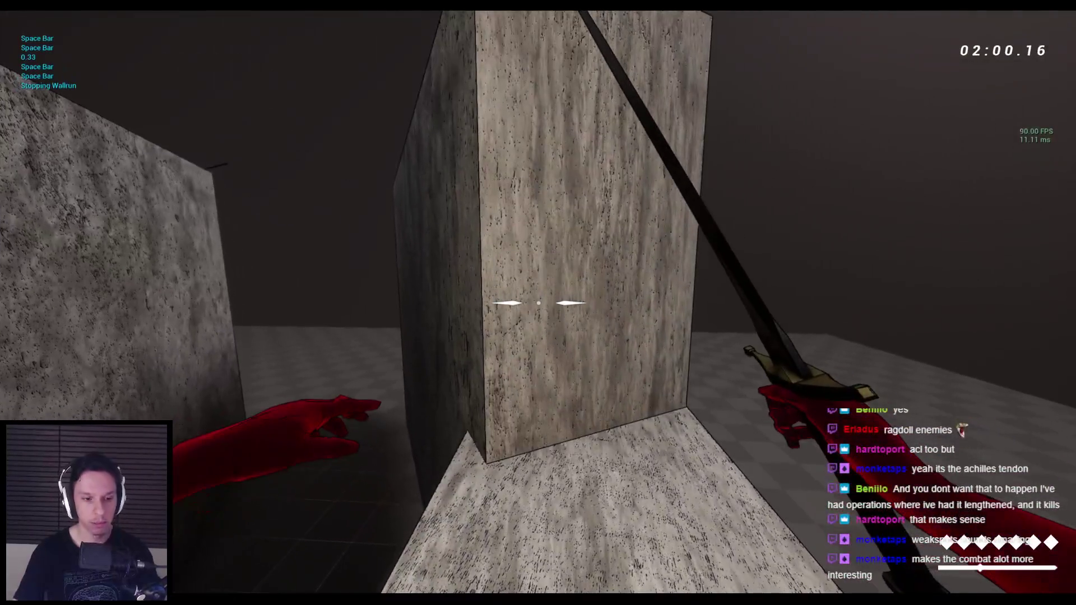
key("Escape")
Move File Explorer aside, walk toward the mannequin, and run 'stat fps' in the console.
left_click_drag(307, 107, 0, 175)
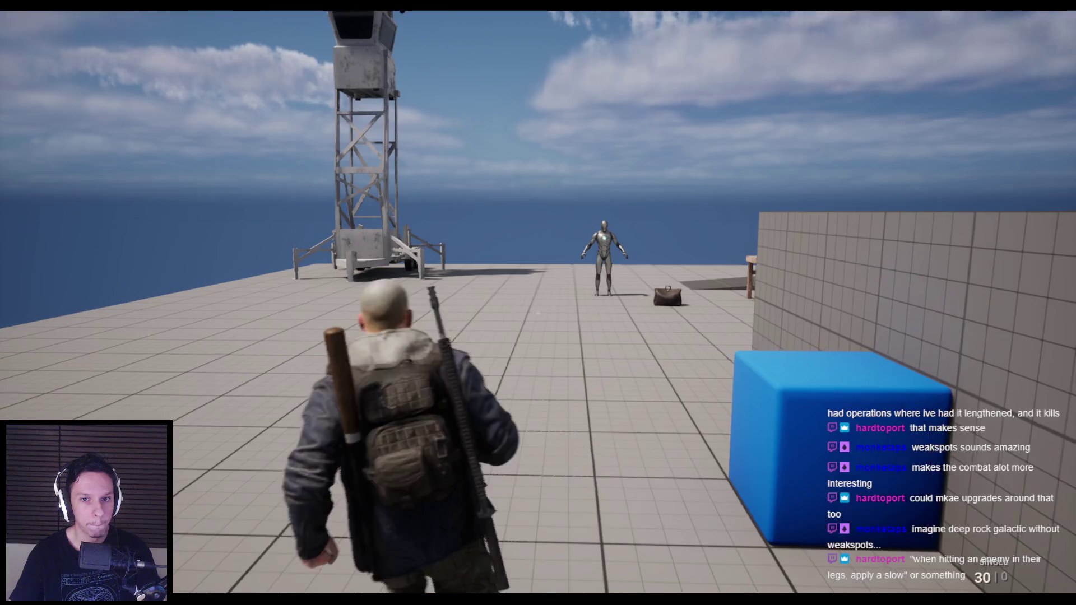
key("w")
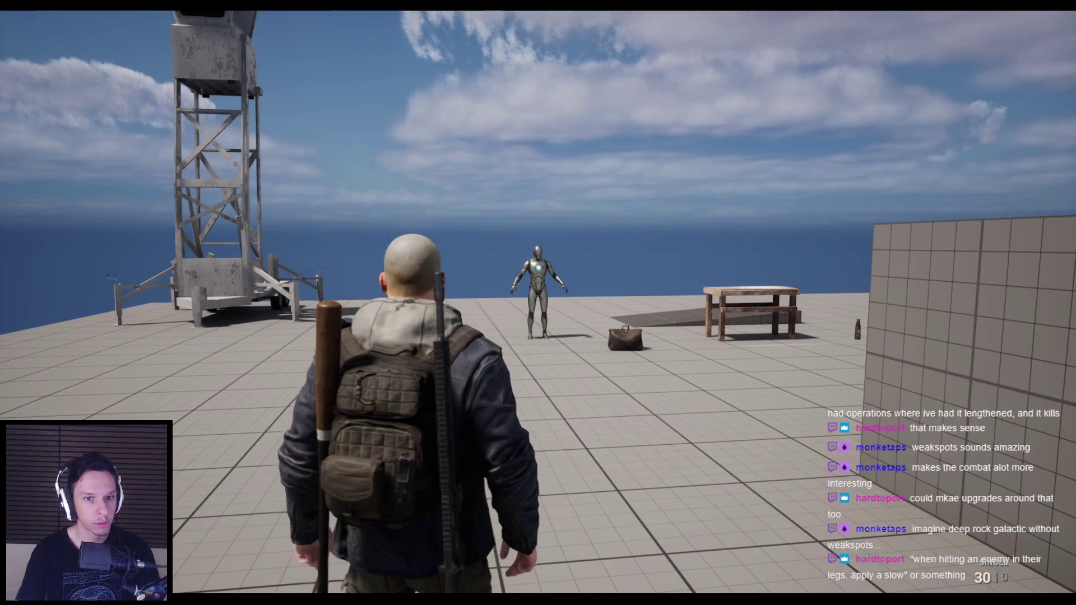
key("grave")
key("grave")
key("grave")
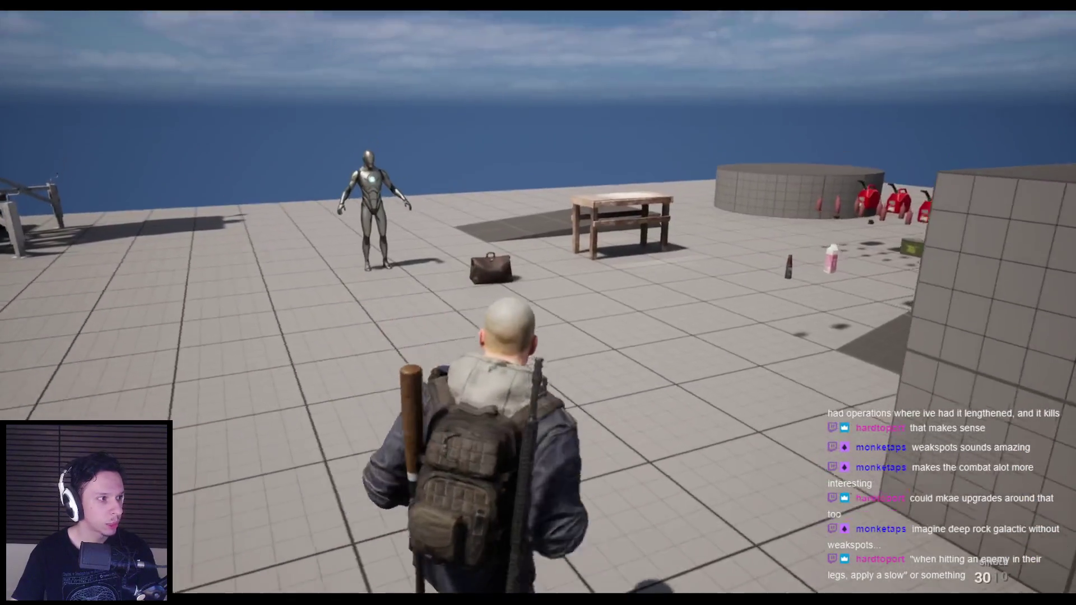
key("grave")
type("stat fps")
key("Return")
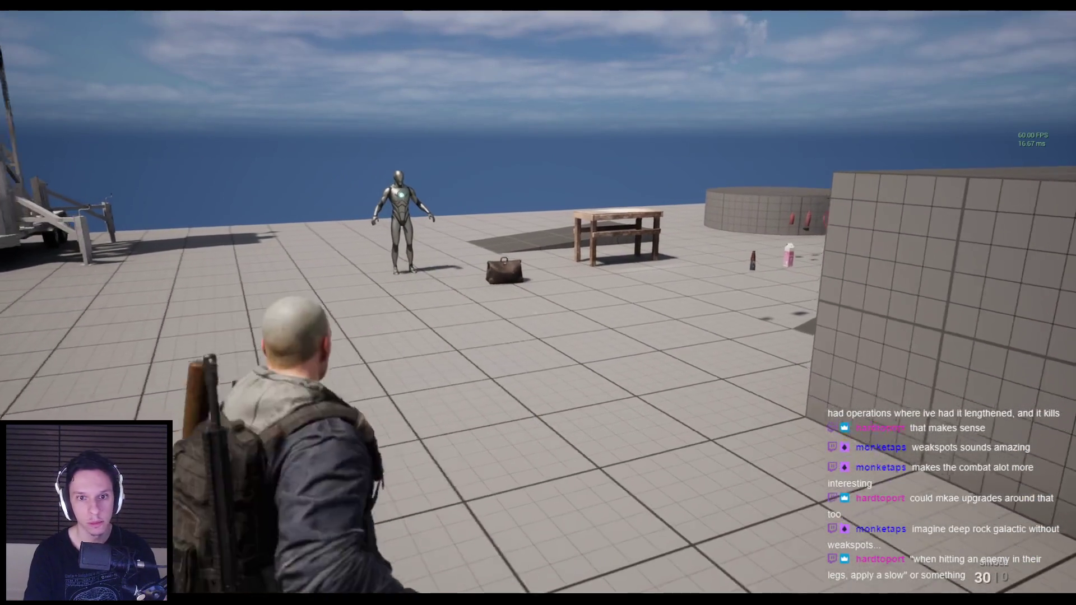
key("grave")
key("grave")
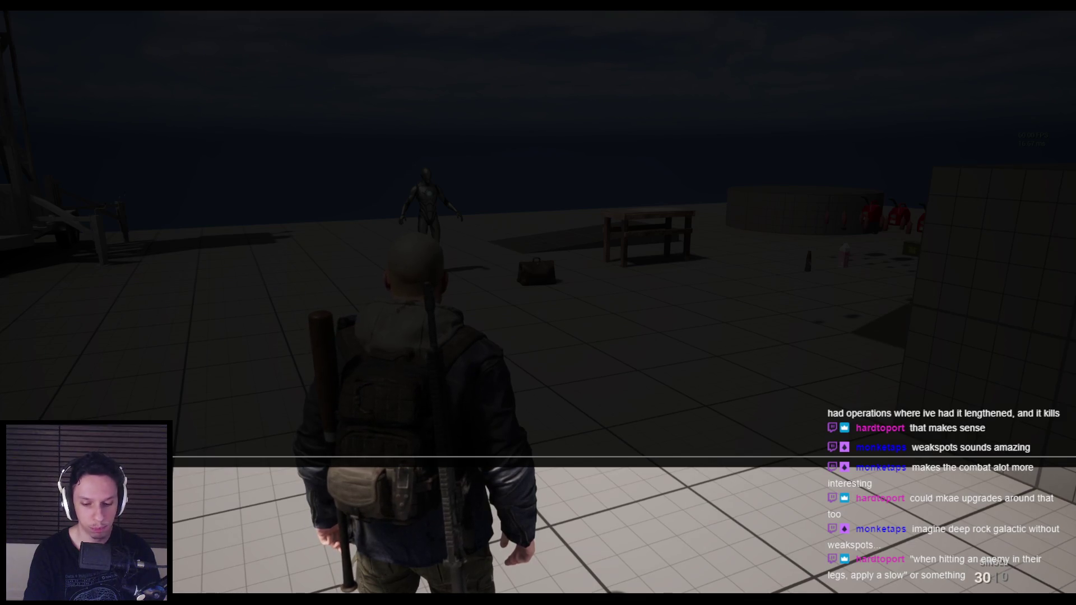
Load the city map with the 'open' console command and walk up the alley toward the ambulance.
type("open")
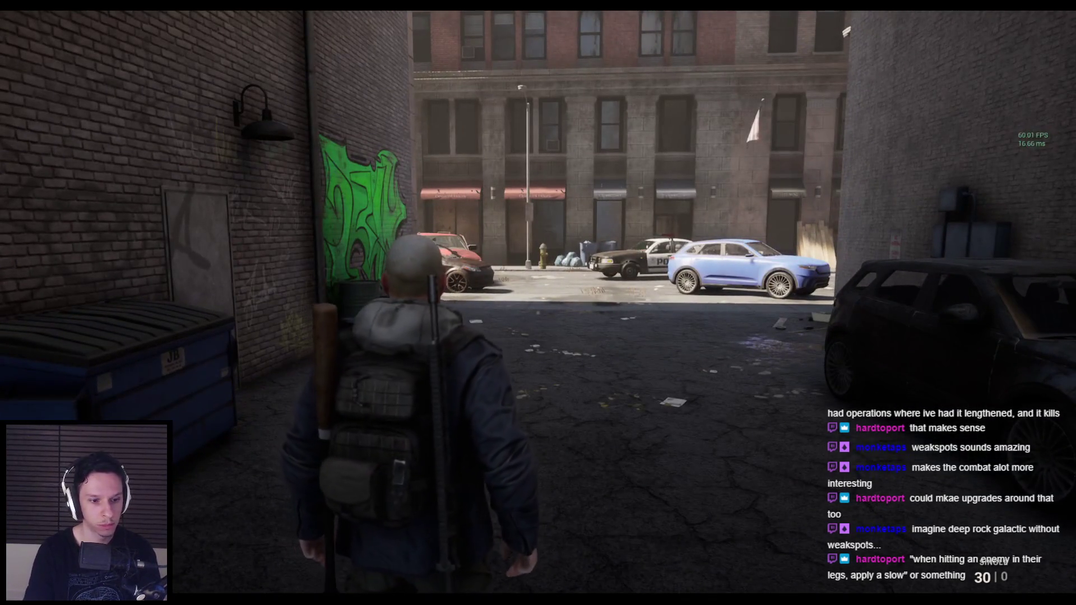
key("w")
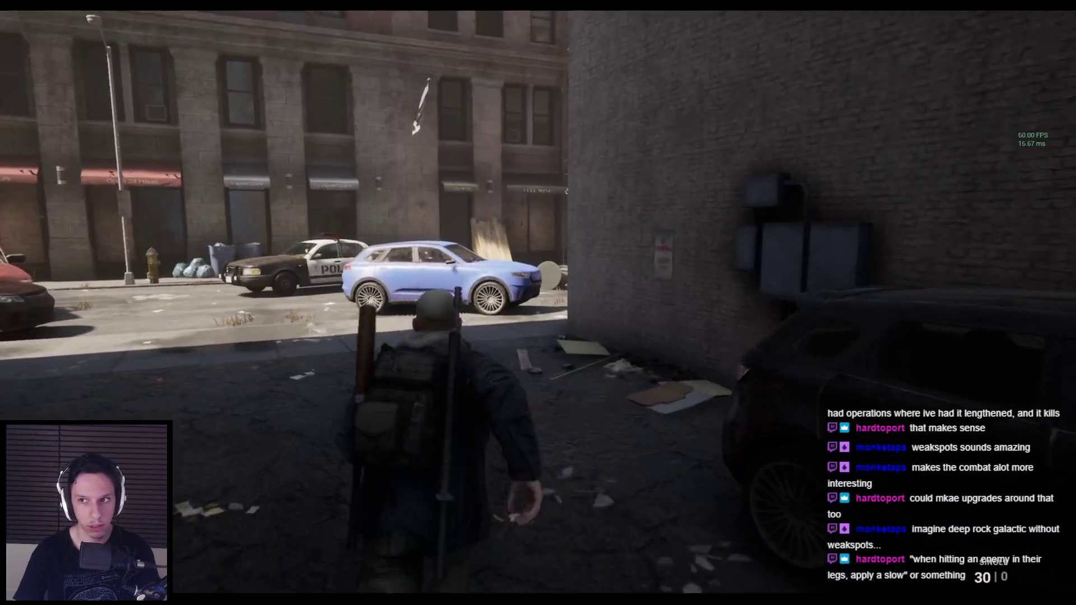
key("w")
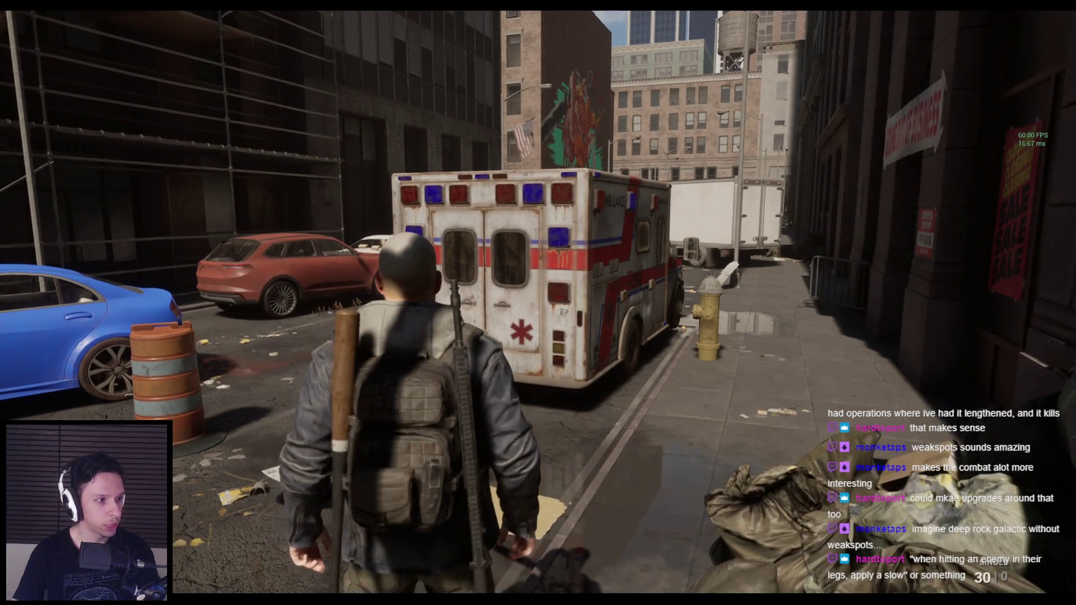
key("grave")
Enter 'lumen' in the console, then run up the street and down the alley past the van.
type("lumen")
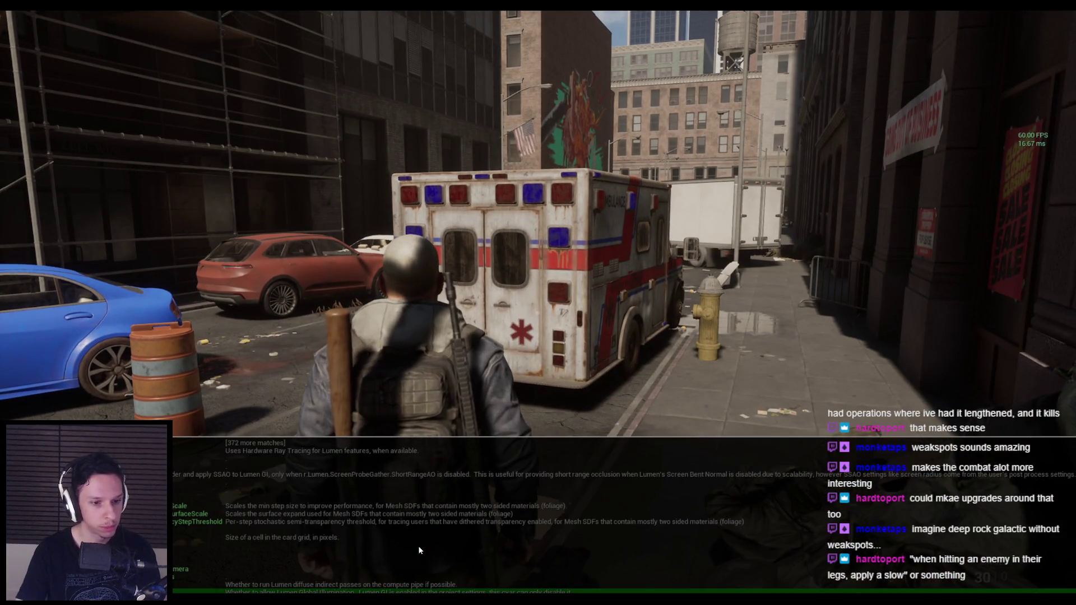
key("Return")
key("w")
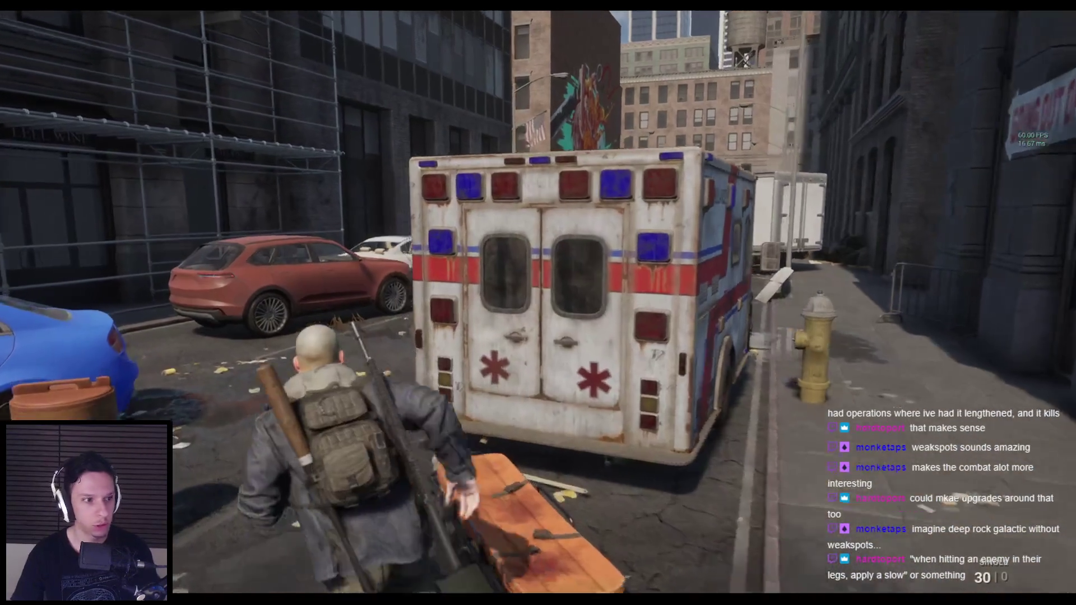
key("w")
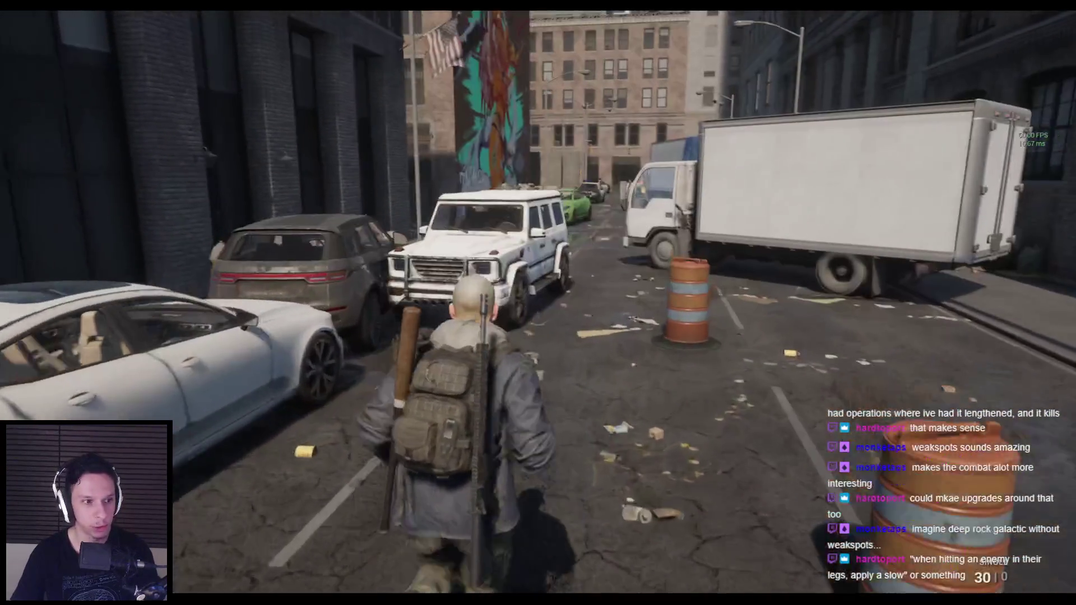
key("w")
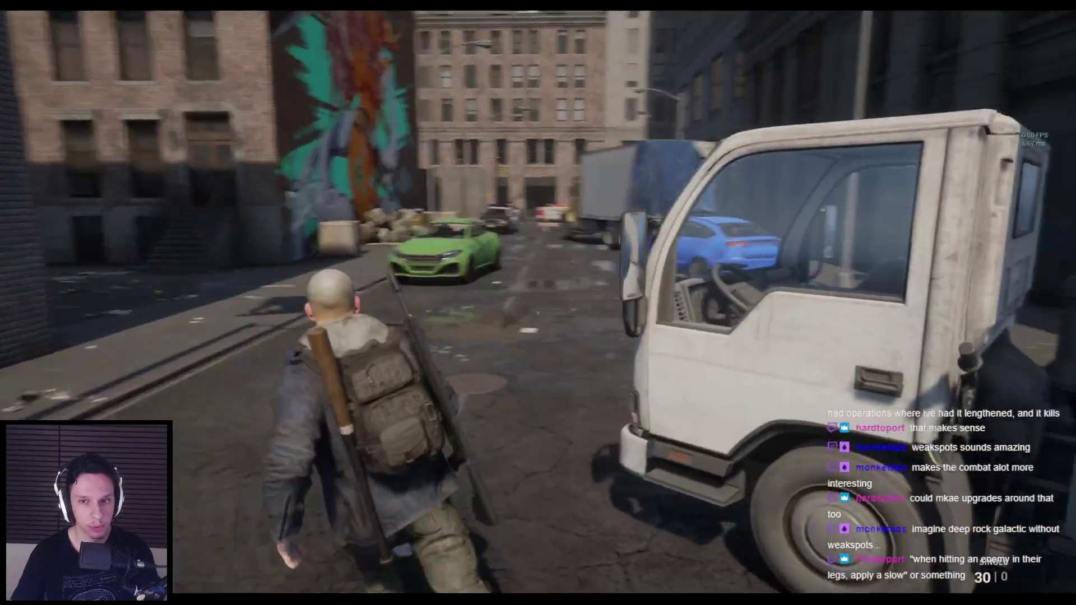
key("w")
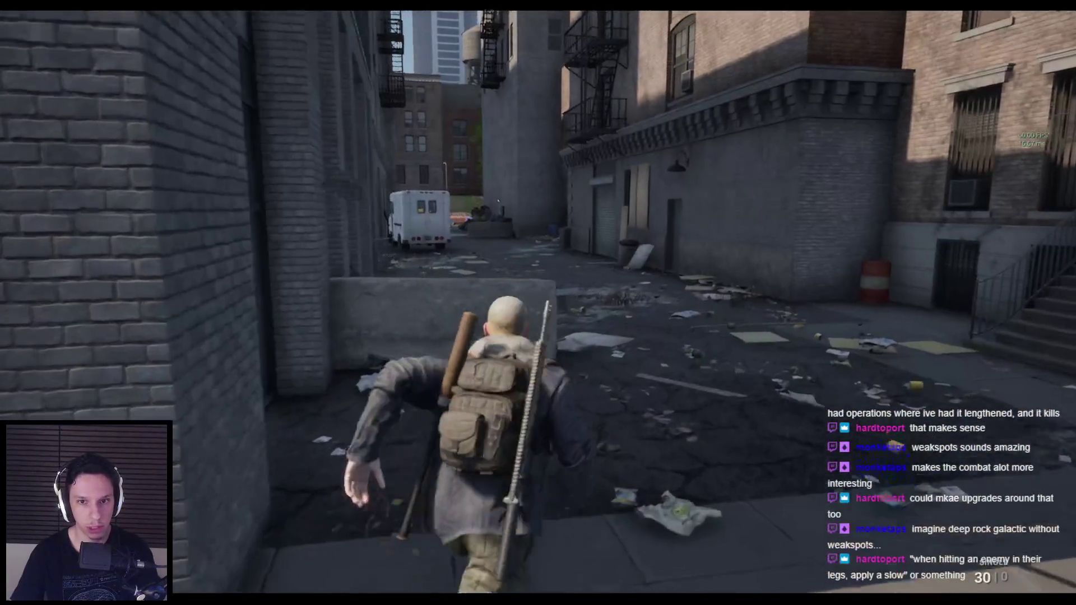
key("w")
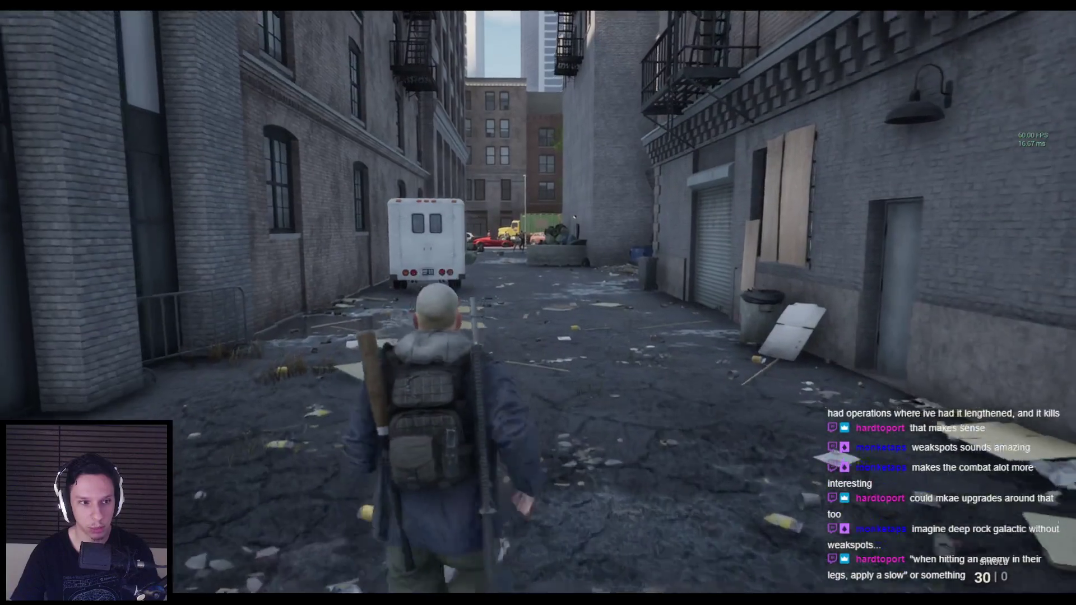
key("w")
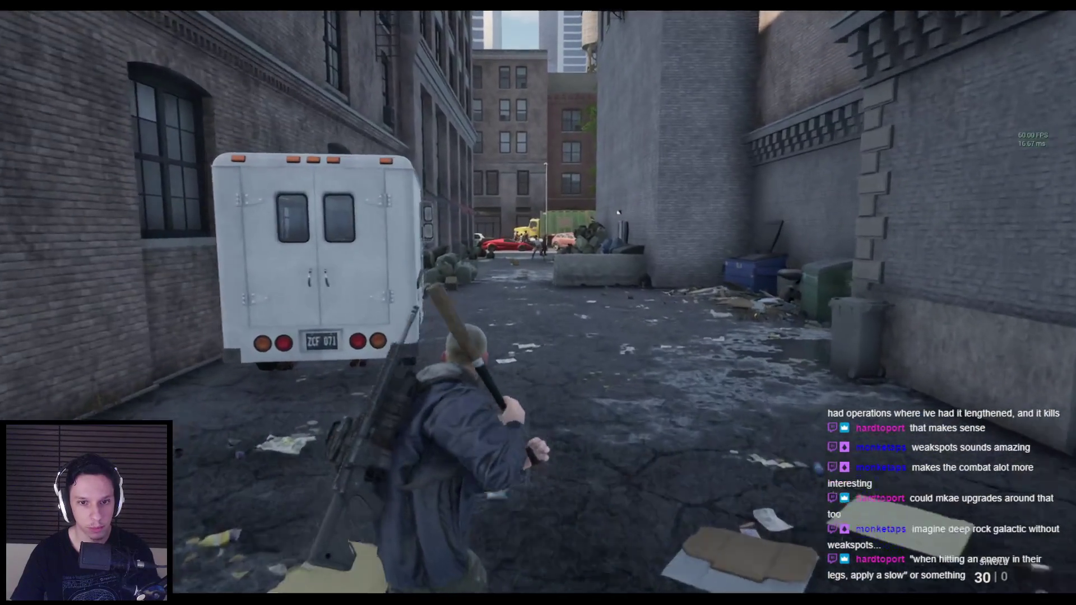
key("w")
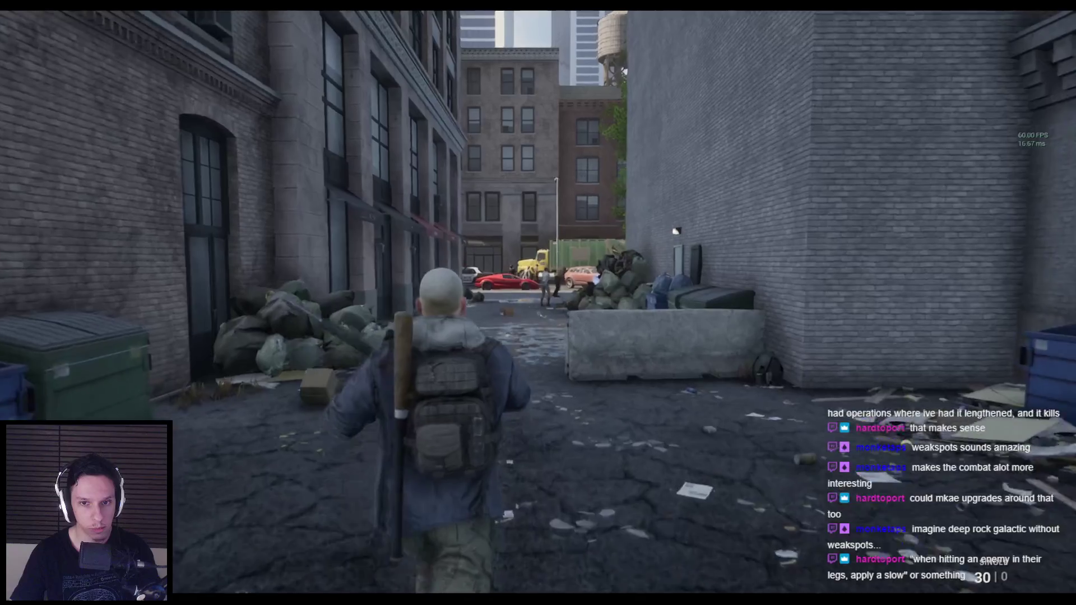
Shoot the zombie down the alley, then bat the crawling and standing zombies.
key("w")
key("1")
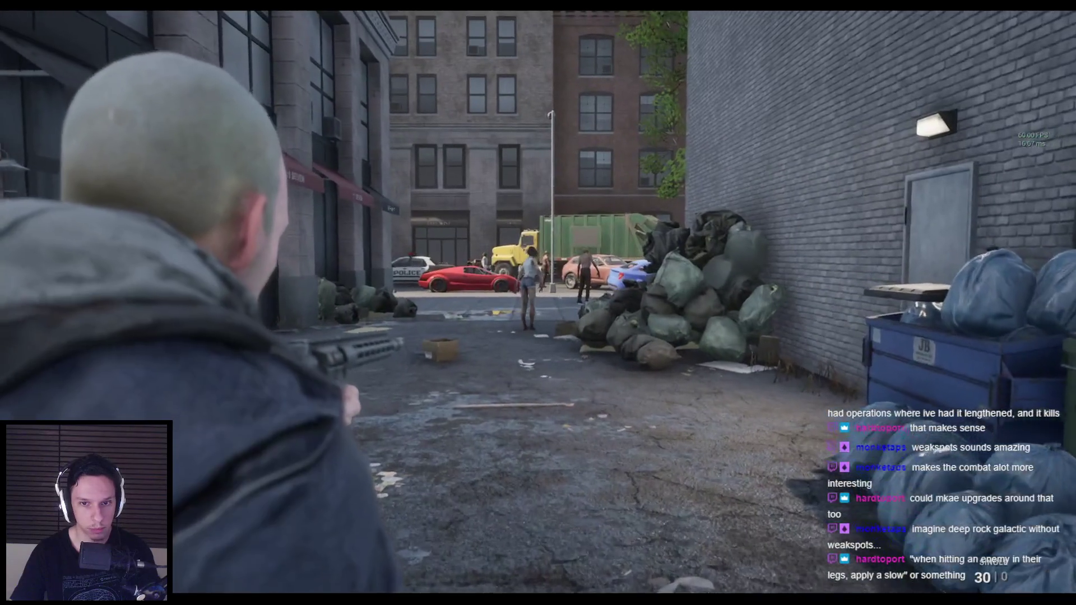
left_click(538, 302)
key("w")
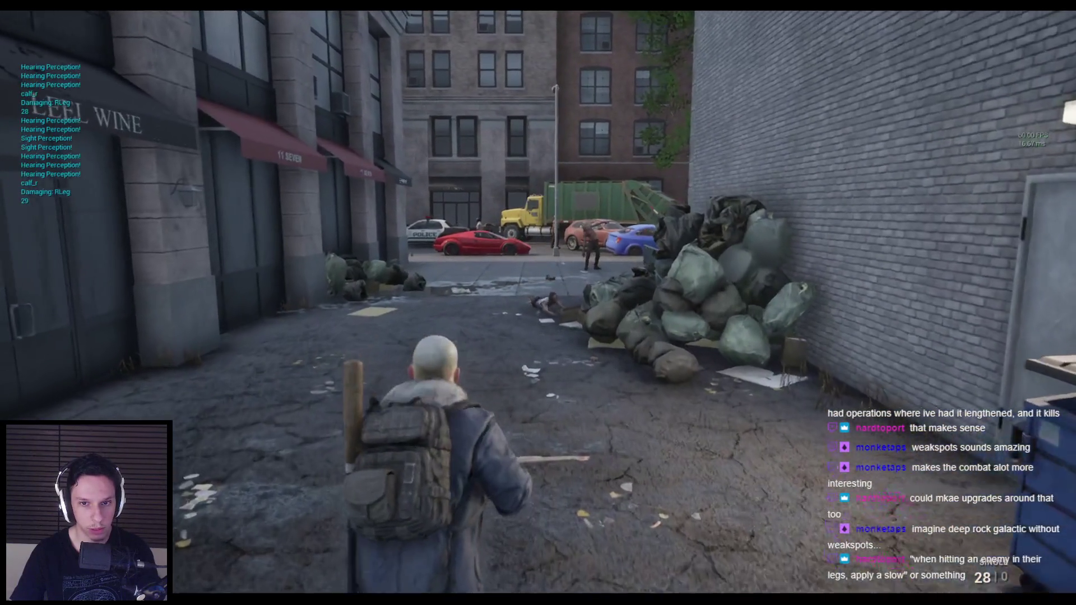
key("w")
key("w")
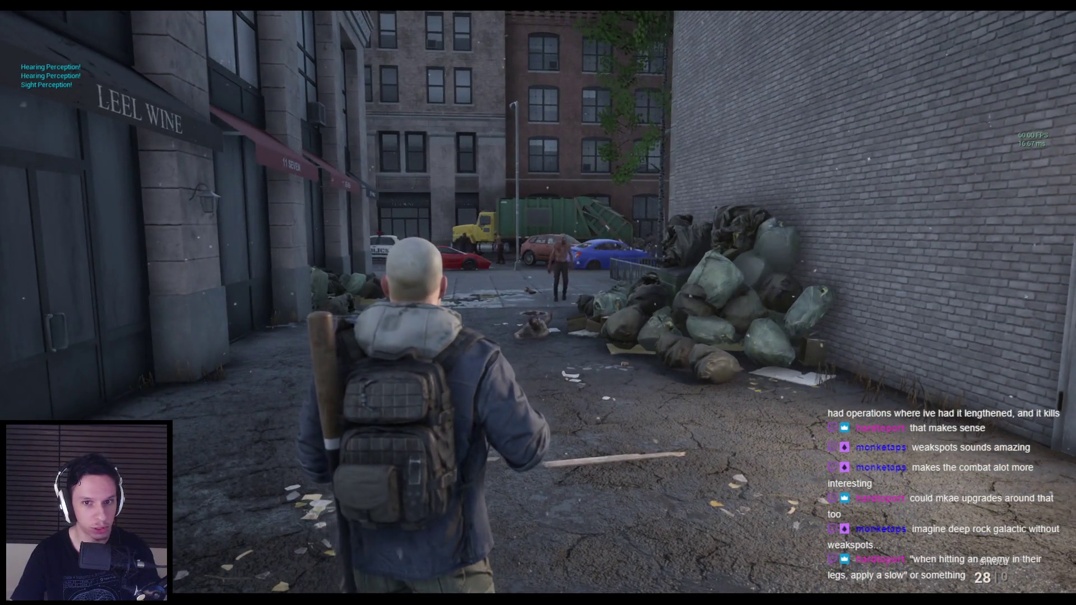
key("w")
left_click(538, 302)
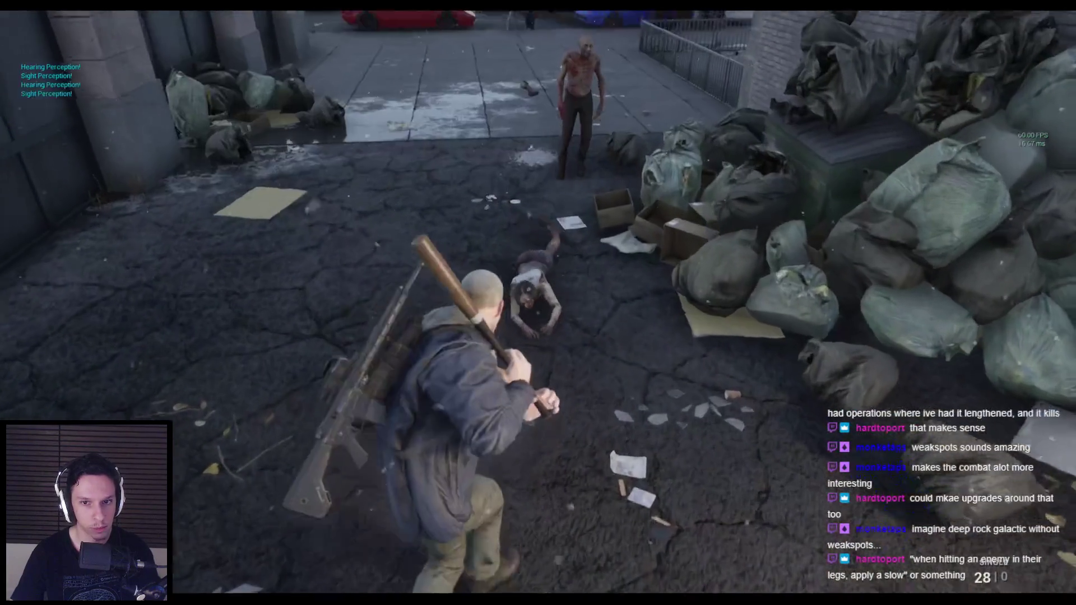
left_click(538, 303)
key("s")
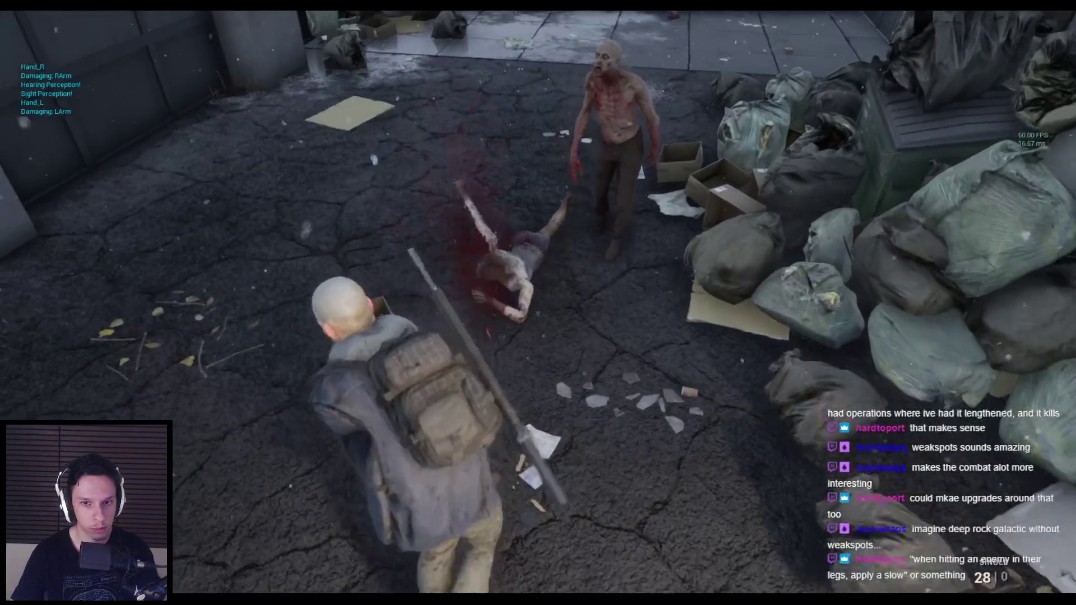
key("w")
left_click(538, 303)
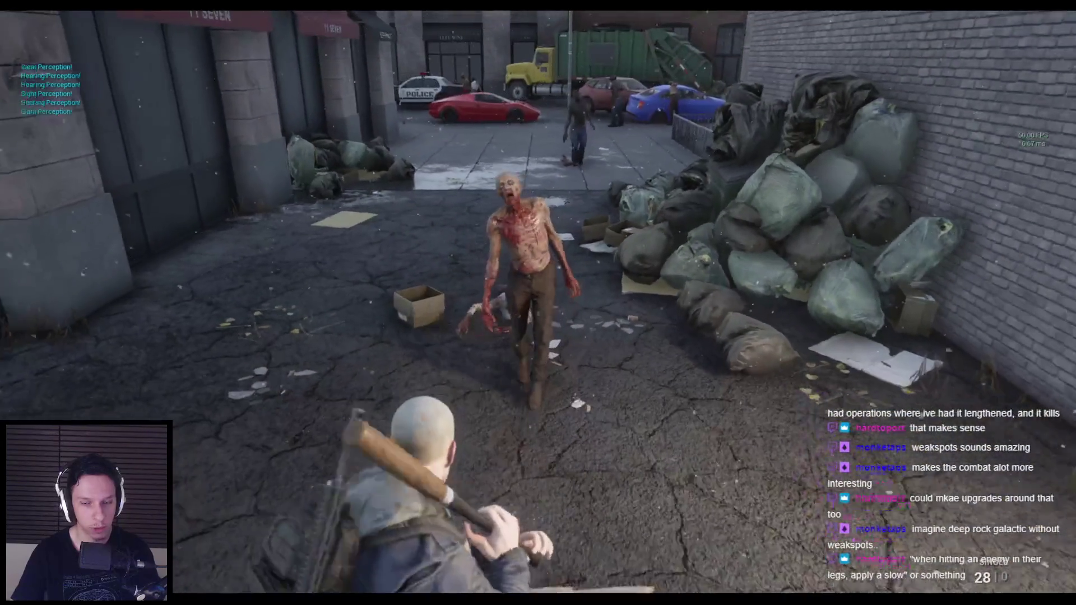
Pistol the standing zombie down and finish off the crawling zombie with the bat.
left_click(538, 302)
left_click(539, 302)
left_click(538, 303)
left_click(538, 303)
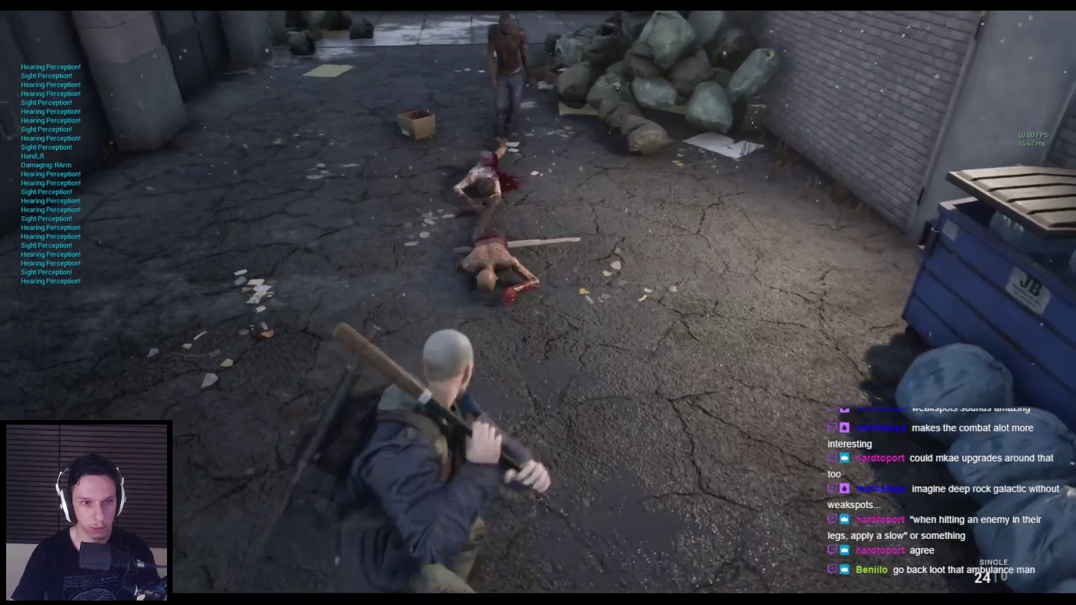
left_click(538, 303)
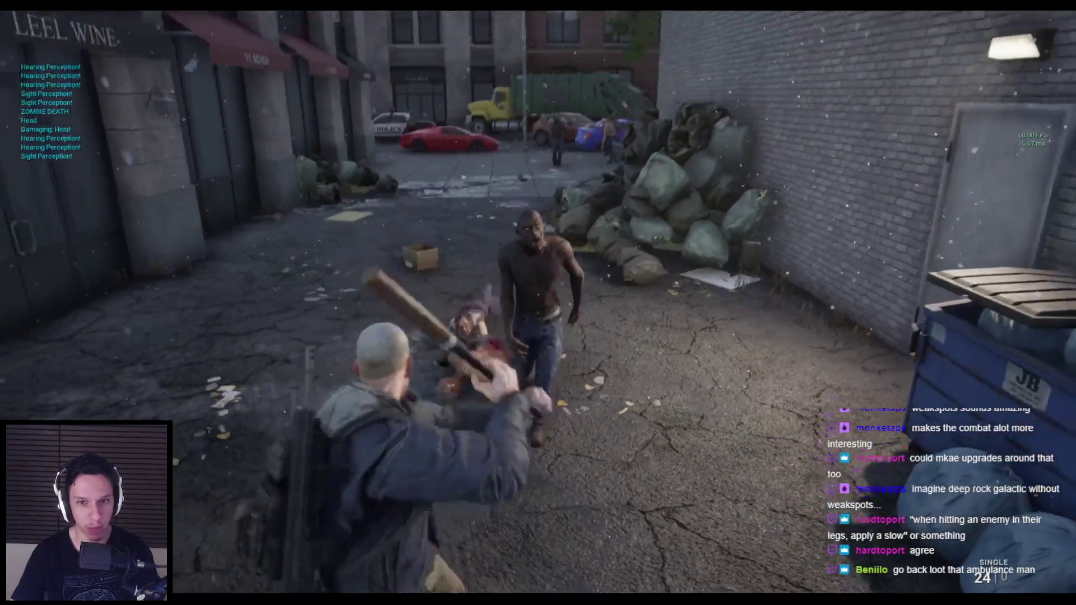
Switch to the gun, aim, and fire repeatedly at the zombies down the street.
key("2")
right_click(538, 303)
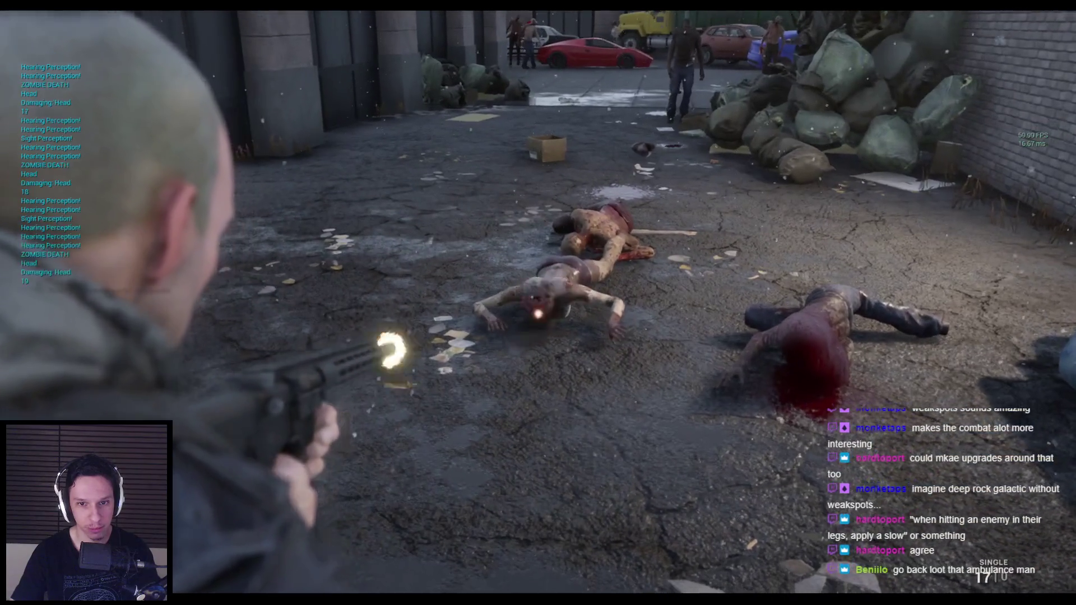
mouse_move(538, 303)
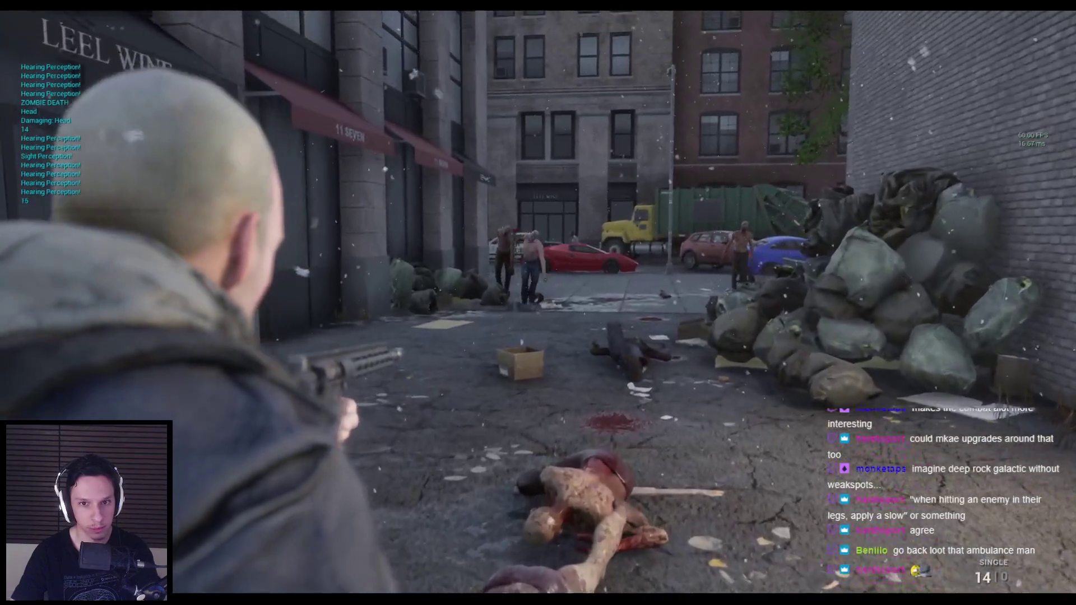
left_click(538, 303)
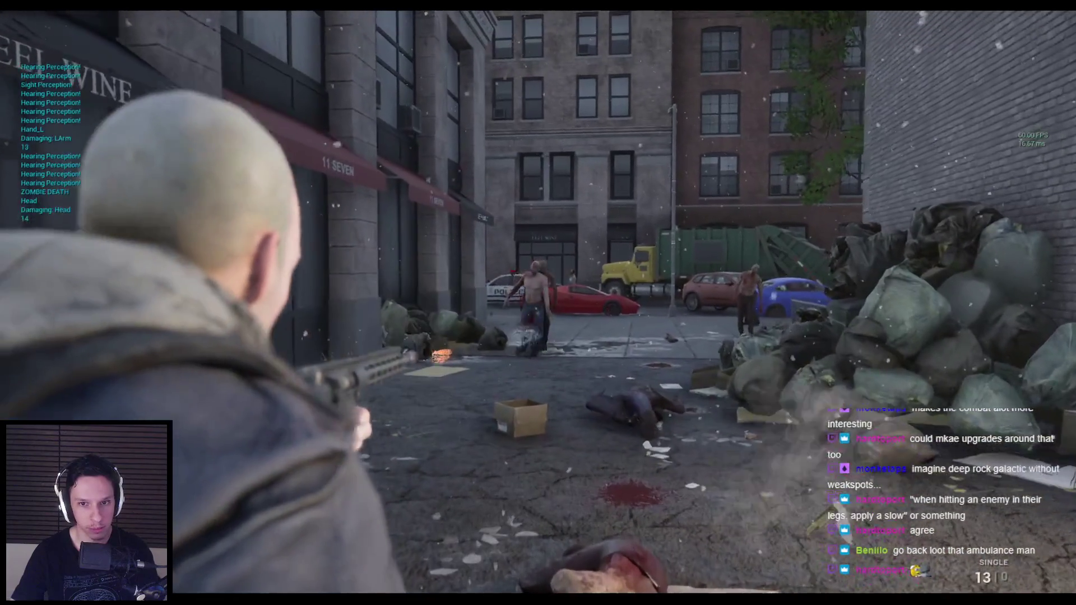
left_click(538, 302)
left_click(538, 302)
left_click(538, 303)
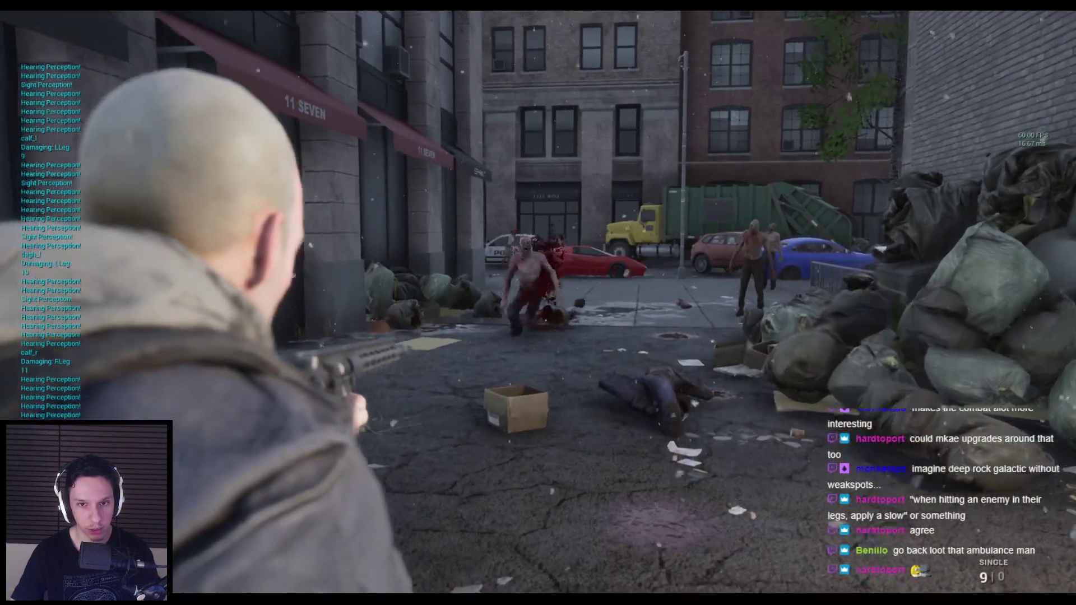
left_click(539, 303)
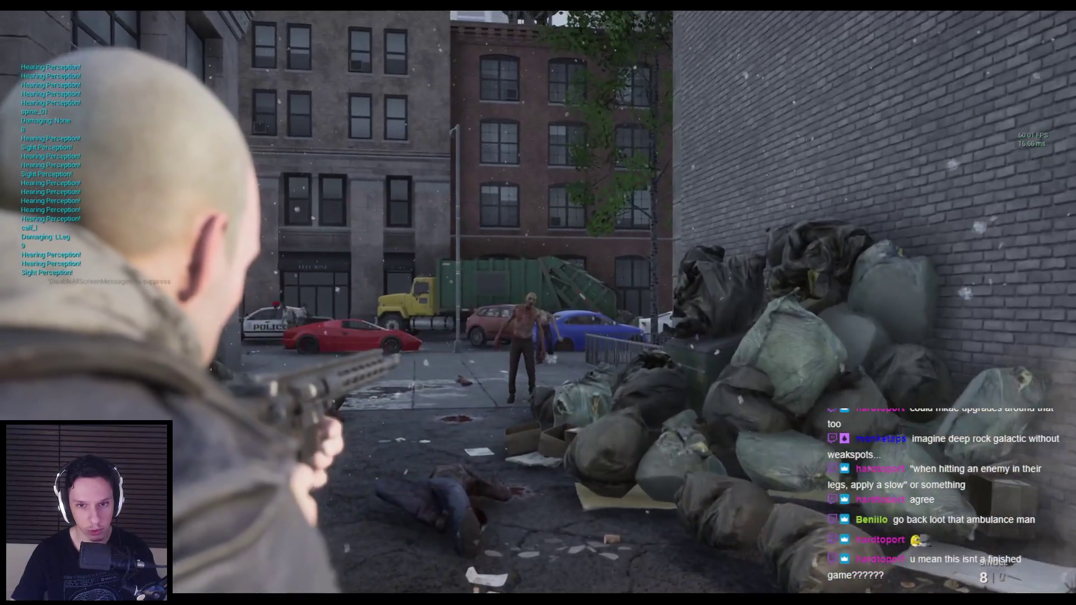
left_click(538, 302)
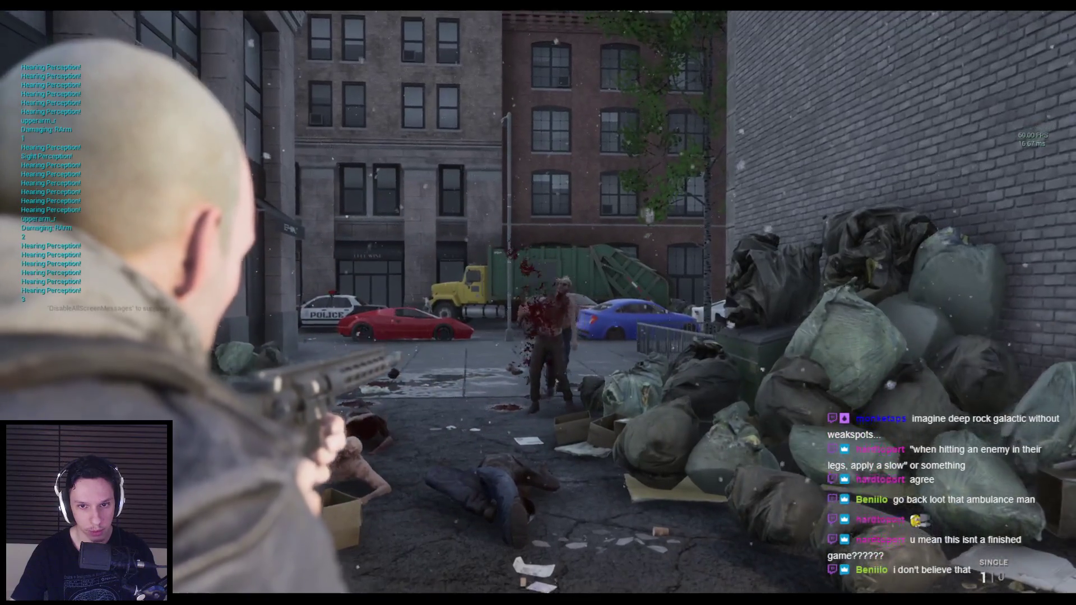
Fire the last pistol round at the approaching zombies, then drop aim and advance.
right_click(539, 303)
right_click(539, 303)
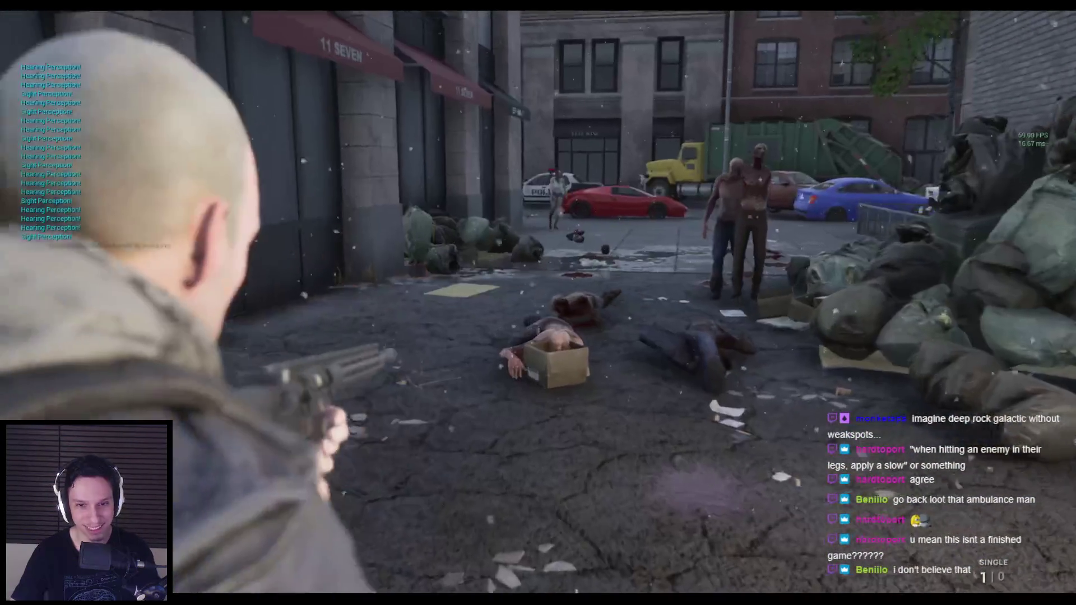
left_click(539, 302)
right_click(538, 303)
key("w")
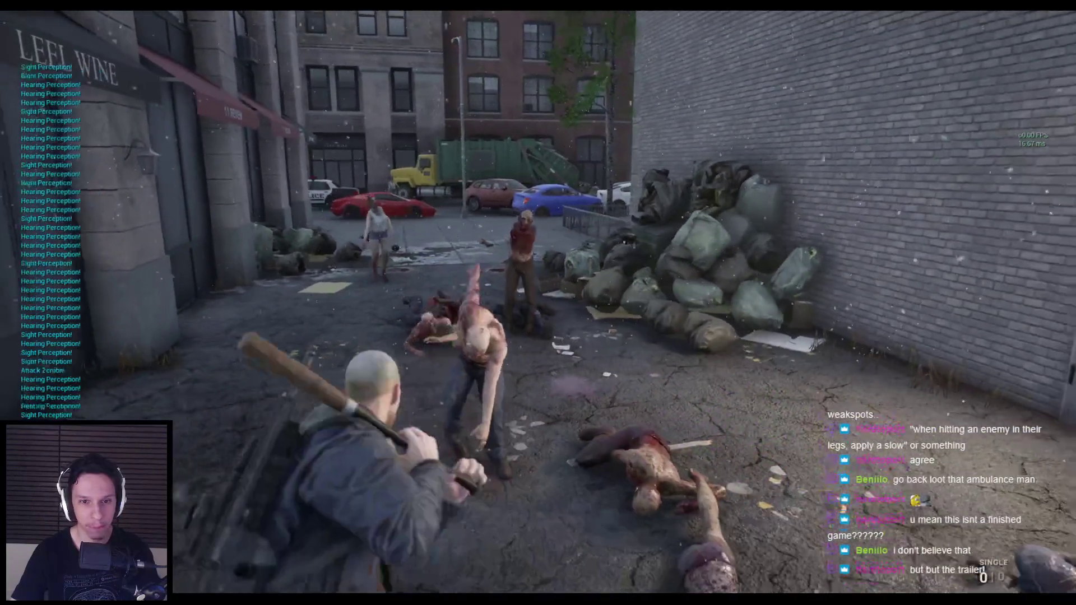
Bat down the zombies in front, killing two and striking the bodies on the corpse pile.
left_click(538, 303)
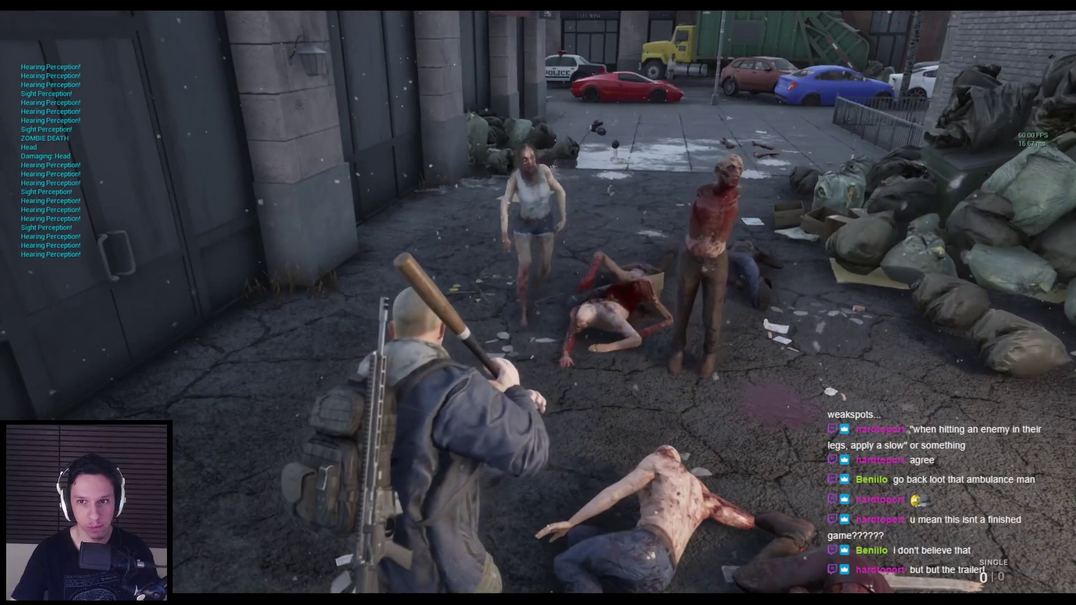
left_click(539, 302)
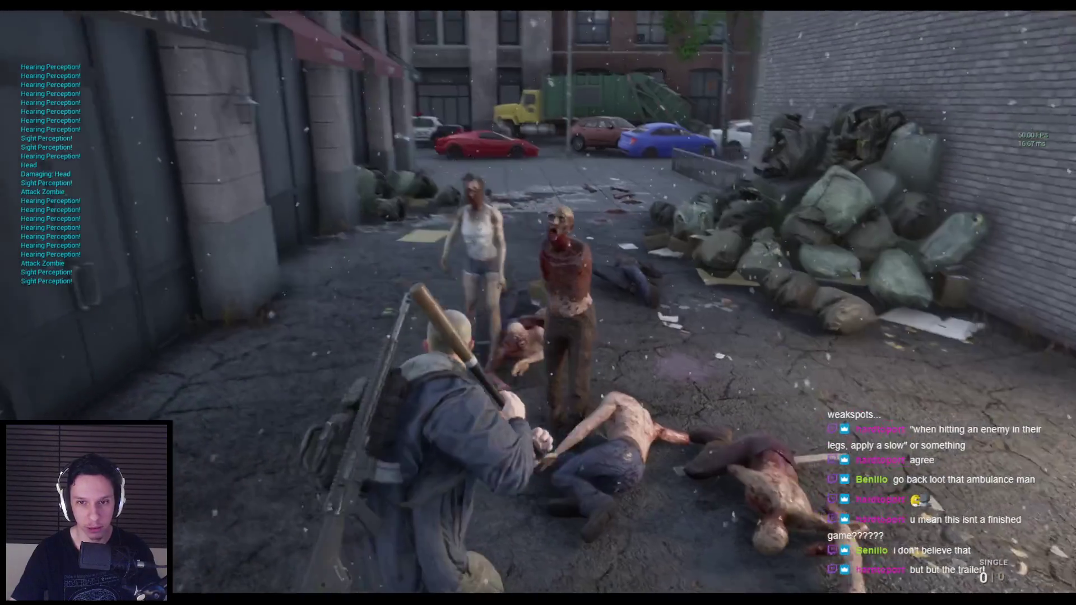
key("s")
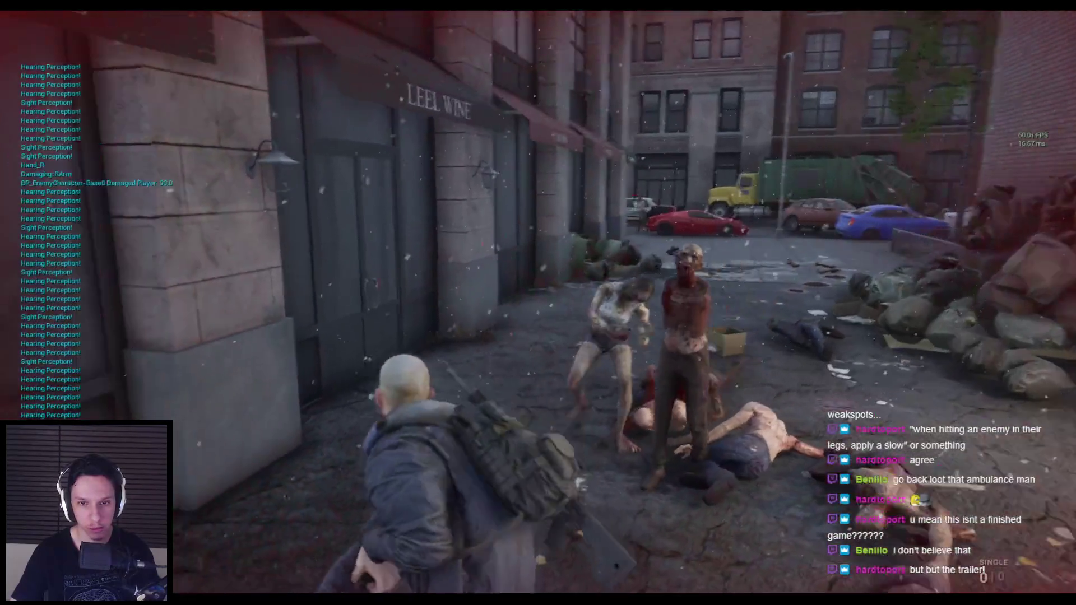
left_click(538, 303)
left_click(538, 303)
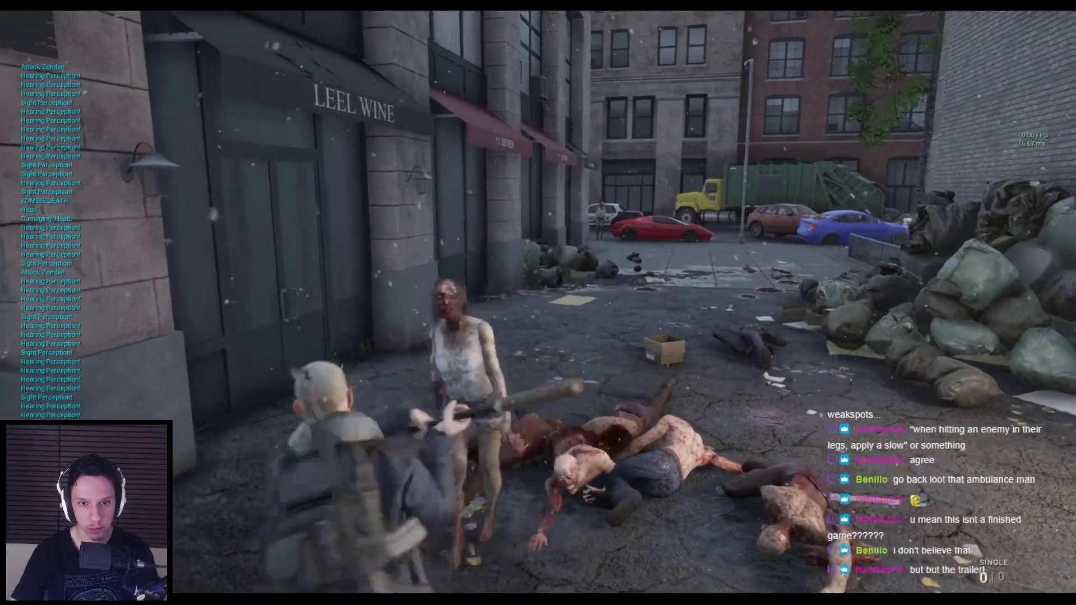
key("w")
left_click(538, 303)
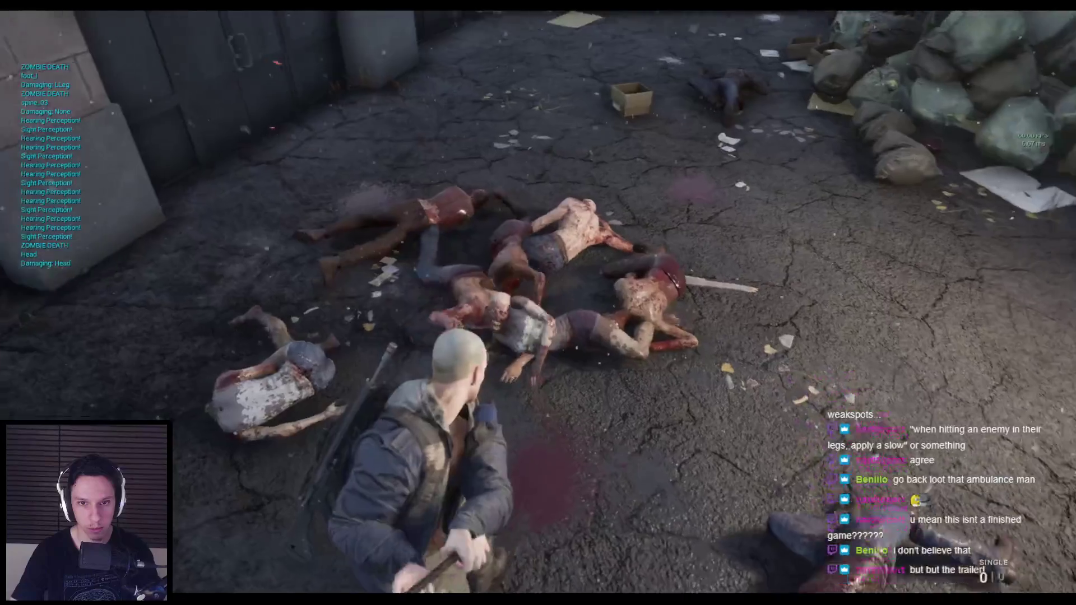
left_click(538, 302)
left_click(539, 303)
Keep hitting zombies on the corpse pile and kill the one near the storefronts.
key("s")
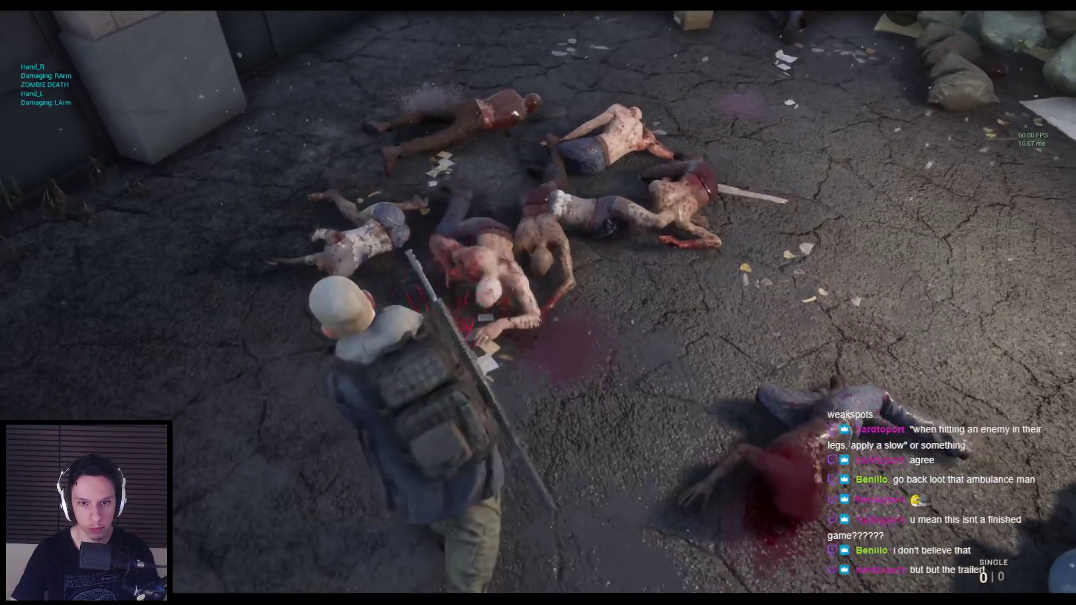
left_click(538, 303)
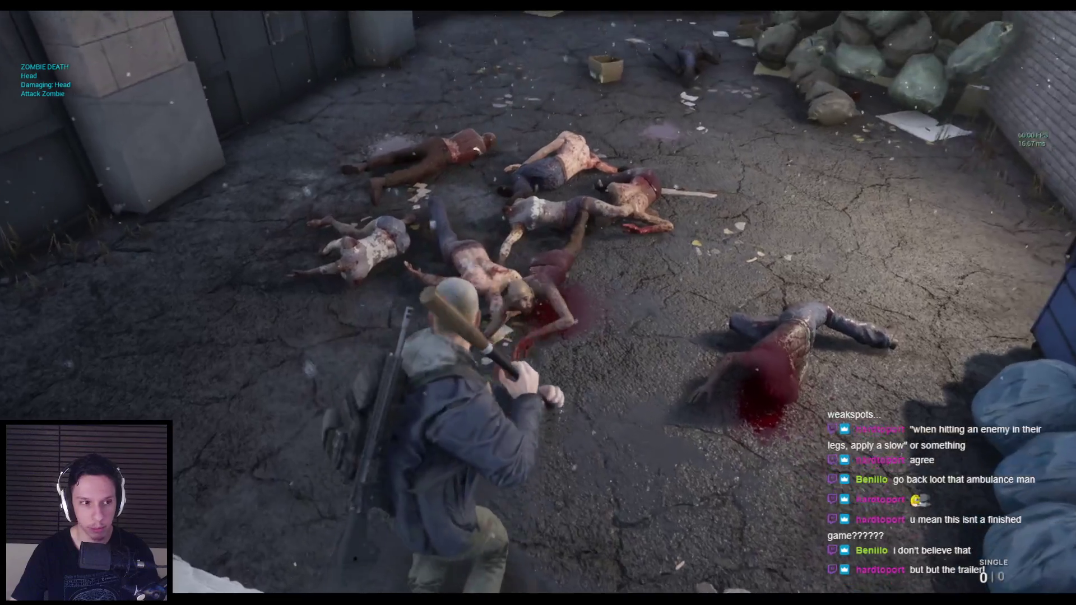
key("w")
left_click(538, 303)
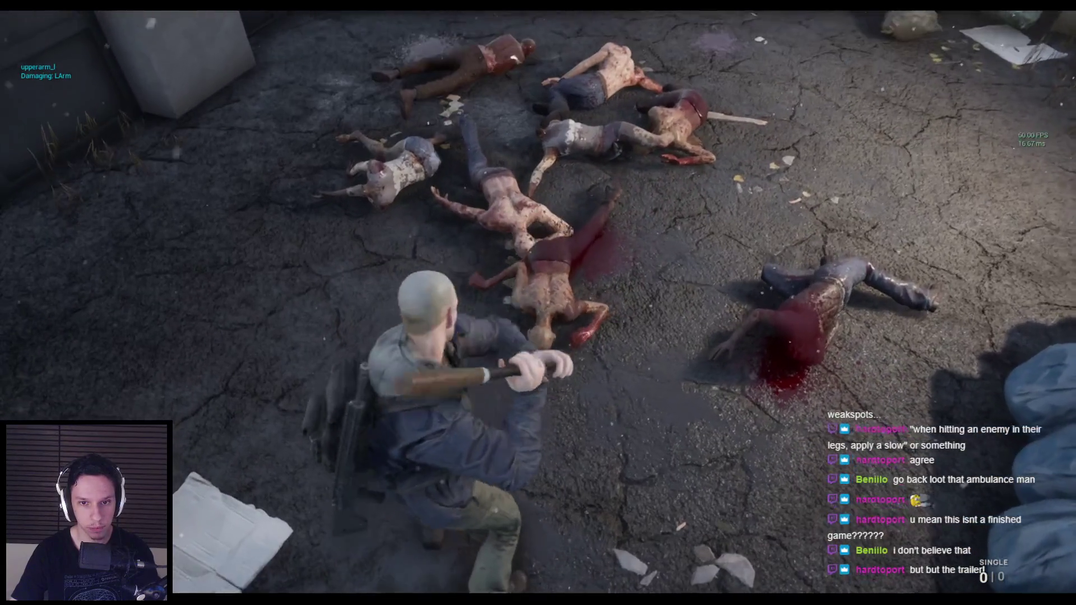
left_click(538, 303)
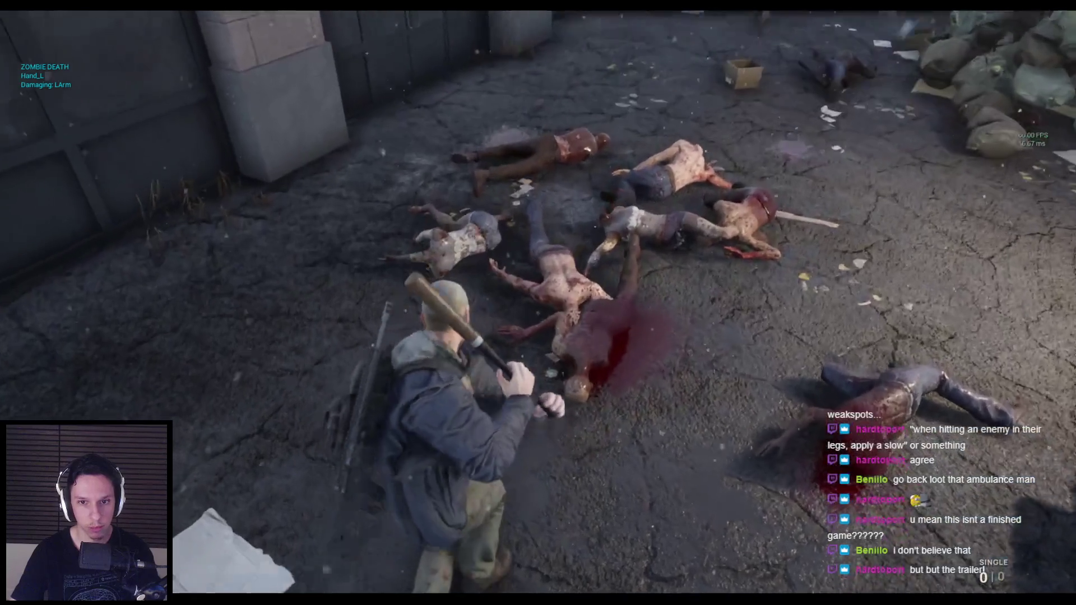
left_click(538, 303)
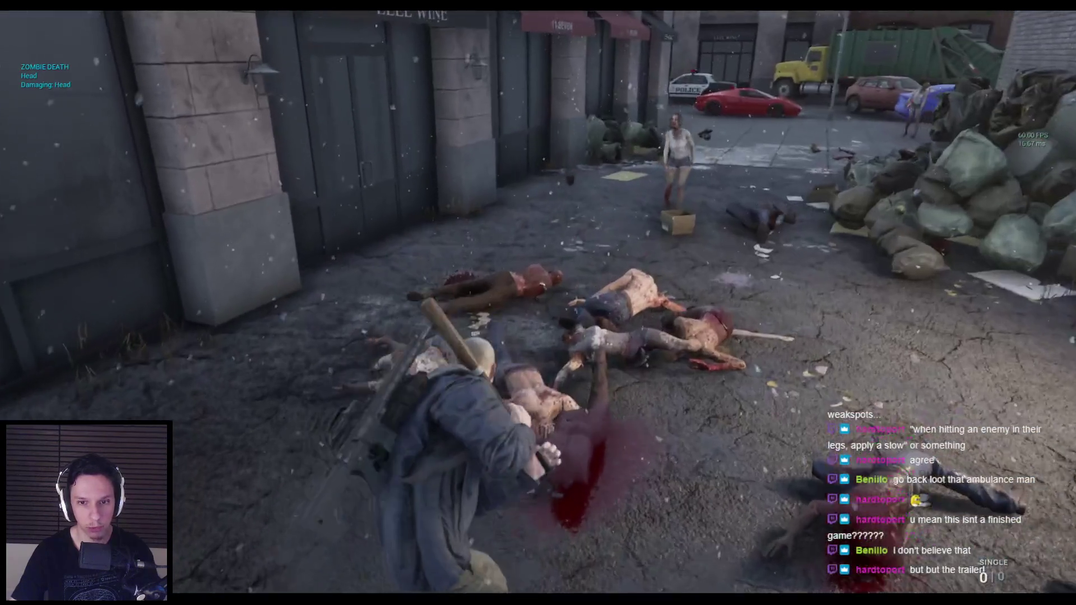
key("w")
left_click(538, 303)
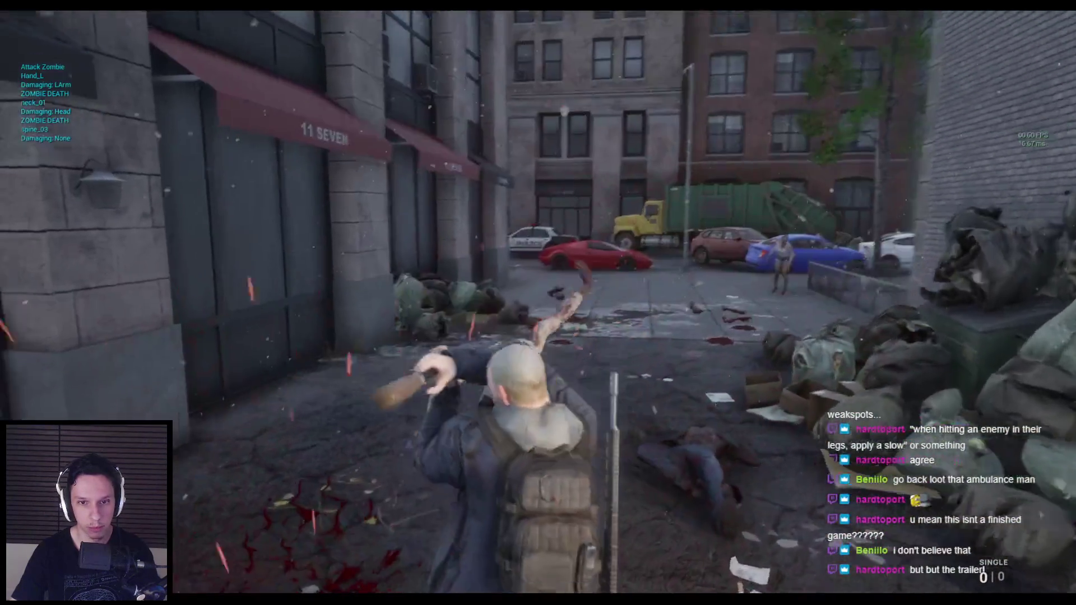
left_click(538, 303)
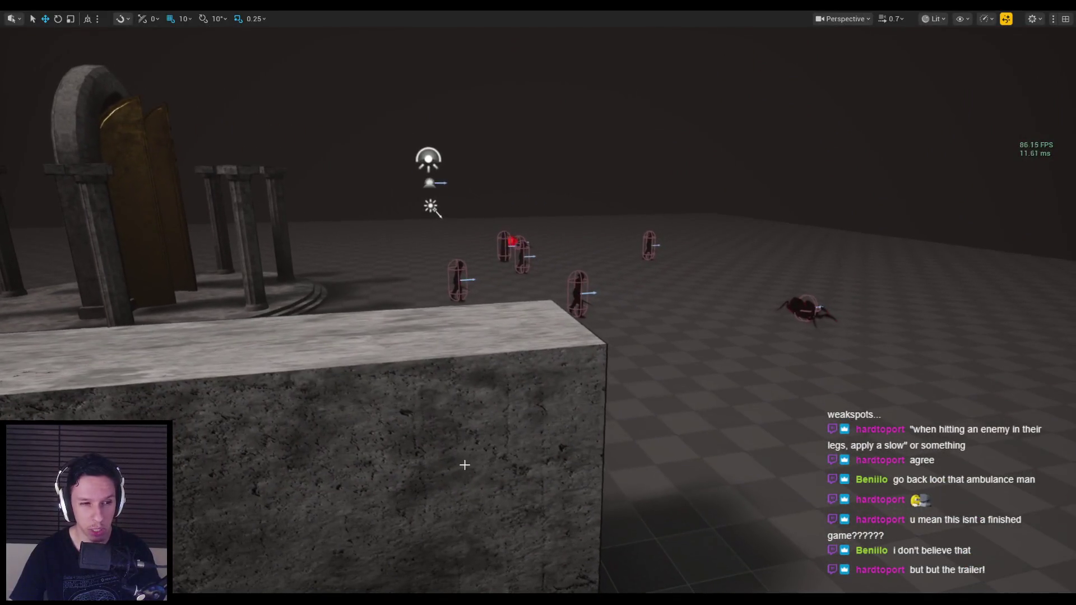
Advance toward the stone wall and slash the spider and approaching enemies with the sword.
key("w")
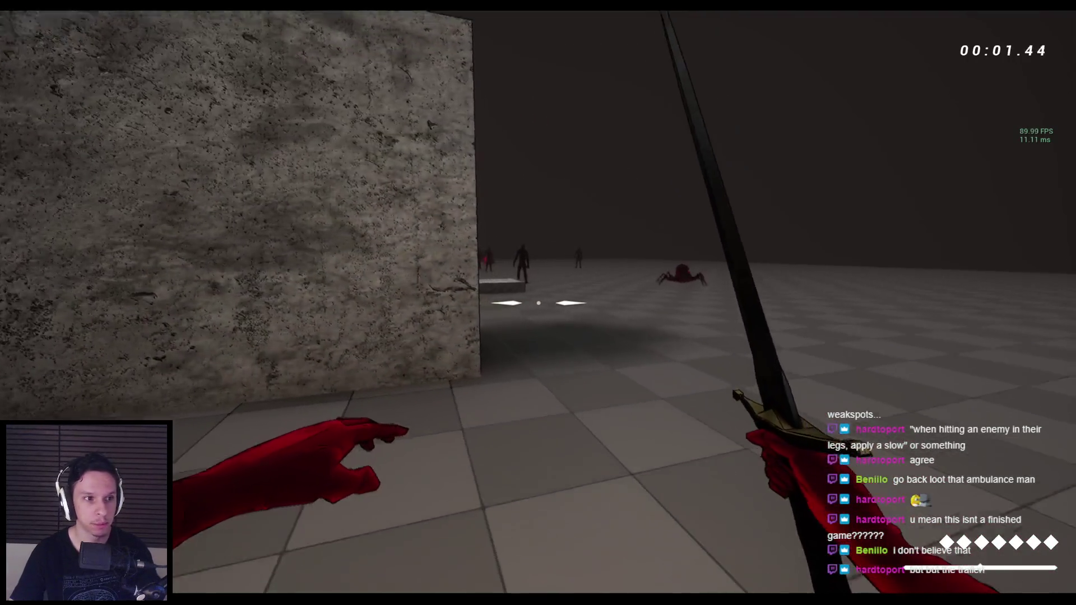
left_click(465, 465)
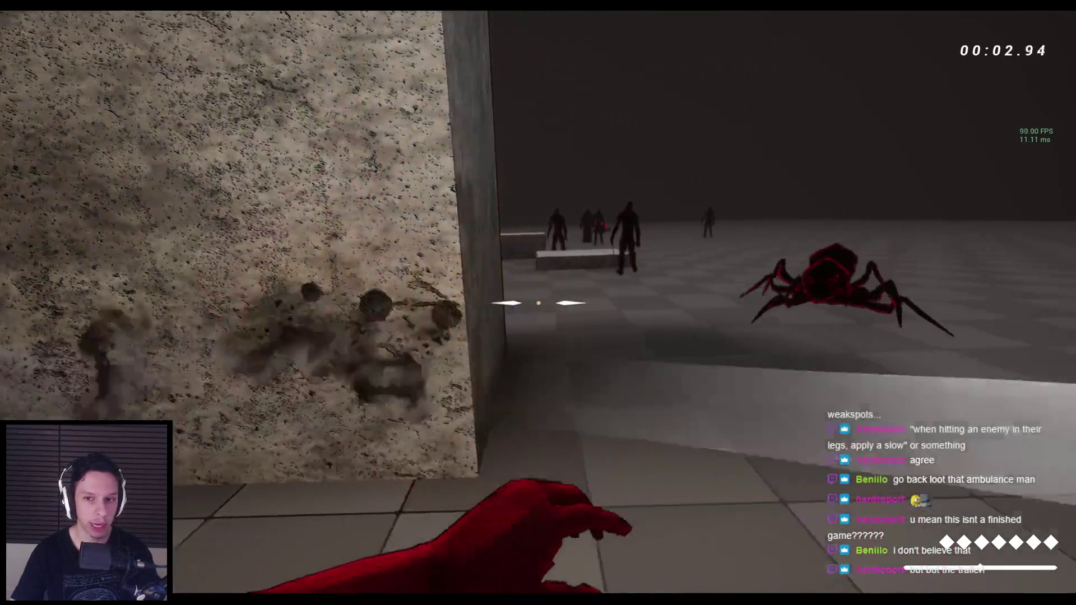
left_click(538, 303)
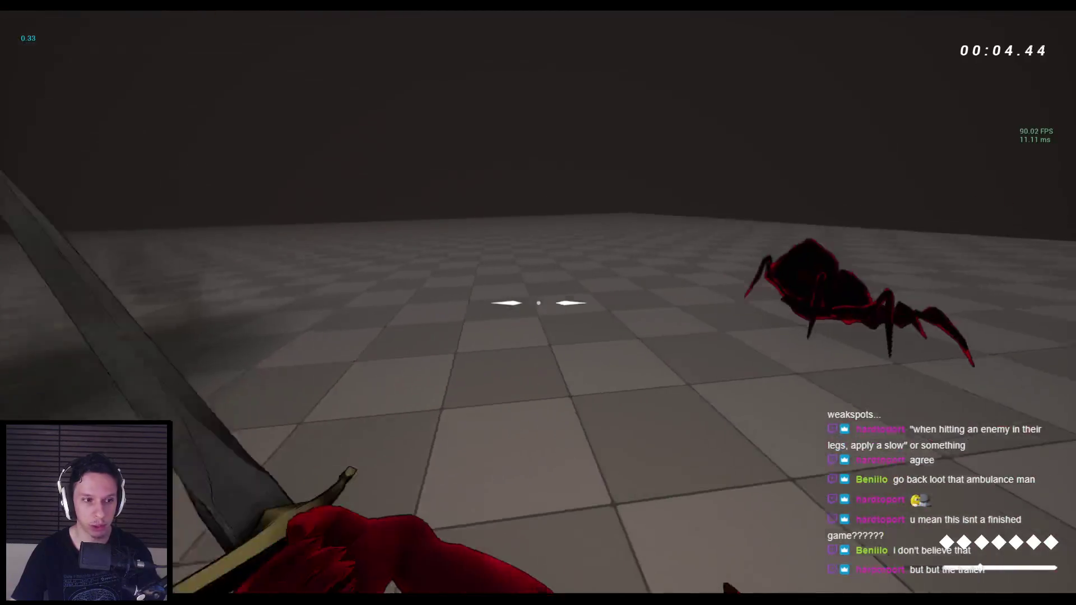
left_click(538, 303)
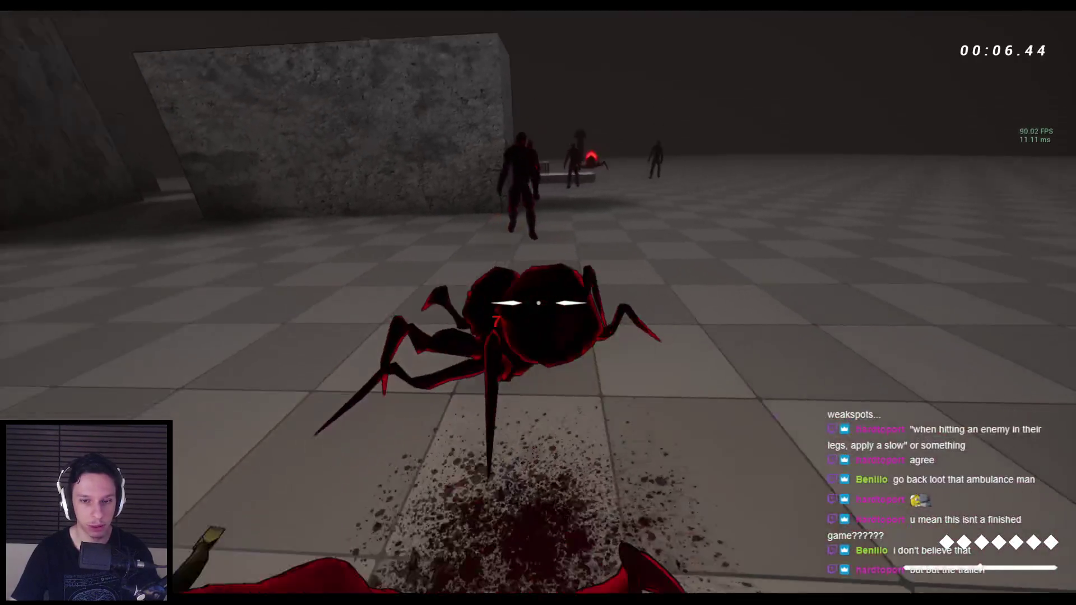
left_click(538, 303)
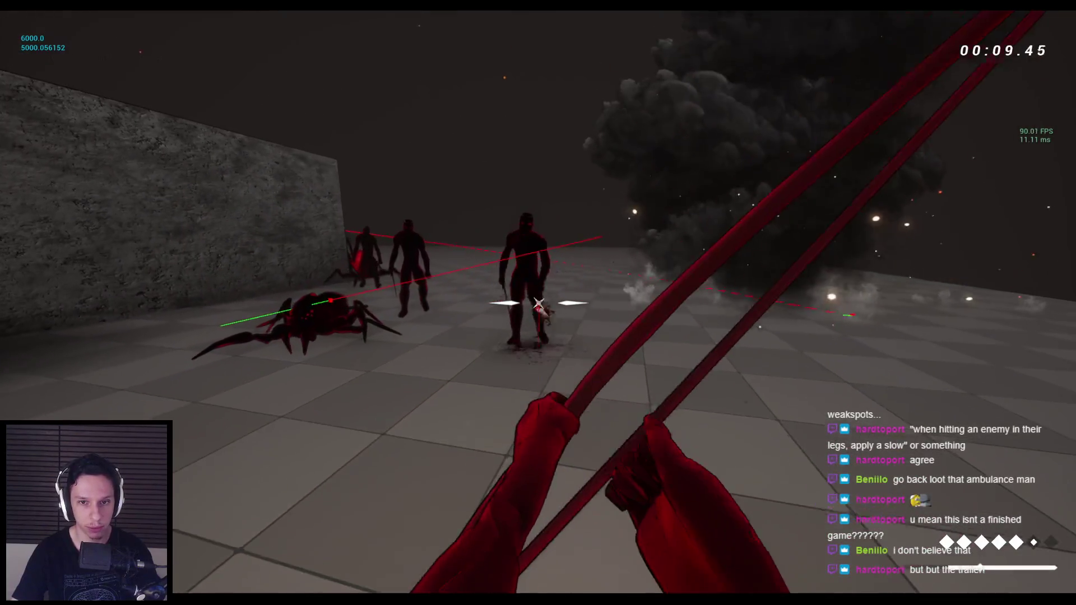
left_click(538, 303)
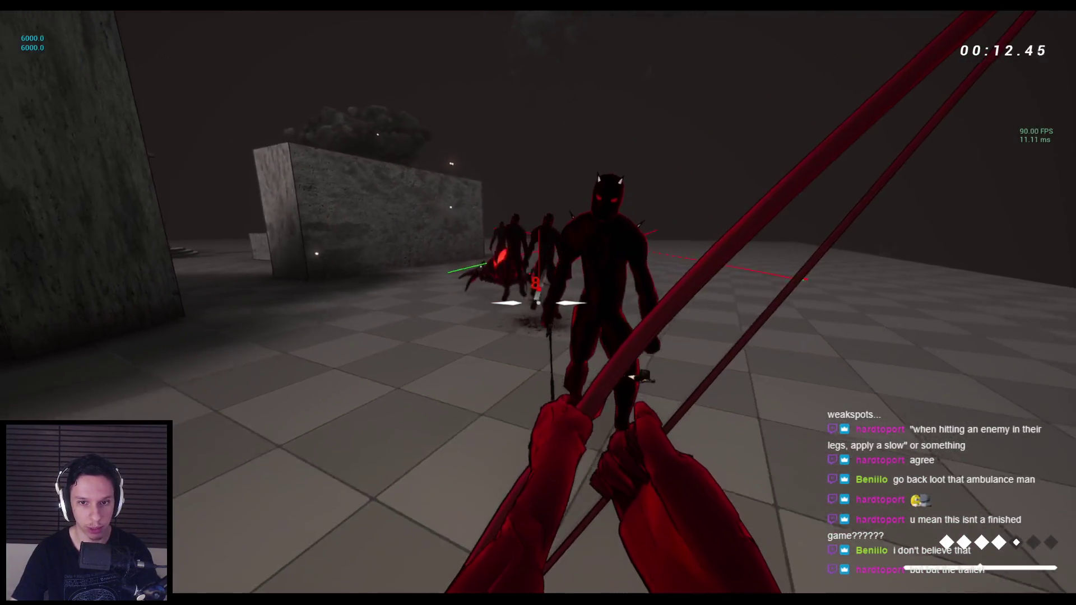
left_click(538, 304)
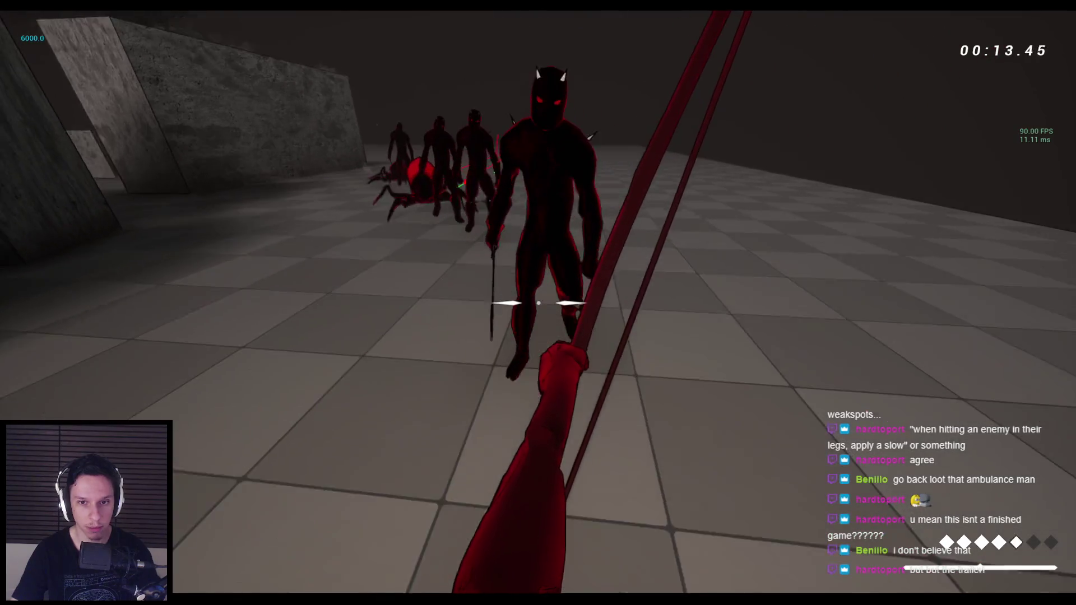
Switch to the bow with key 2, shoot arrows at the enemies, then finish them with sword swings.
key("2")
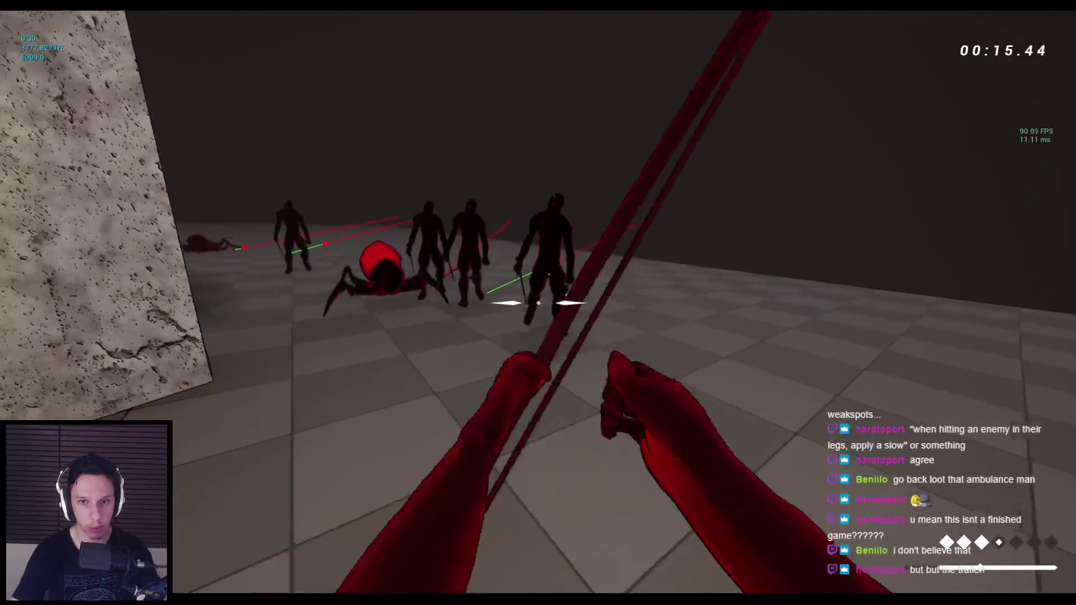
left_click(539, 302)
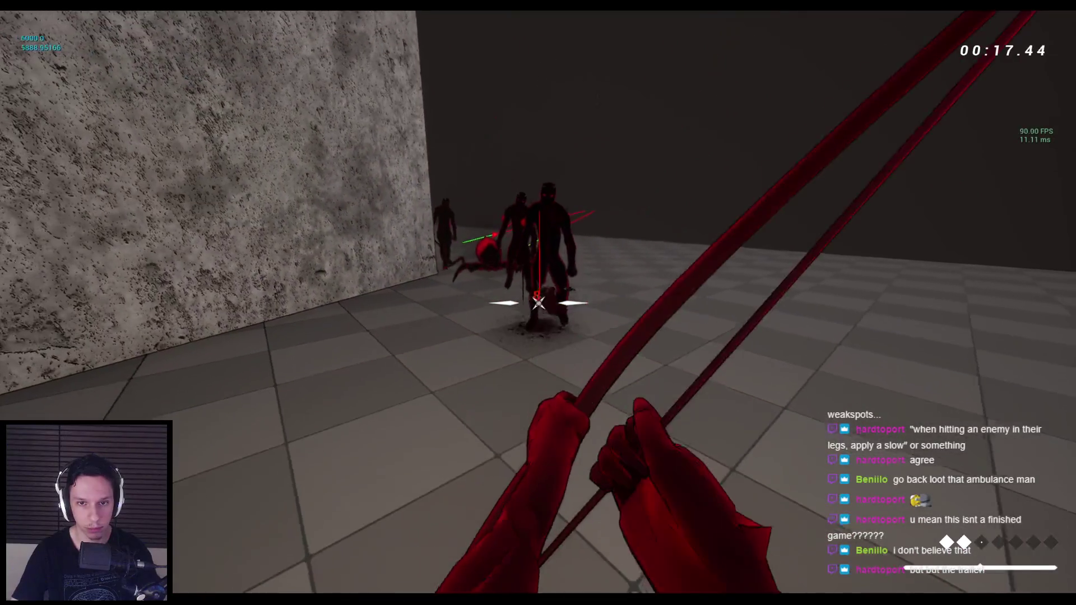
left_click(538, 302)
left_click(538, 303)
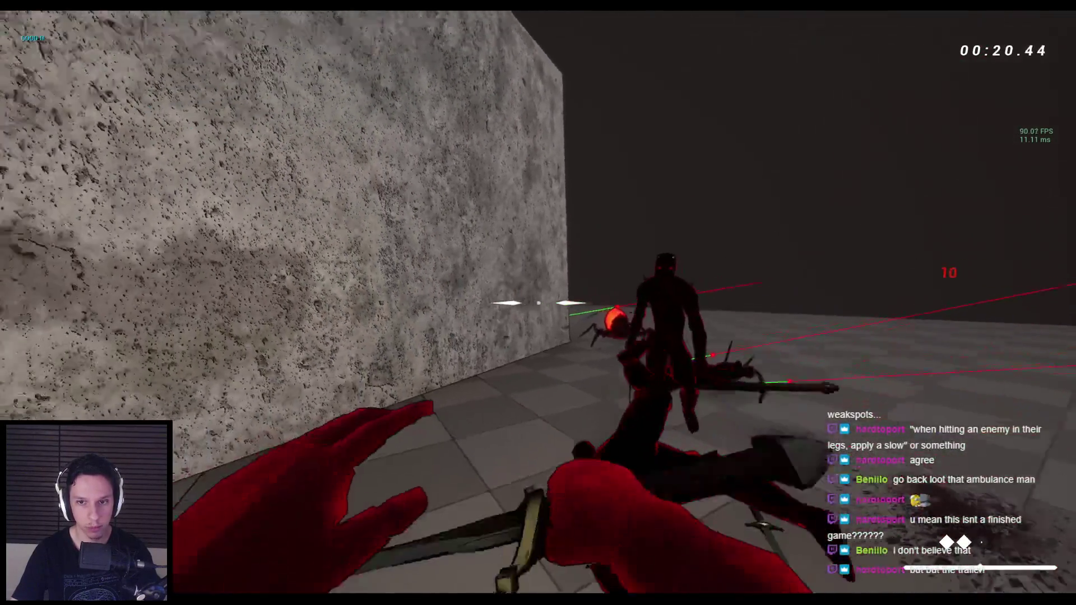
left_click(538, 304)
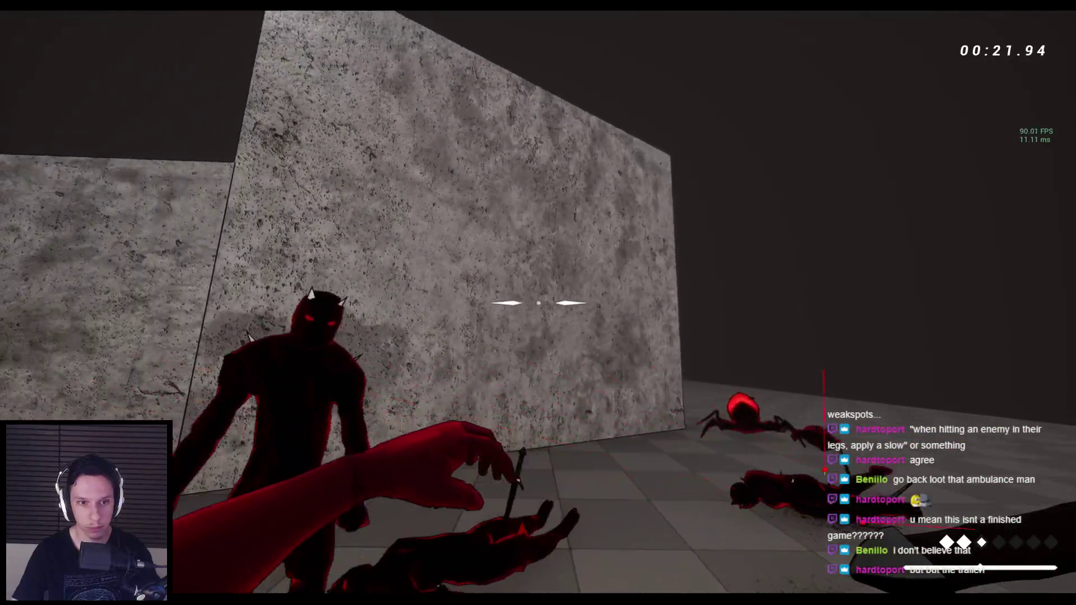
left_click(538, 303)
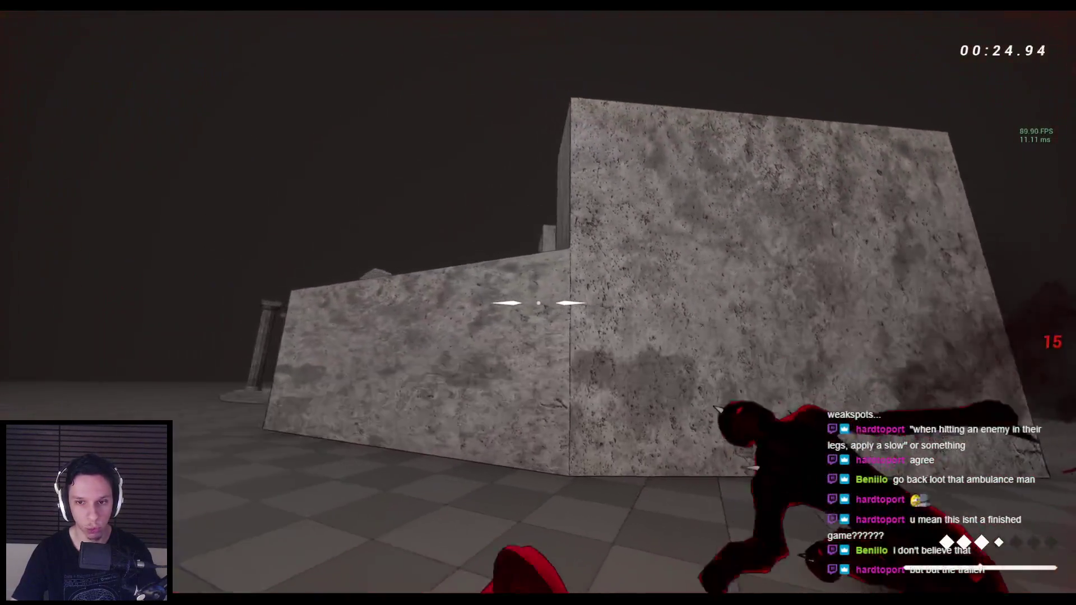
left_click(538, 304)
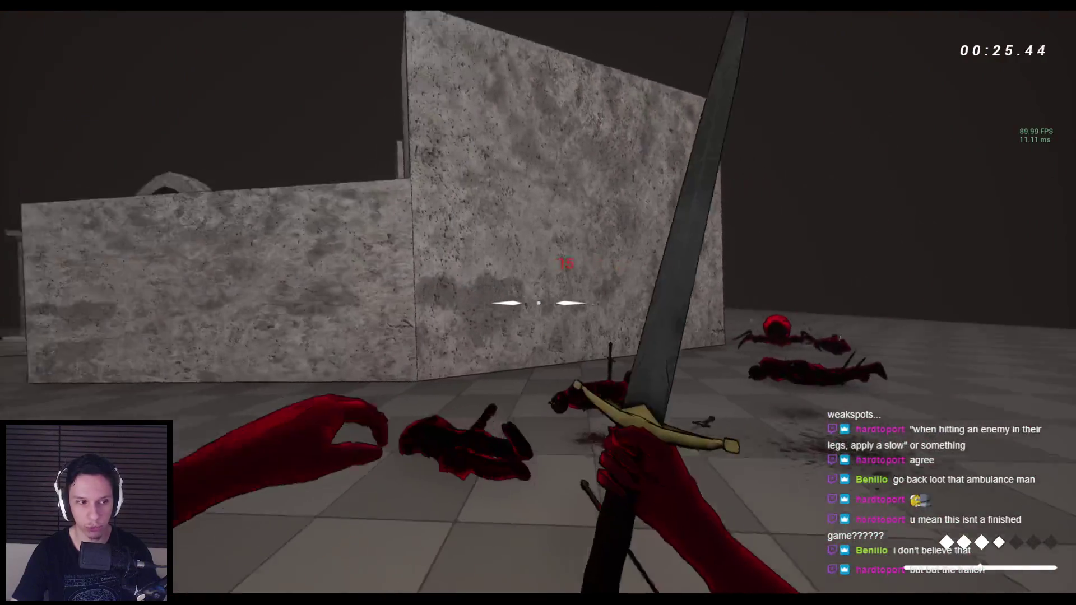
Jump and wall-run along the corridor walls, casting fireballs and striking the enemy on the way.
key("space")
key("space")
key("space")
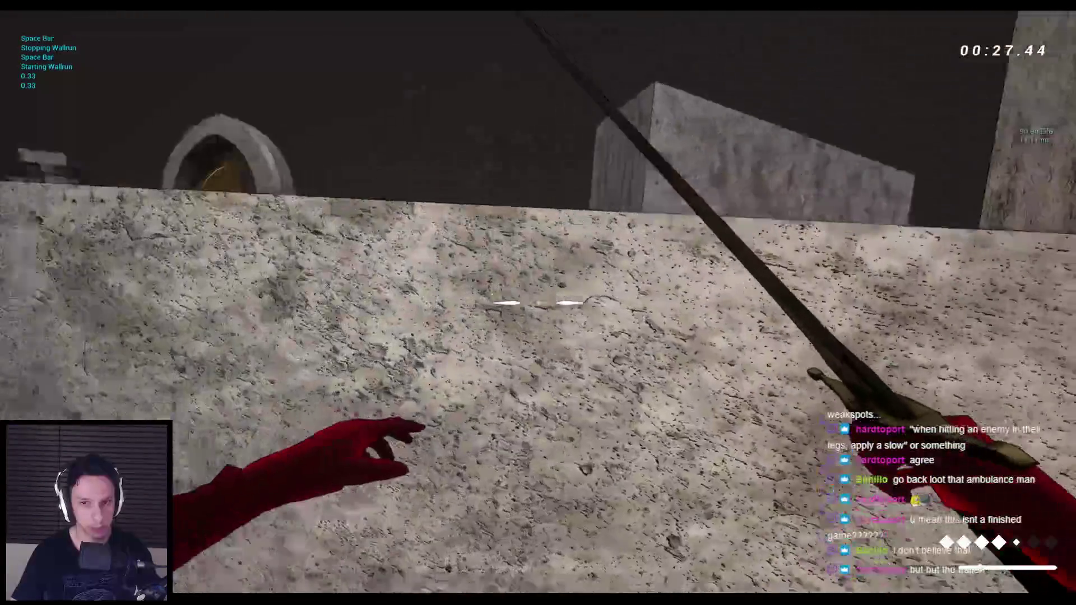
key("space")
key("space")
key("space")
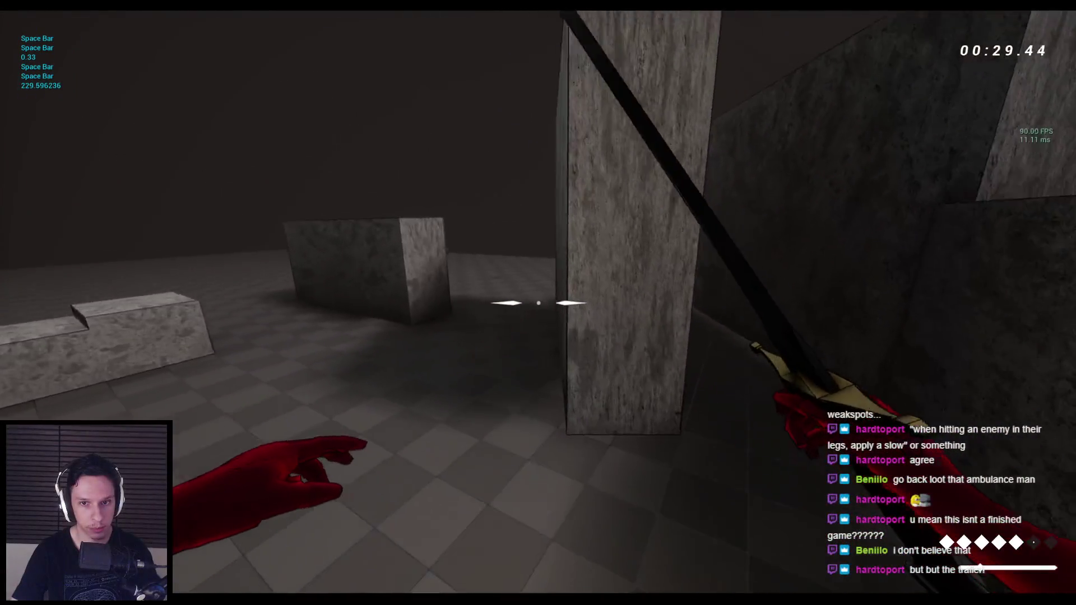
key("space")
key("space")
key("space")
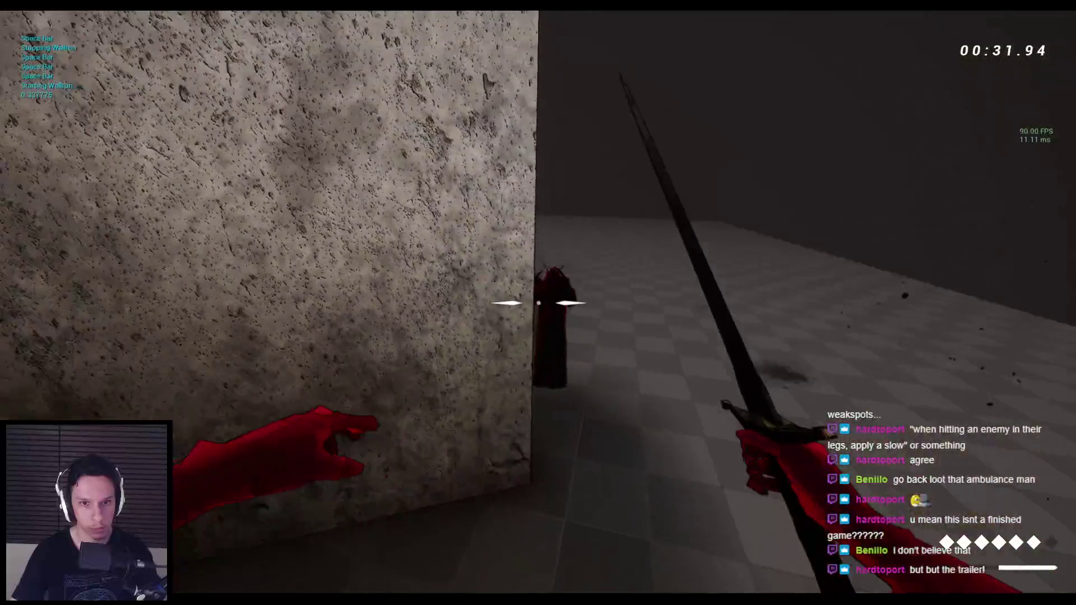
left_click(538, 303)
key("space")
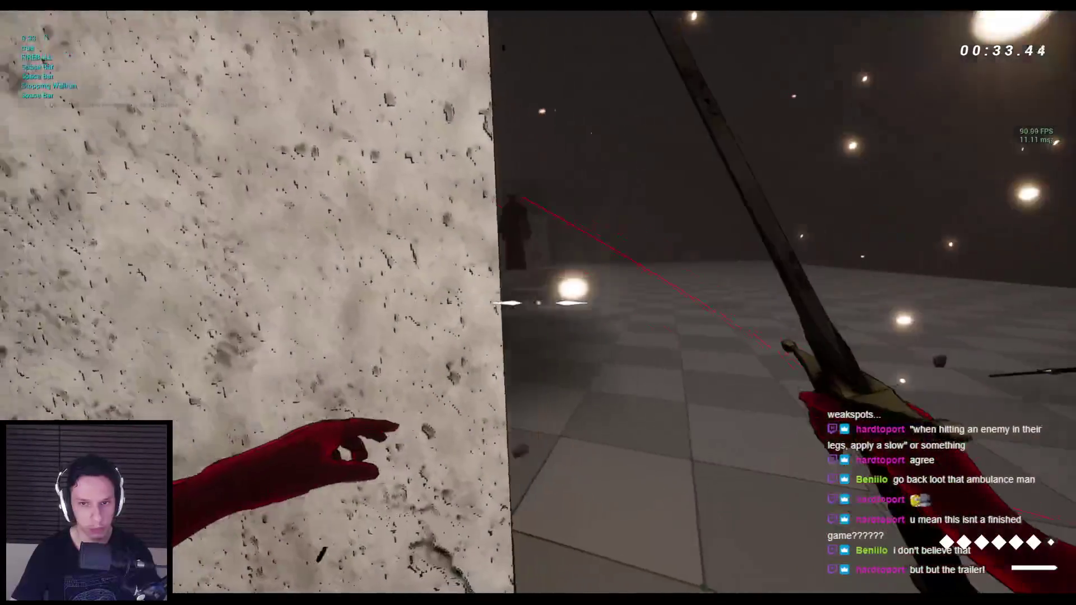
left_click(538, 303)
key("space")
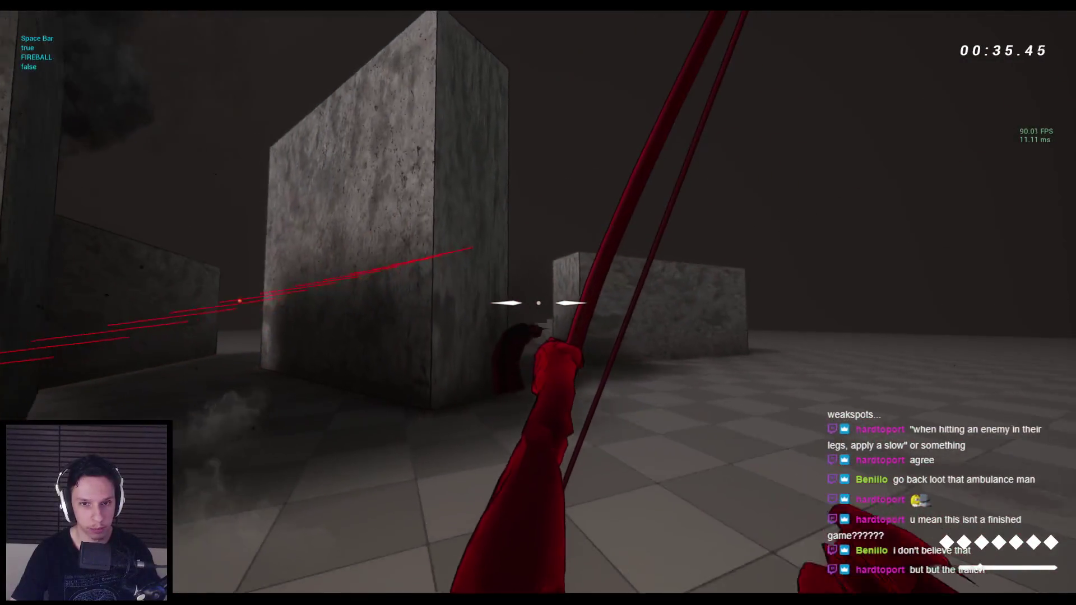
left_click(538, 302)
key("space")
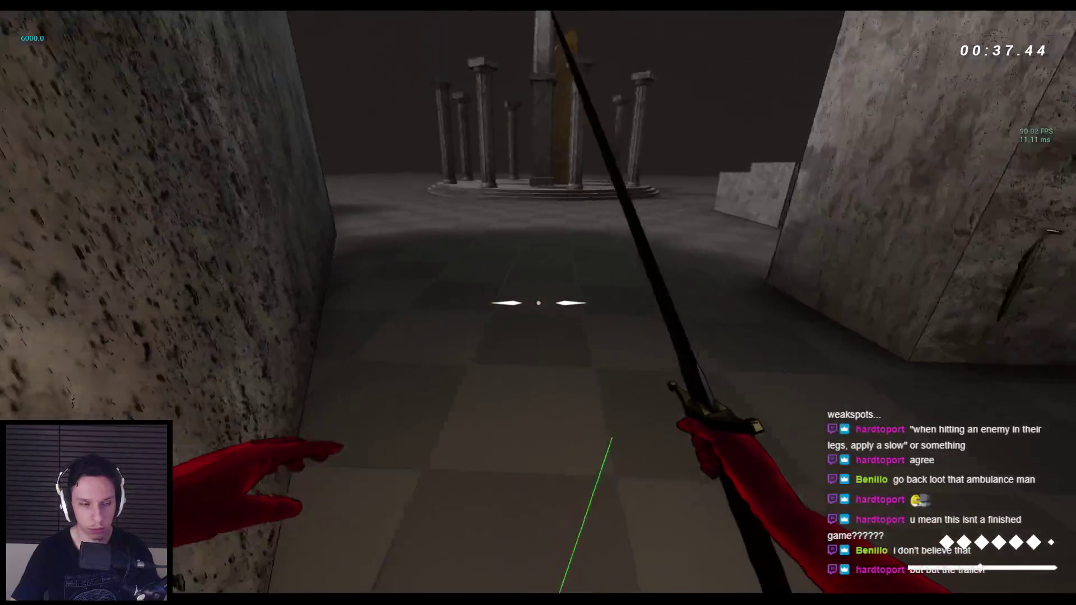
key("space")
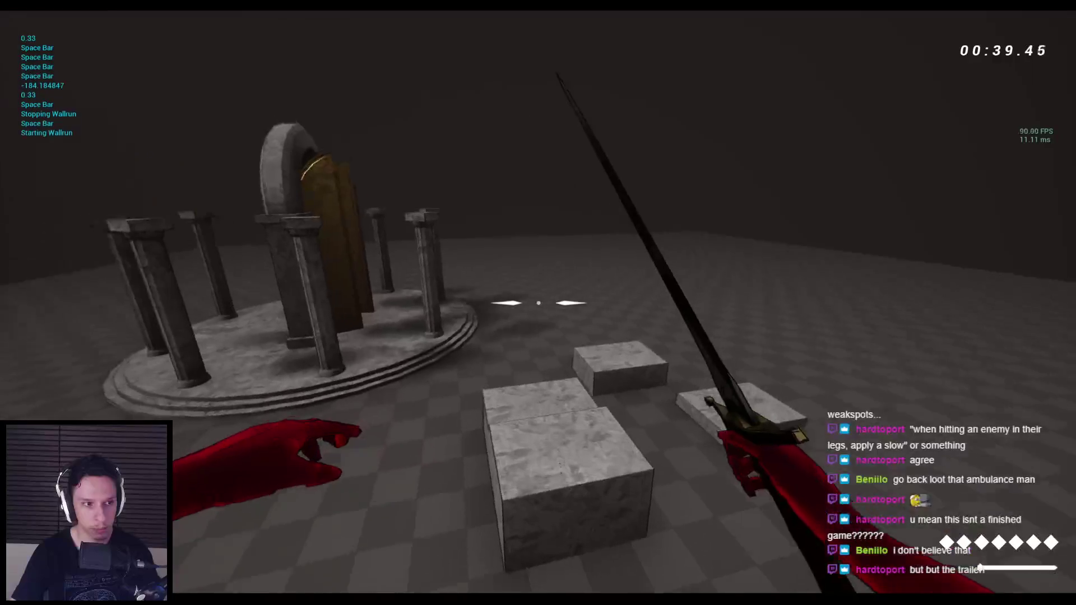
Climb the stone ledges and wall-run off the wall toward the pillar ring.
key("space")
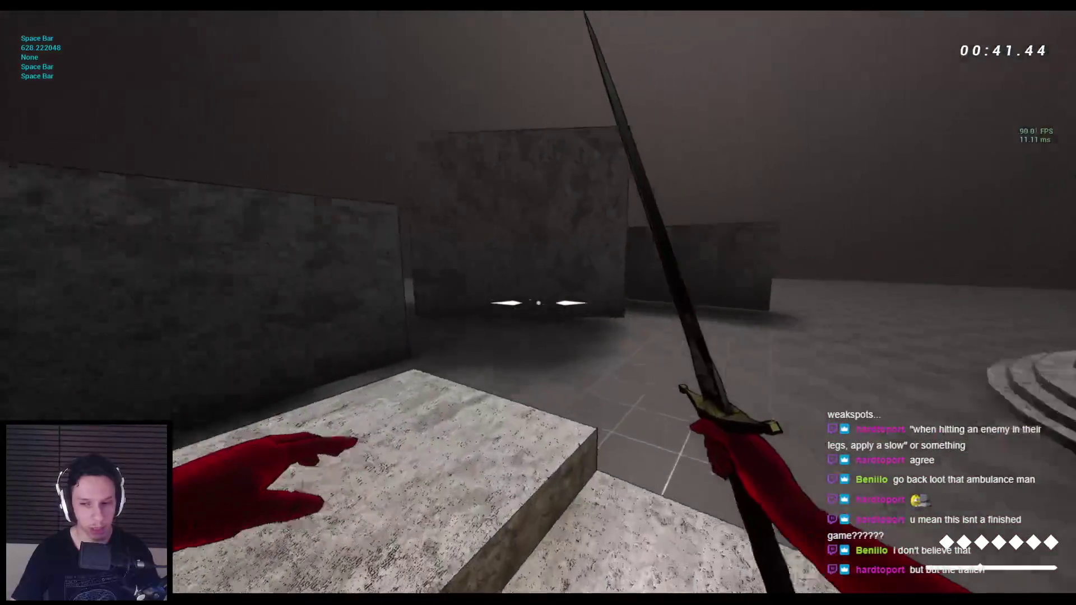
key("space")
key("space")
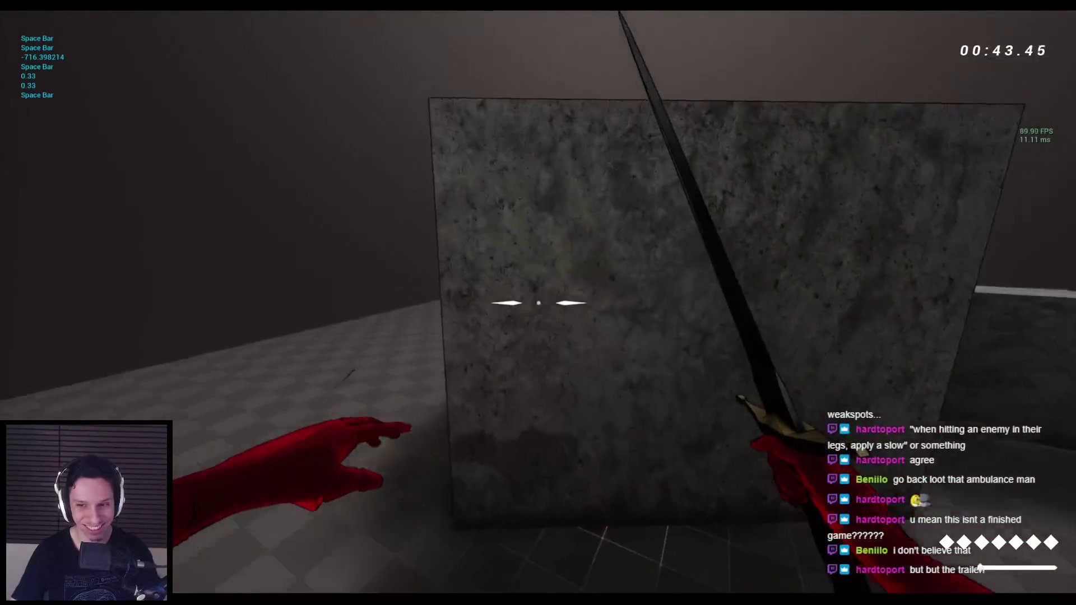
key("space")
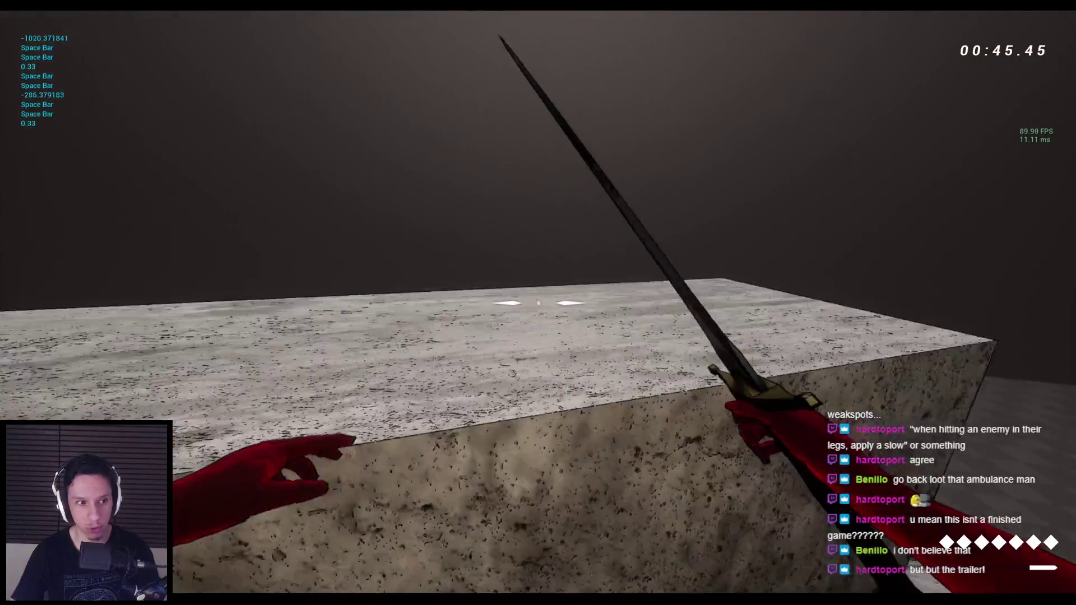
key("space")
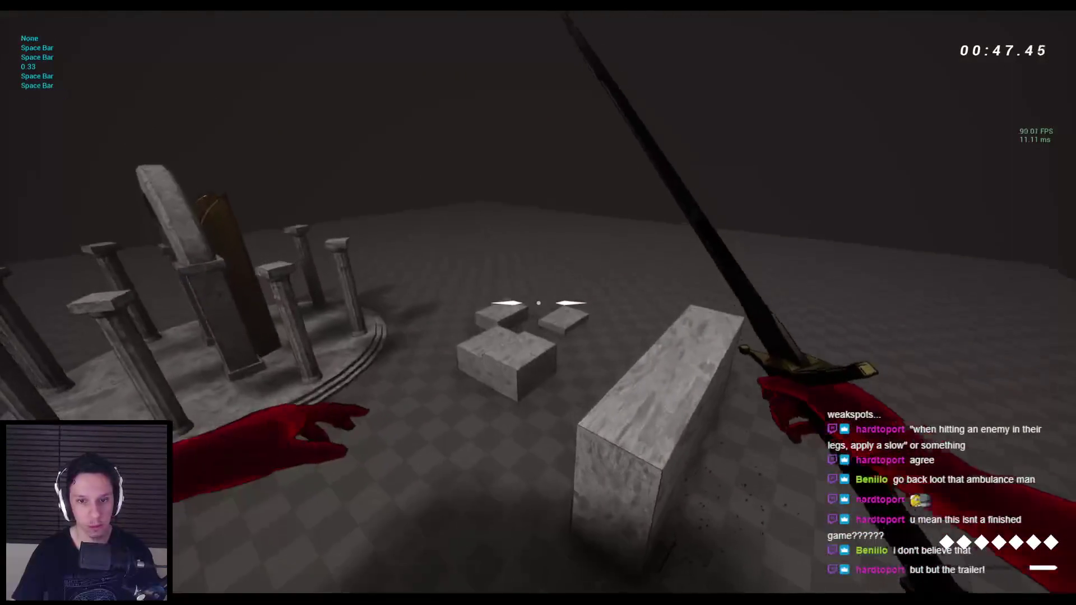
key("space")
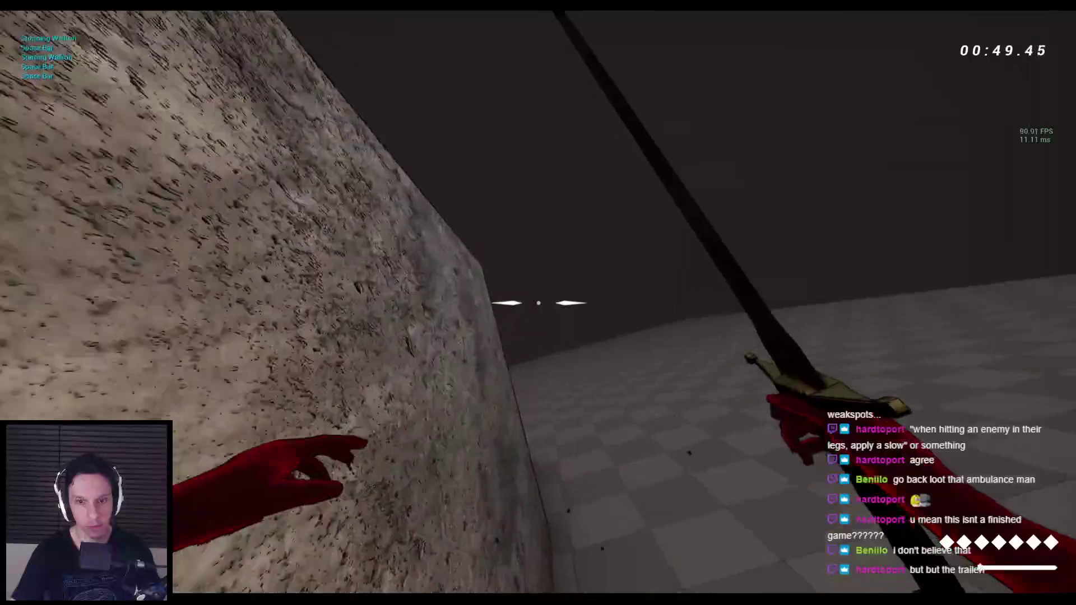
key("space")
key("space")
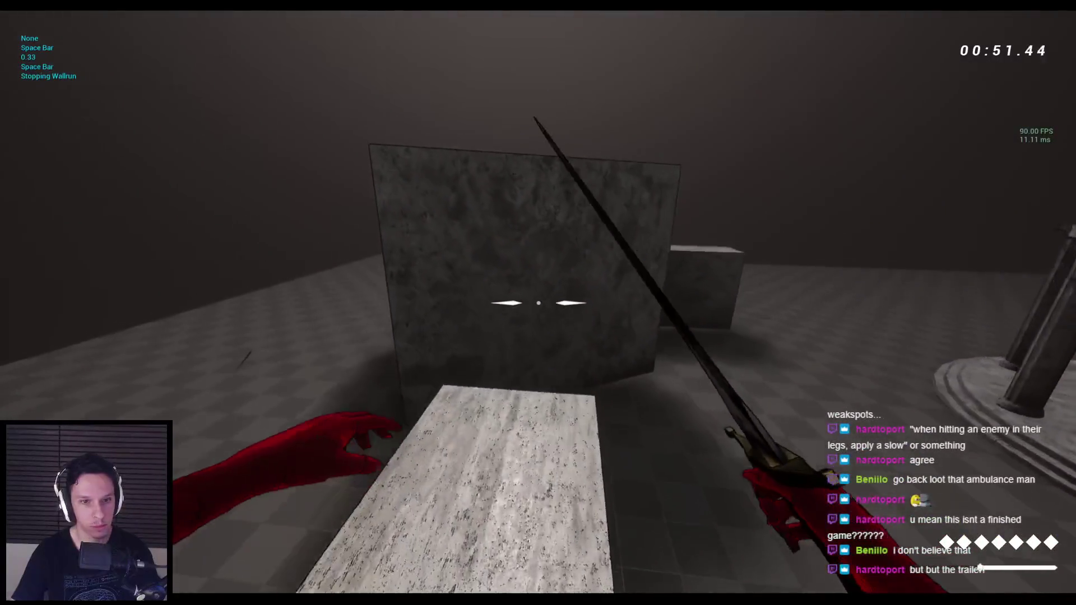
key("space")
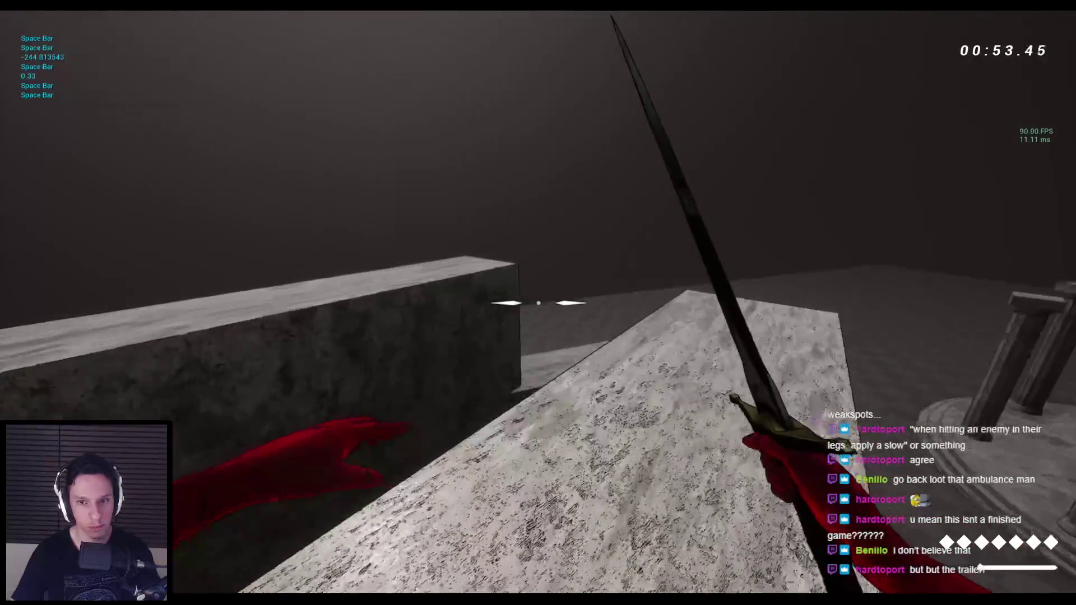
key("space")
key("space")
key("space")
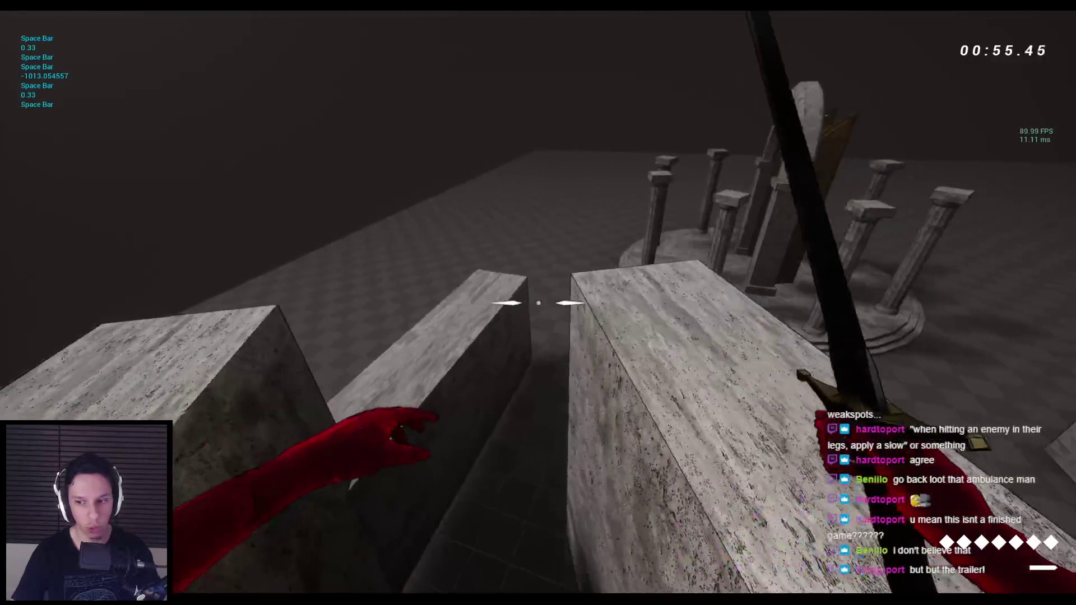
Run past the blocks toward the pillar ring and jump up onto the stone blocks.
key("w")
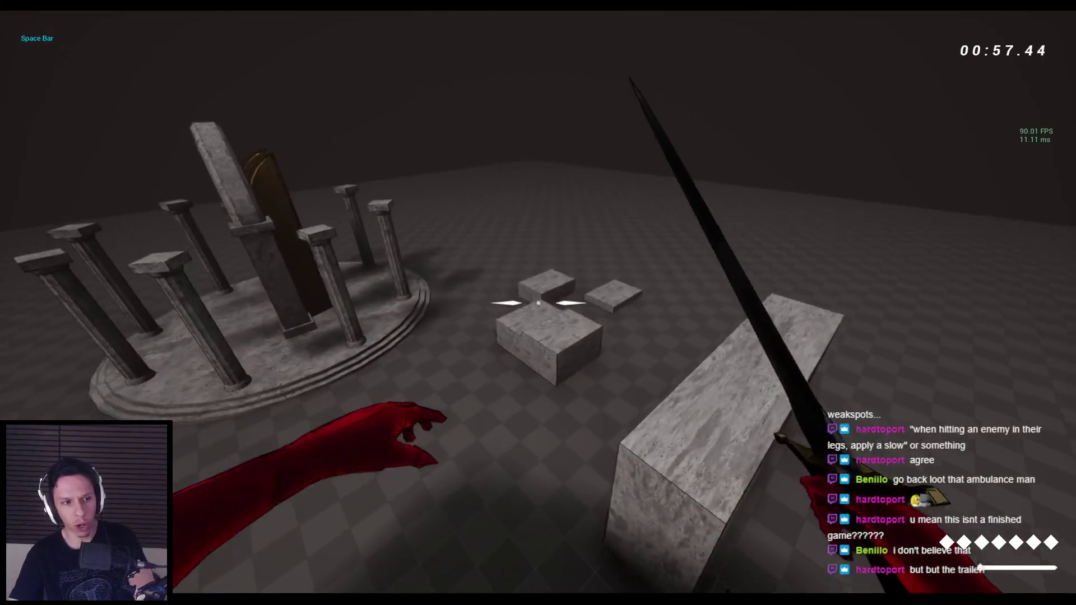
key("w")
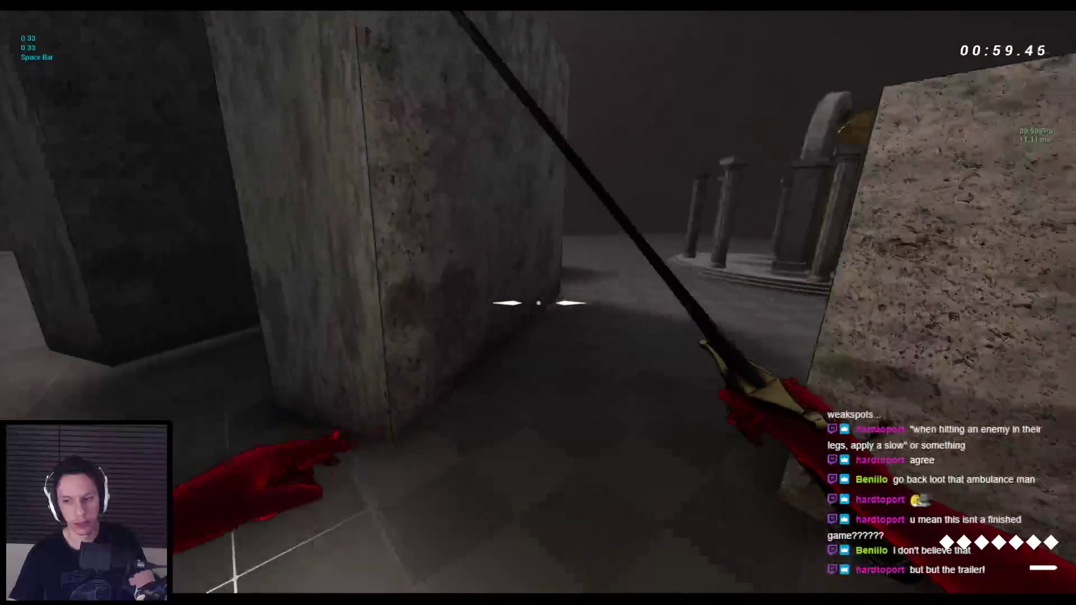
key("space")
key("space")
key("space")
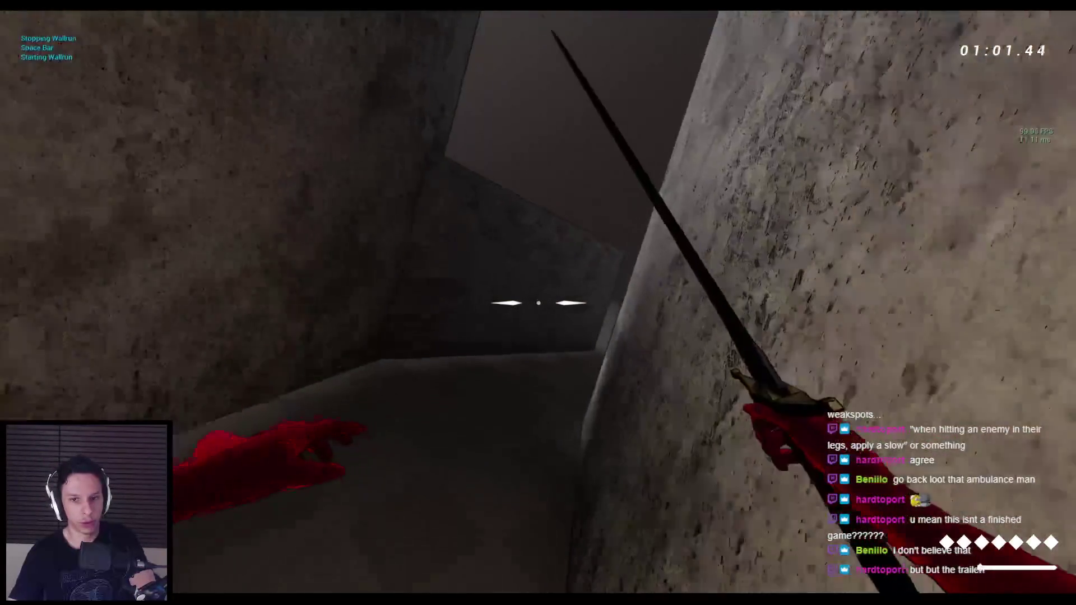
key("w")
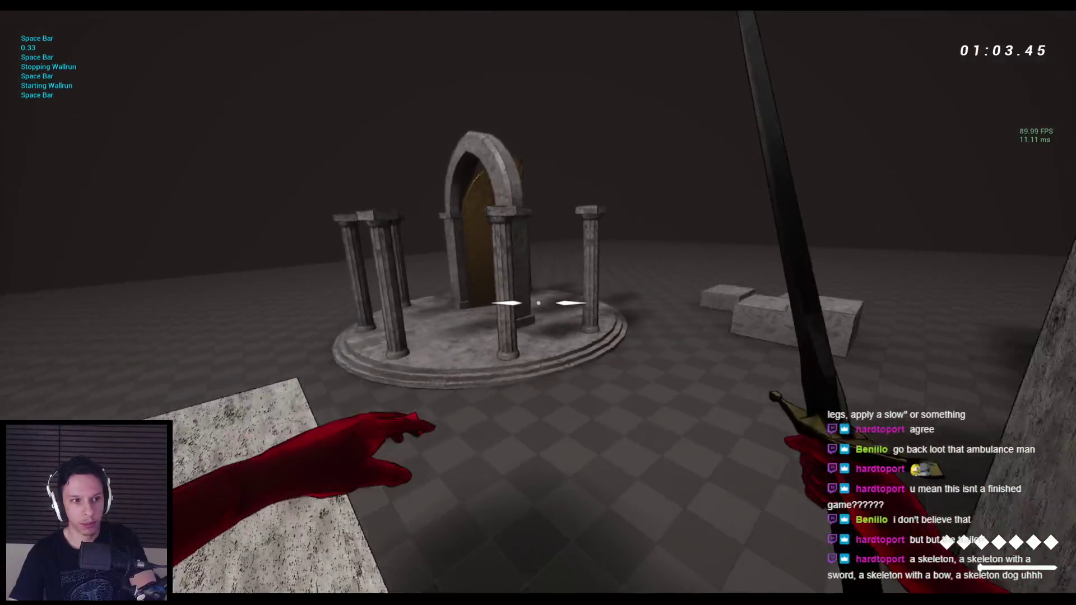
key("space")
key("space")
key("space")
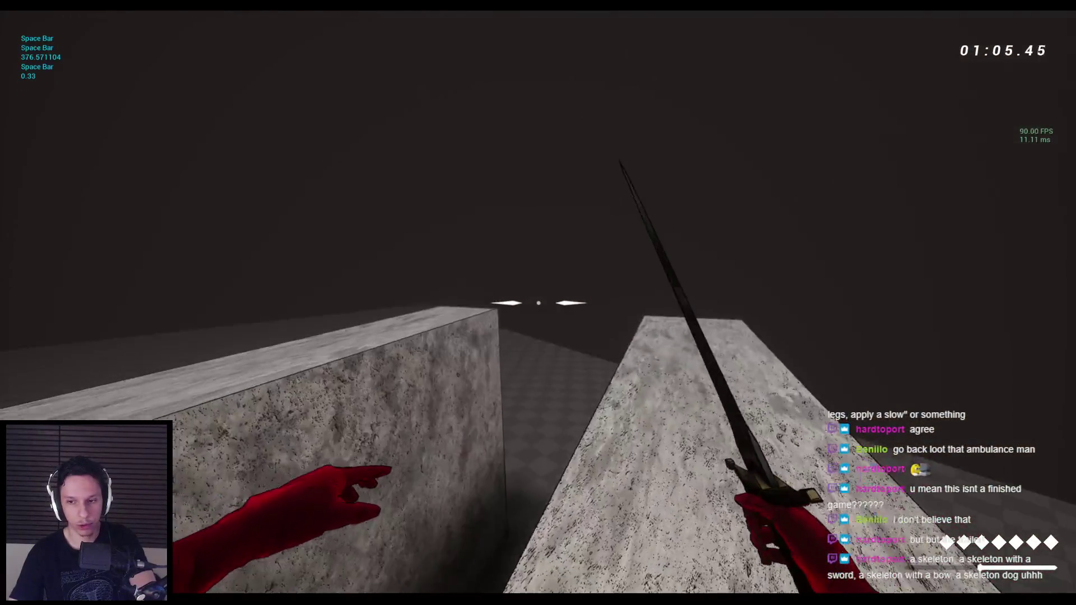
key("w")
key("w")
key("space")
key("space")
key("space")
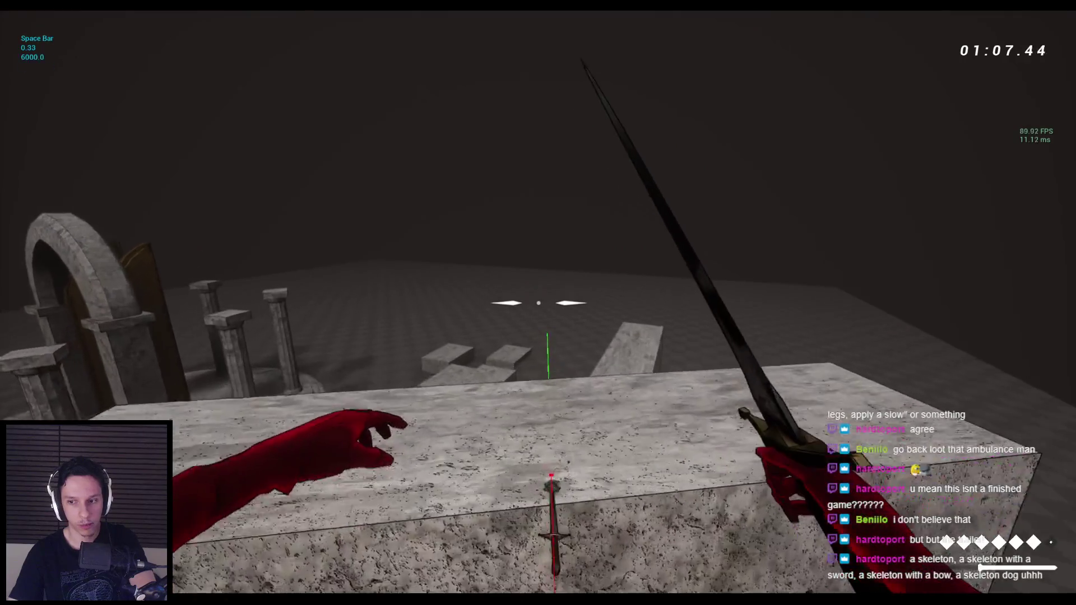
key("w")
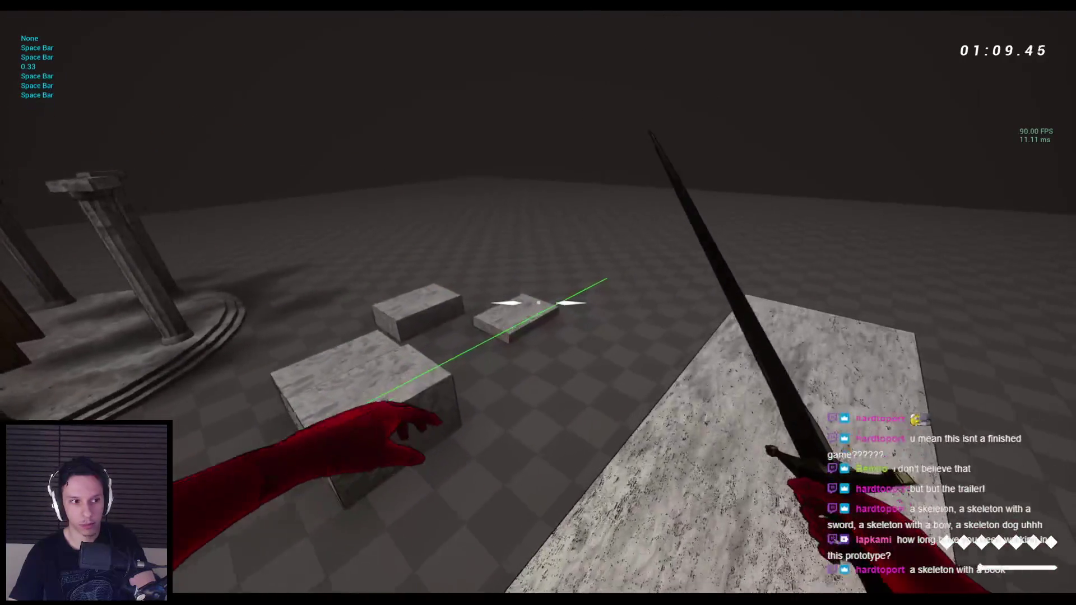
key("w")
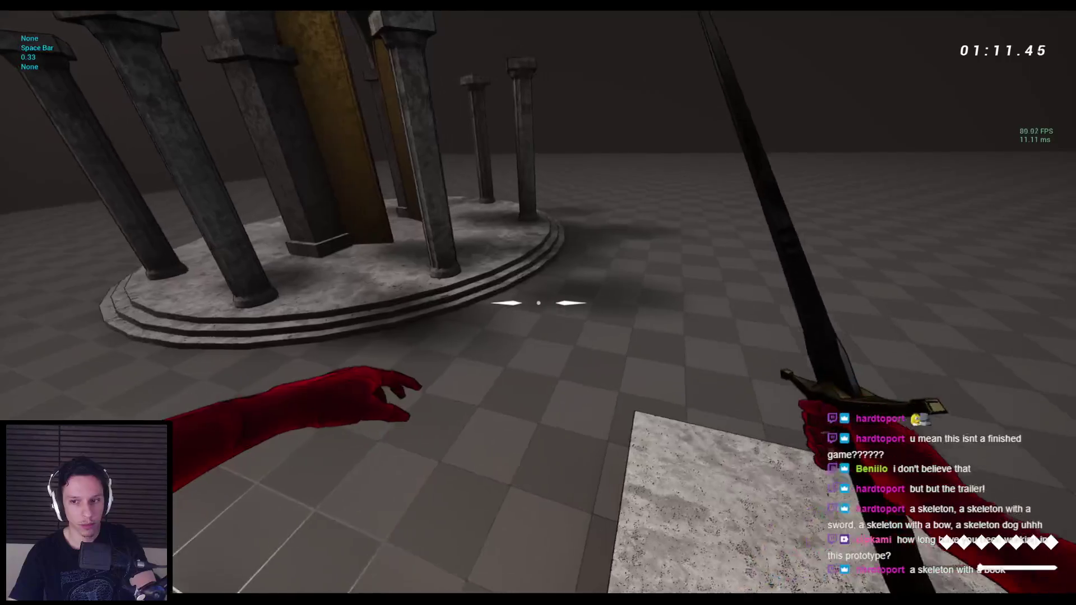
key("space")
Leap across to the tall stone block, run along the wall tops, then stop the play-test with Esc.
key("w")
key("space")
key("space")
key("space")
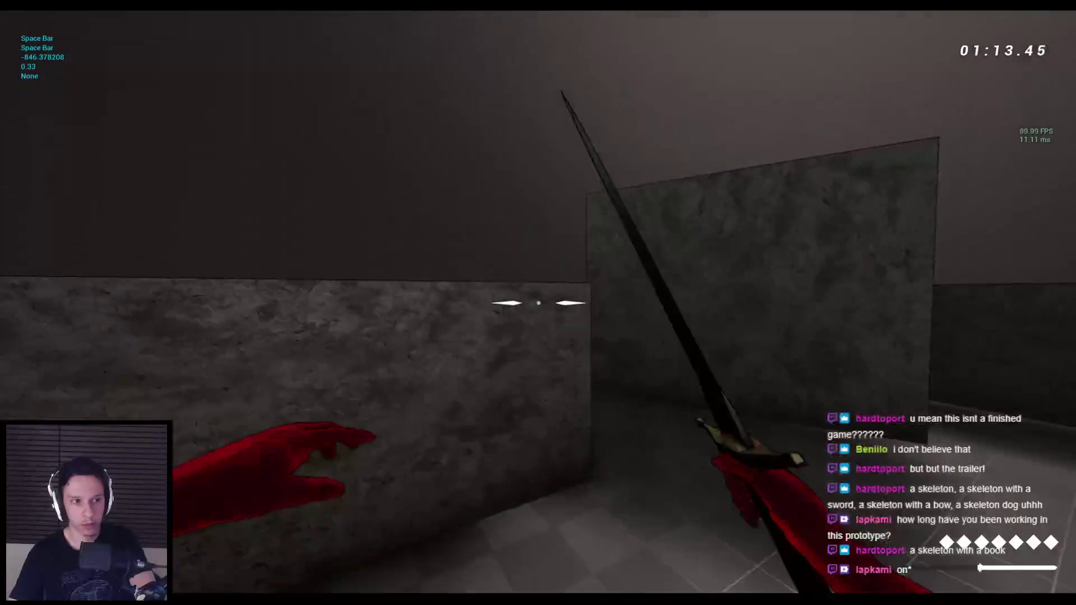
key("w")
key("space")
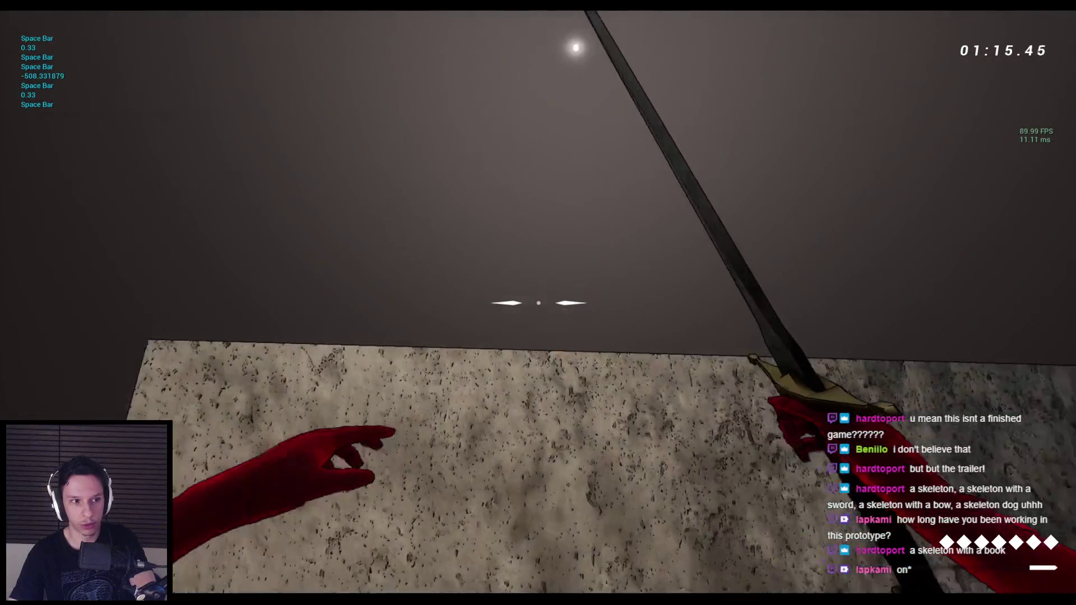
key("w")
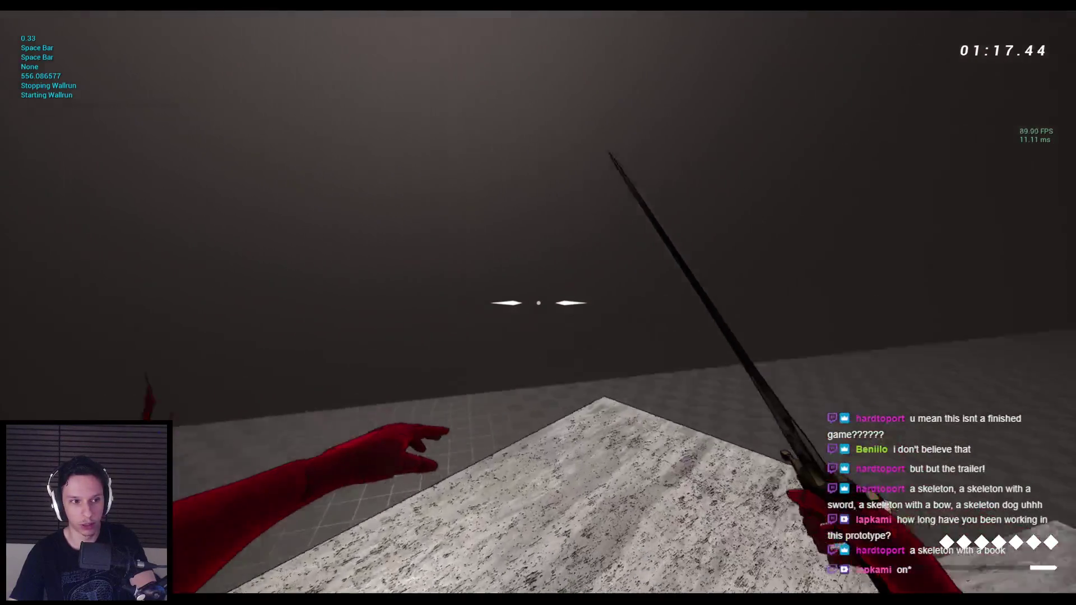
key("space")
key("w")
key("space")
key("space")
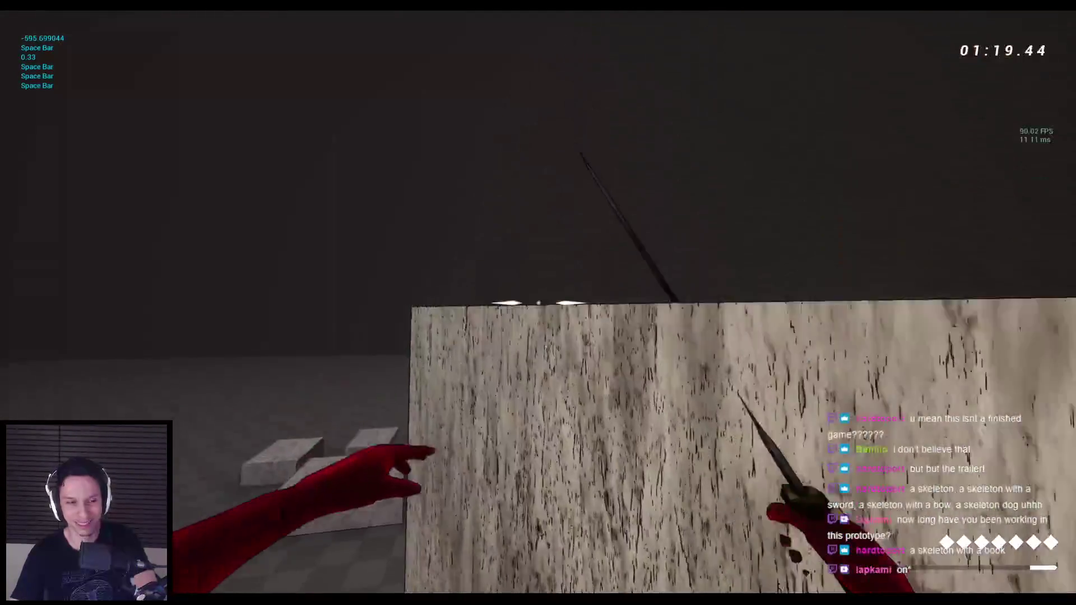
key("w")
key("space")
key("space")
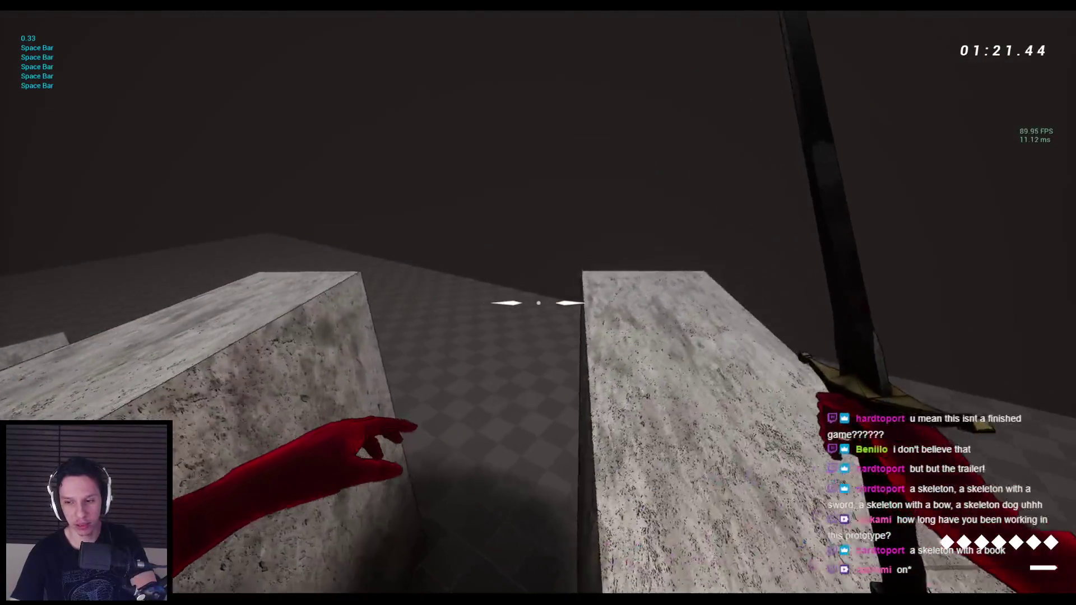
key("w")
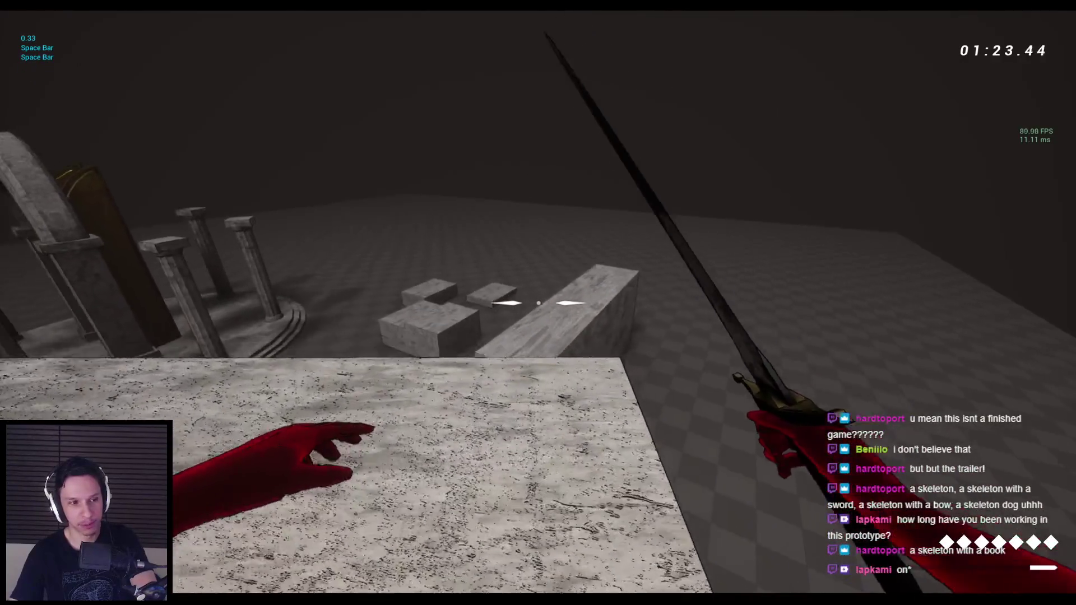
key("w")
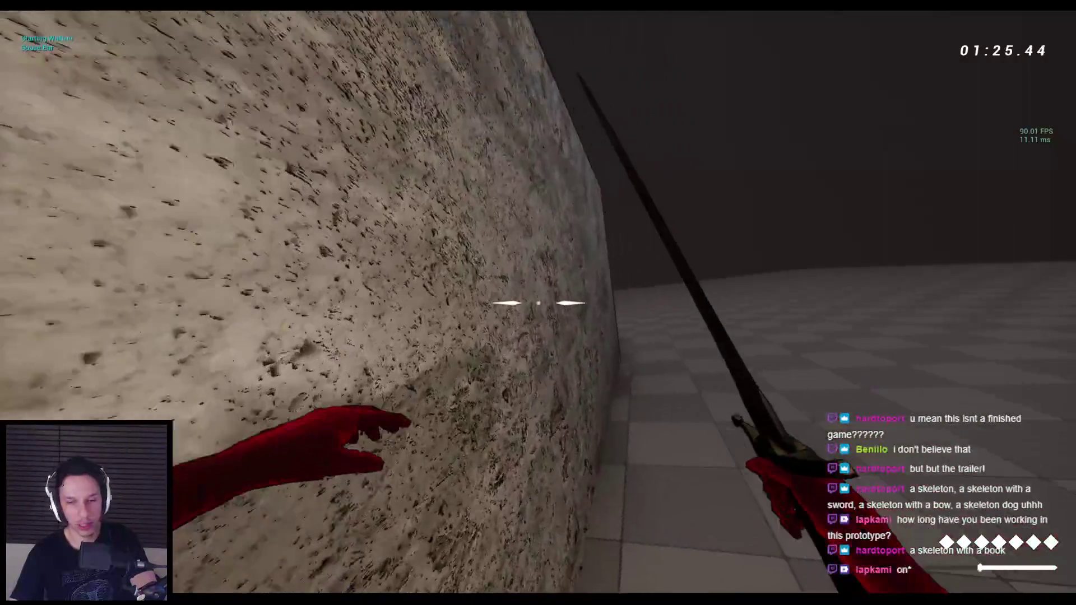
key("space")
key("space")
key("Escape")
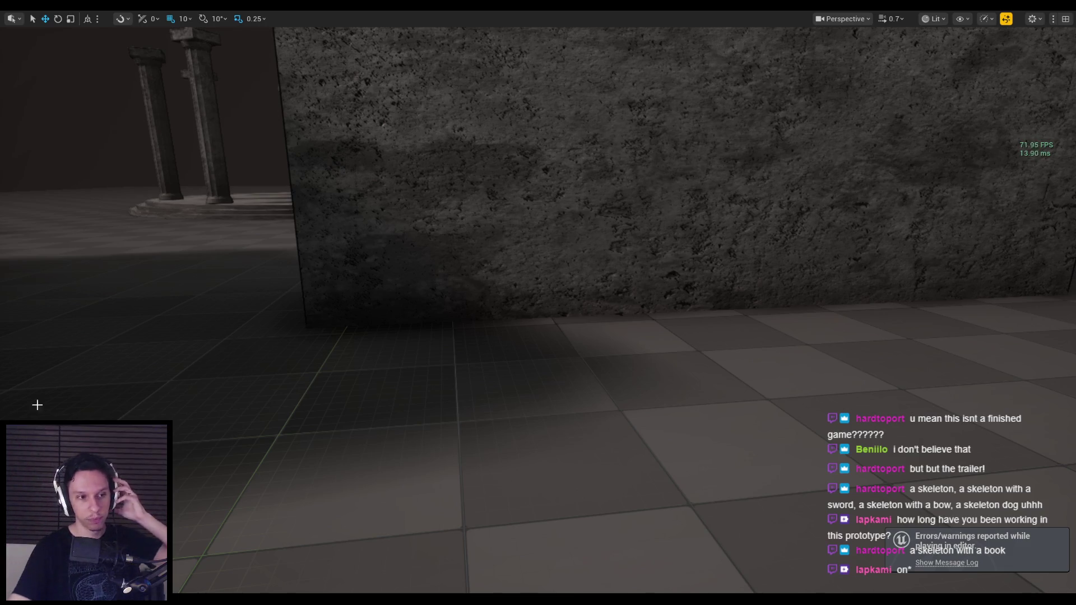
Fly the editor camera through the corridor around the stone walls and pillar ring, then relaunch play with Alt+P.
key("w")
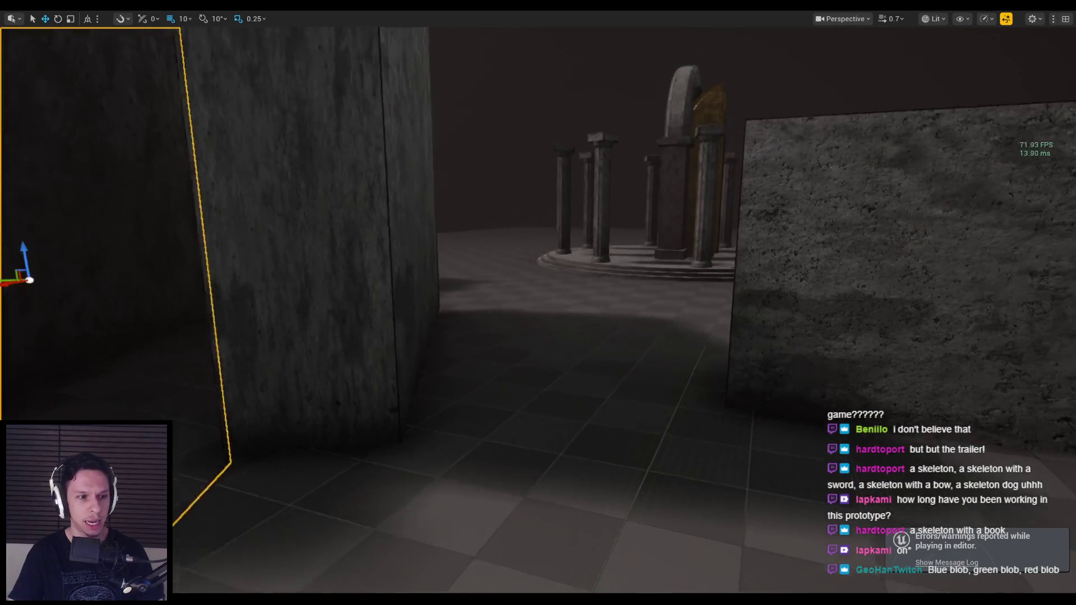
key("g")
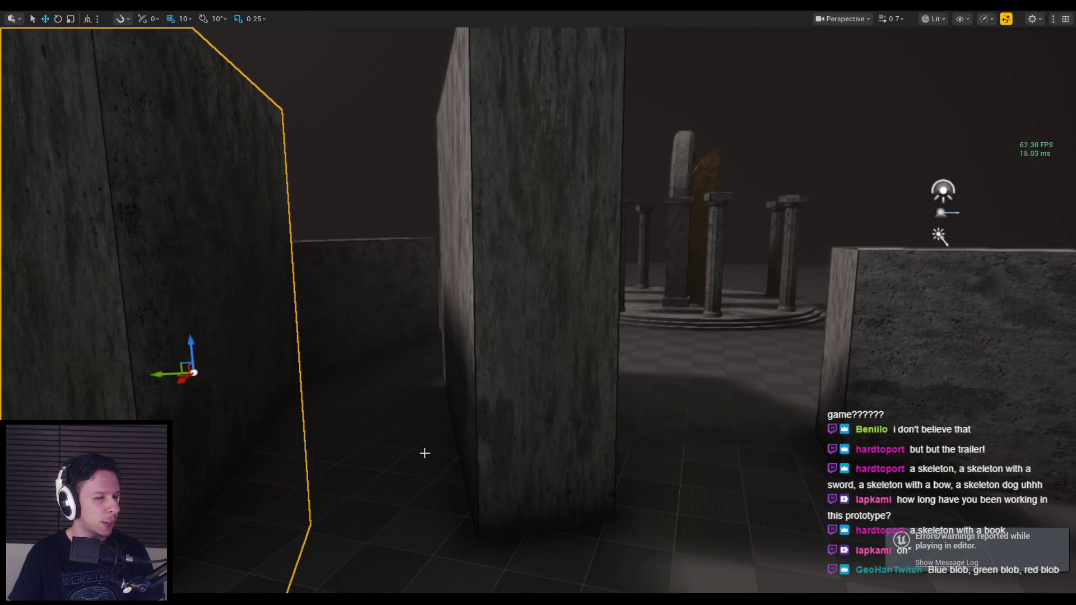
key("d")
key("s")
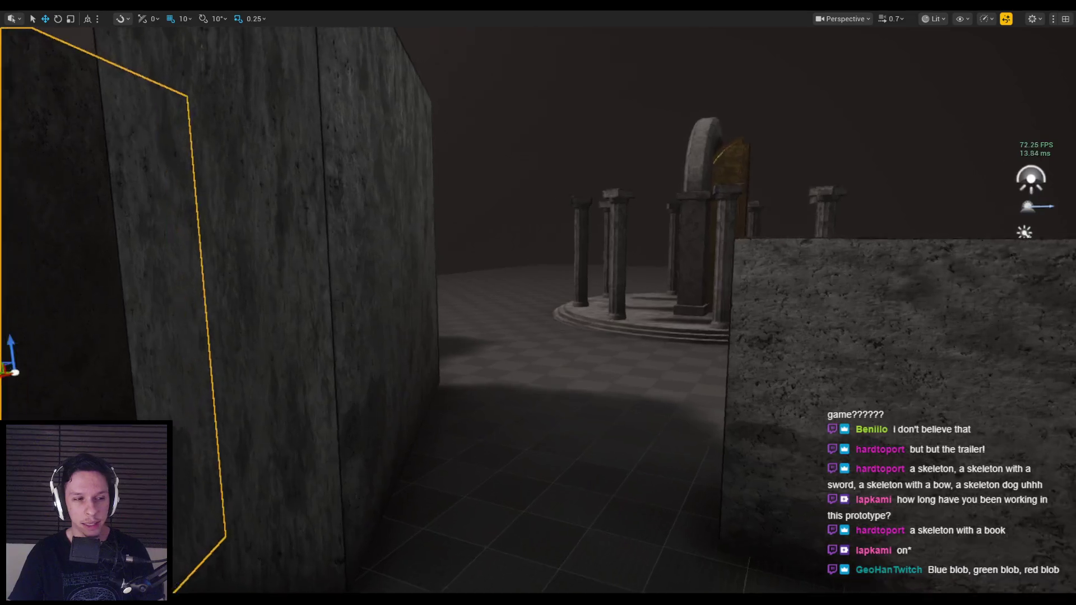
key("d")
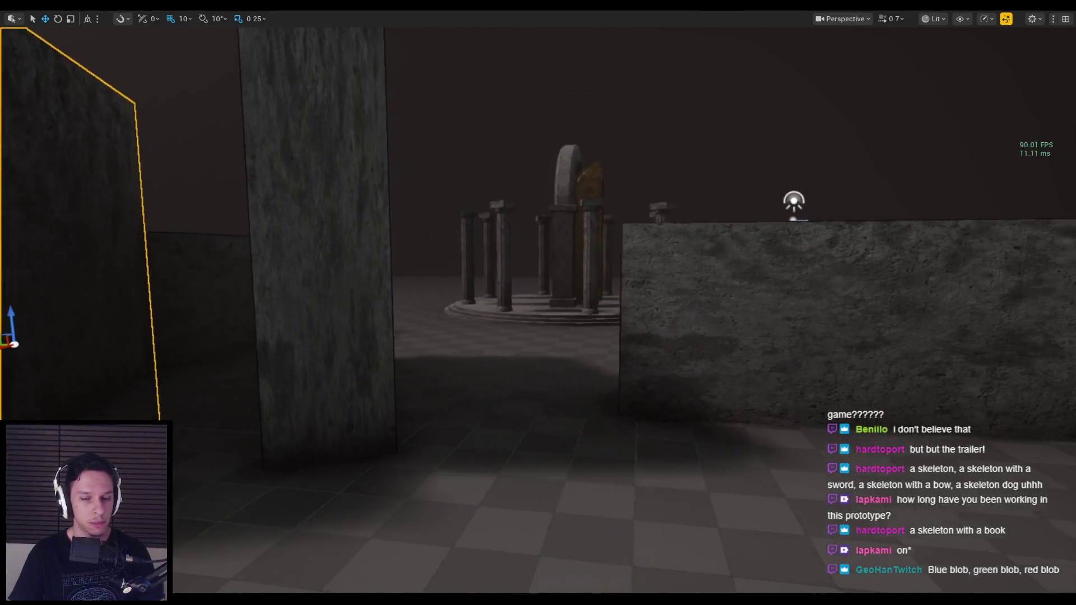
key("a")
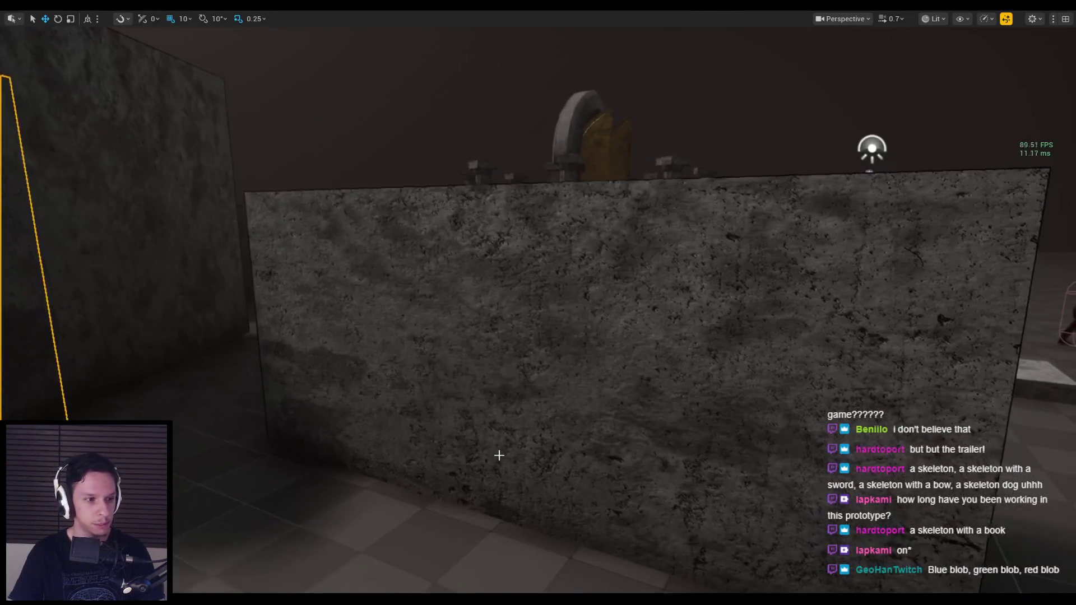
key("alt+p")
Strafe to fire an arrow at the spider, then switch to the sword and attack the enemies by the wall.
key("d")
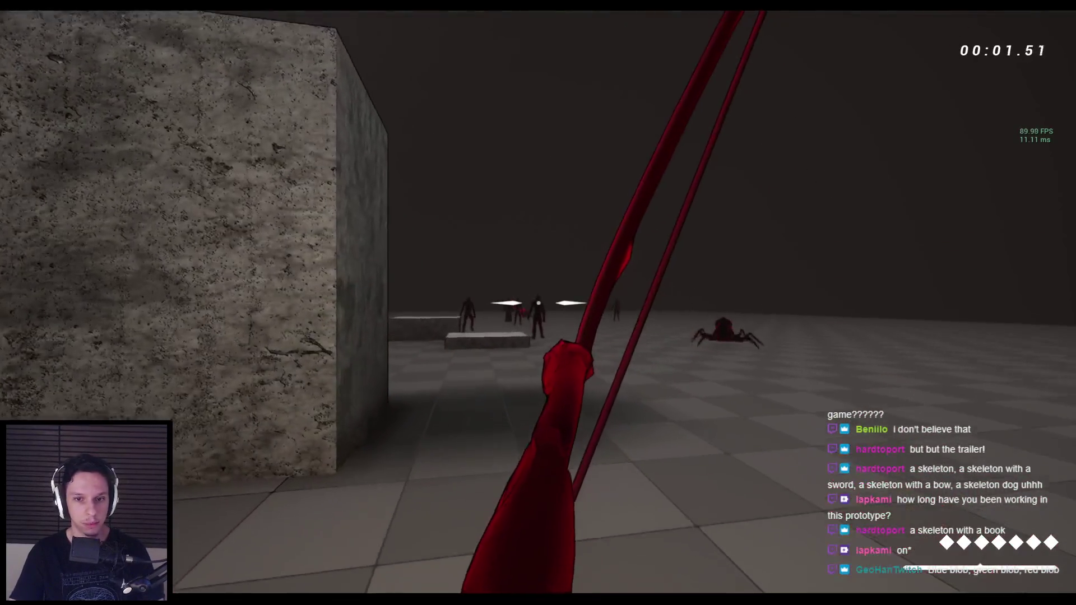
key("a")
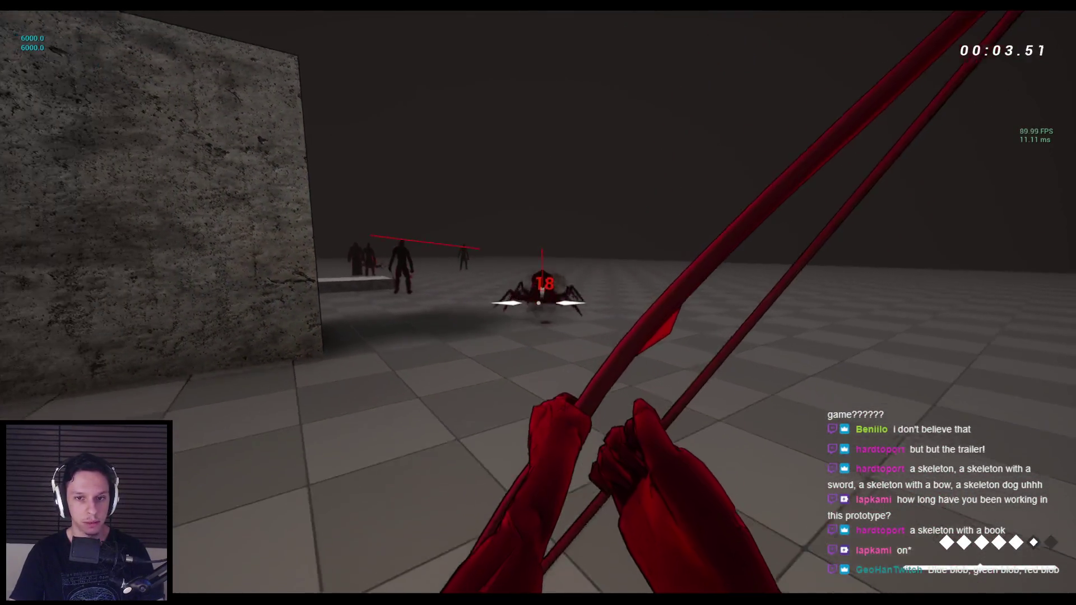
left_click(538, 303)
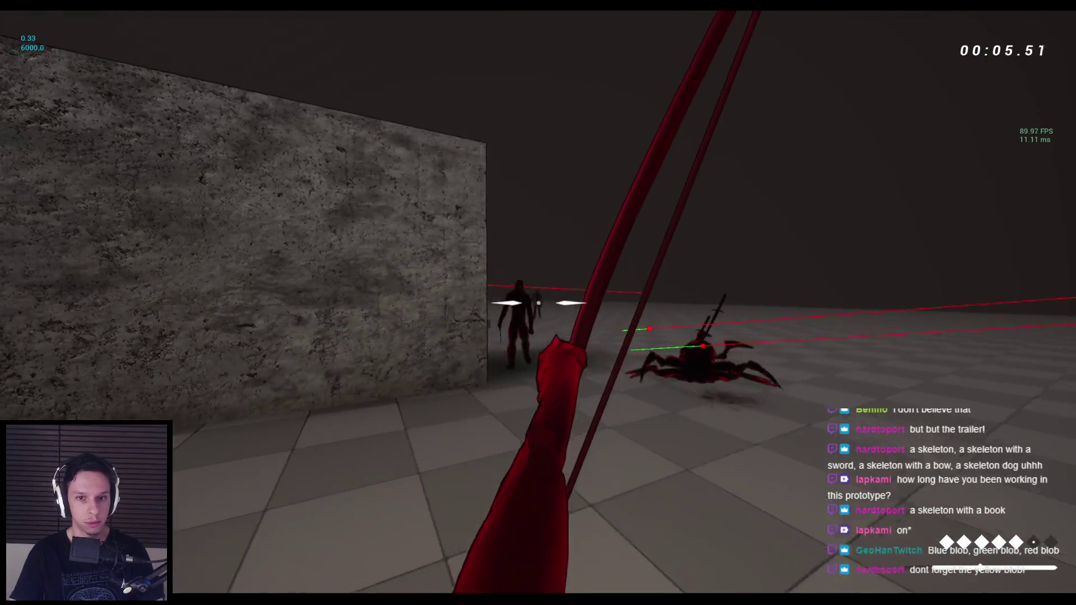
key("2")
left_click(538, 303)
left_click(538, 303)
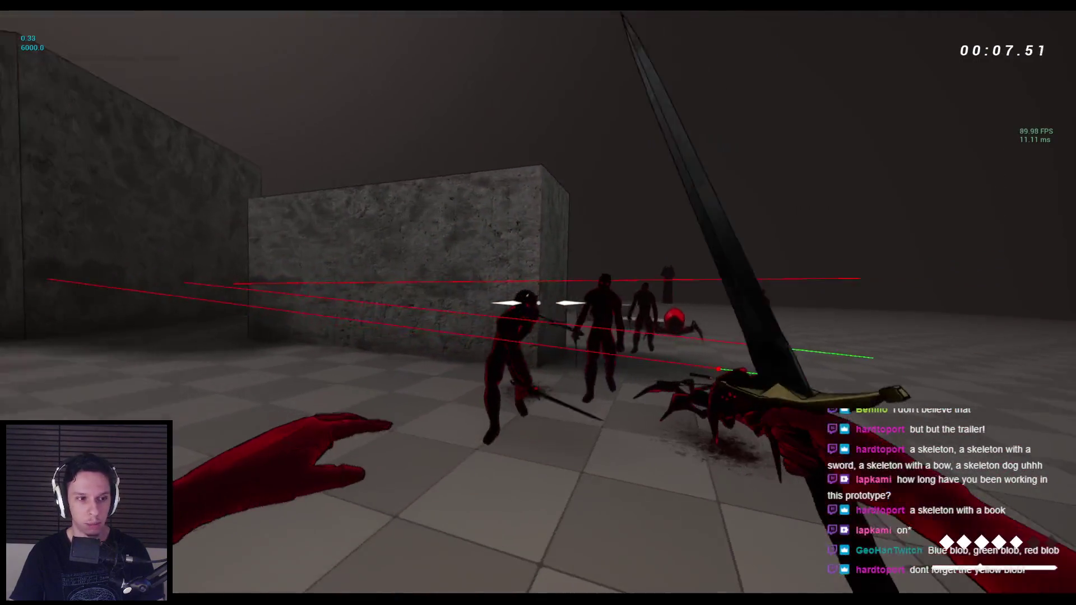
key("w")
left_click(539, 303)
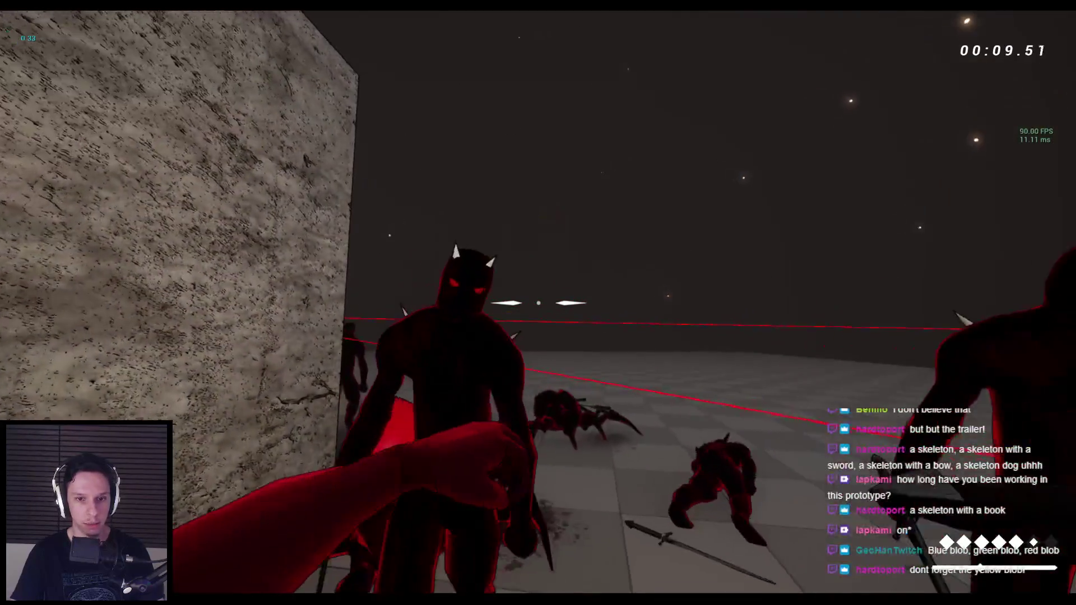
Alternate between bow and sword, firing an arrow and slashing the enemies beside the wall.
key("1")
left_click(538, 303)
key("2")
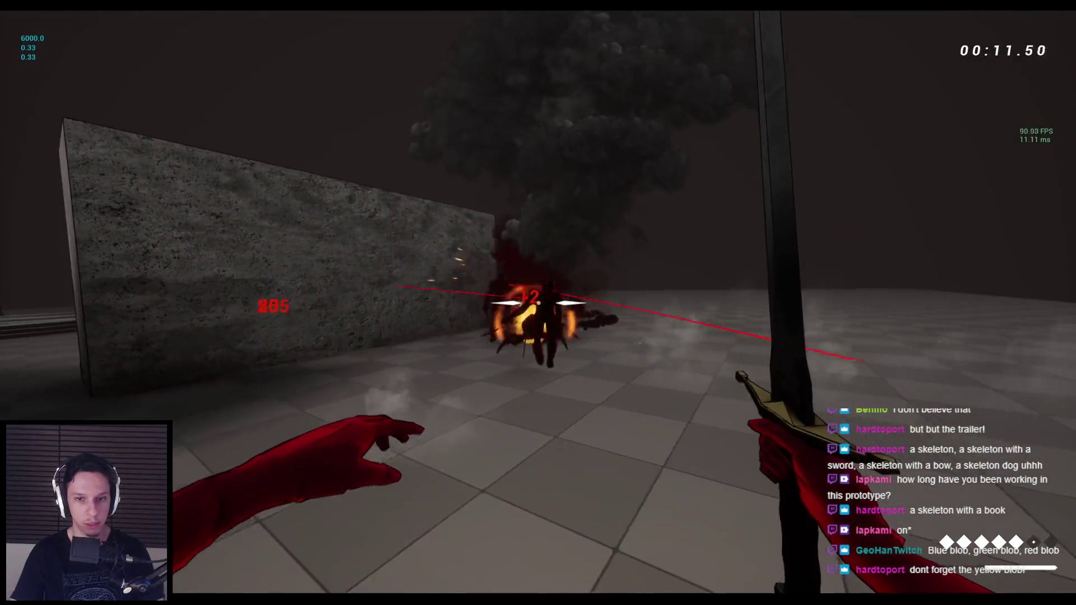
key("1")
key("2")
left_click(539, 303)
left_click(538, 302)
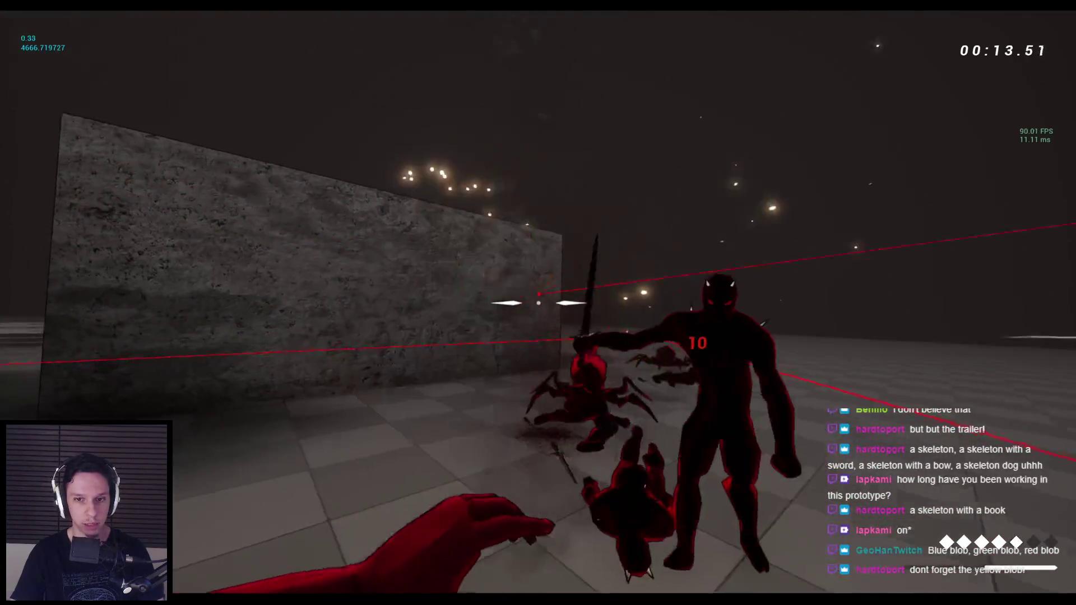
Swap weapons, shoot the distant enemy, cast the fireball and strike with the sword.
key("2")
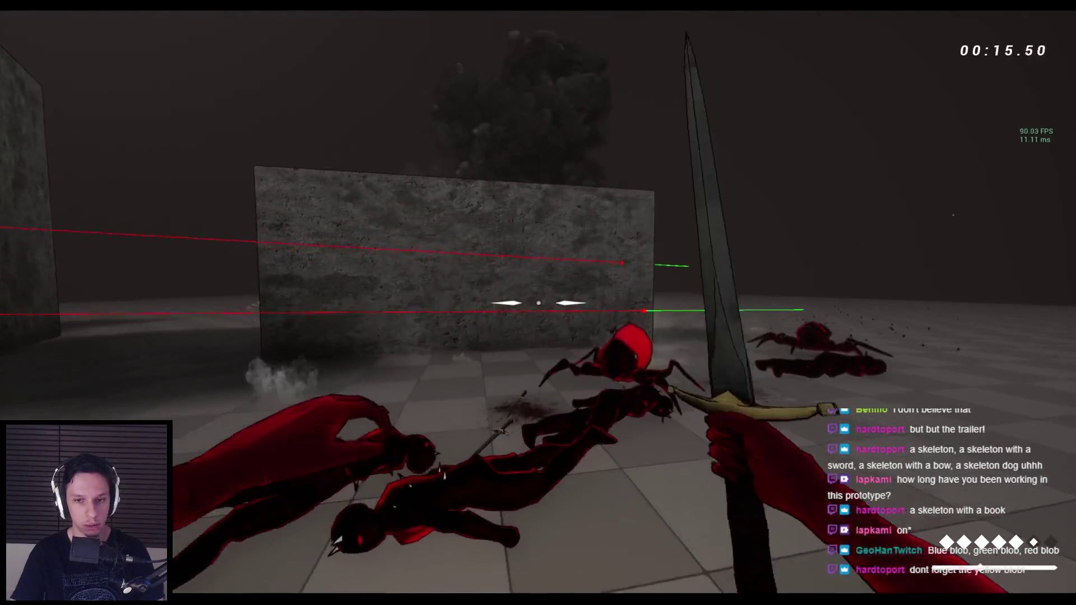
key("1")
key("2")
key("1")
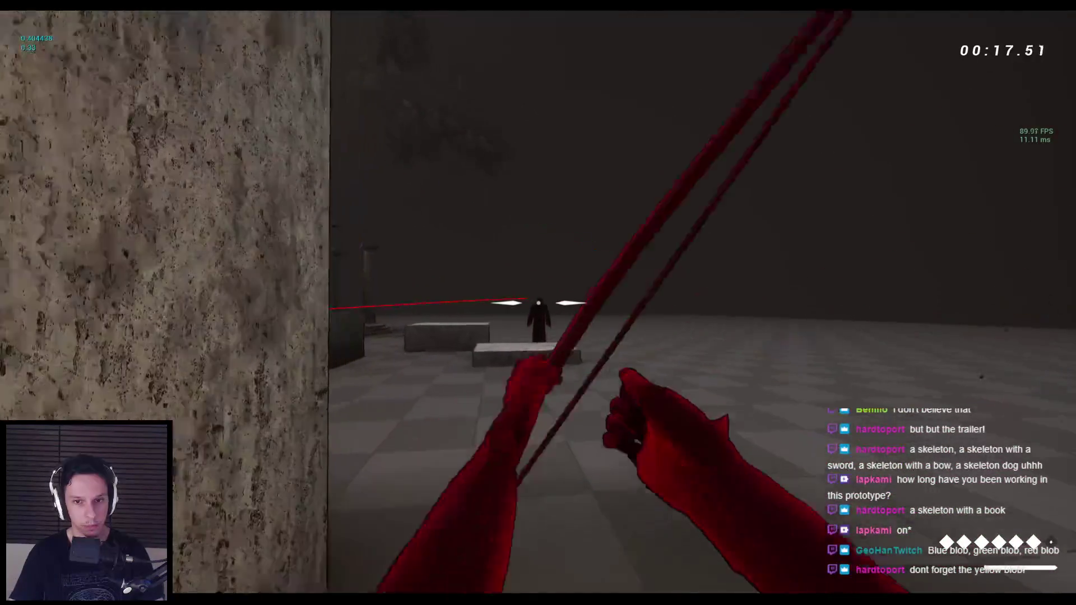
left_click(538, 303)
key("2")
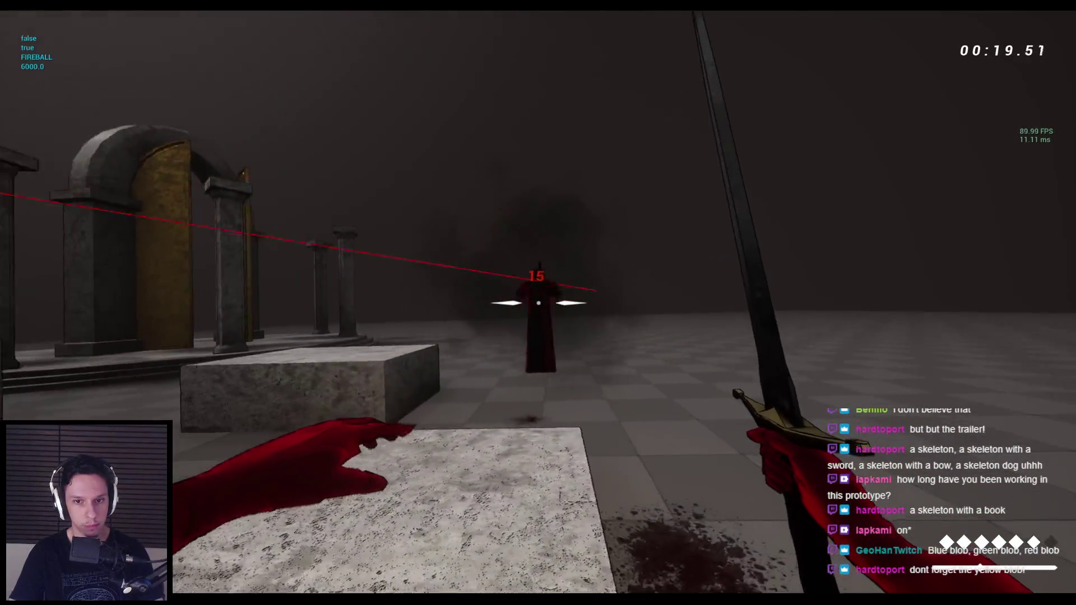
left_click(538, 302)
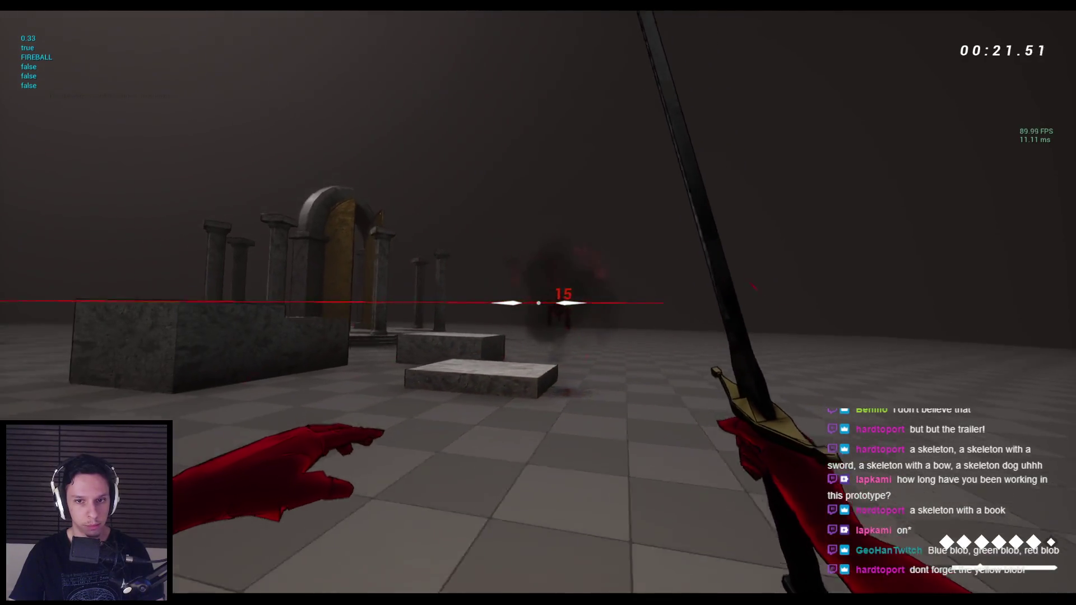
Wall-run and jump onto the stone block, then end the play session with Esc.
key("space")
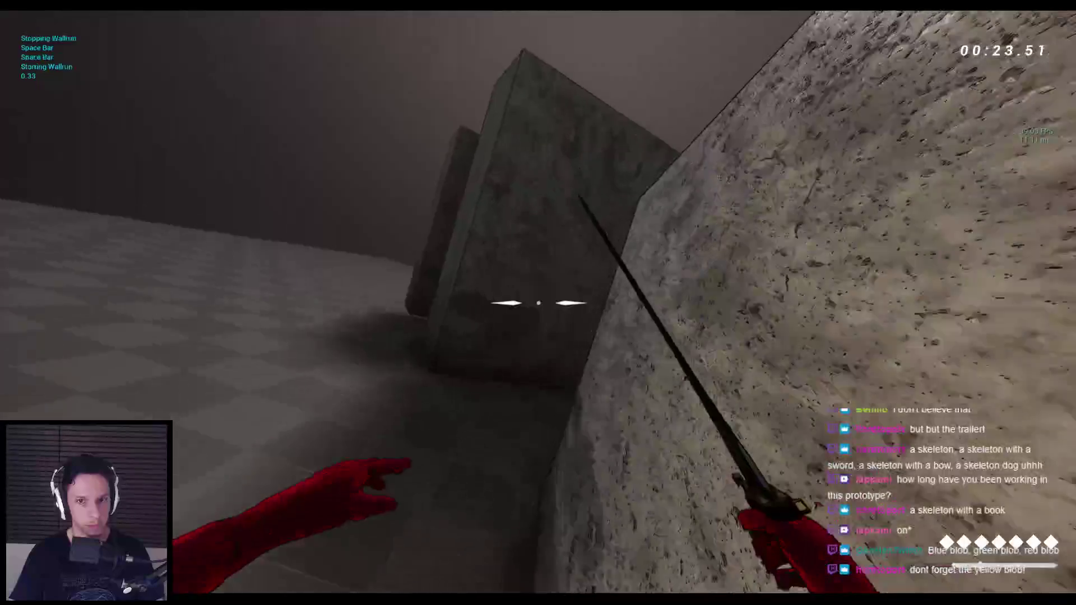
key("space")
key("space")
key("space")
key("space")
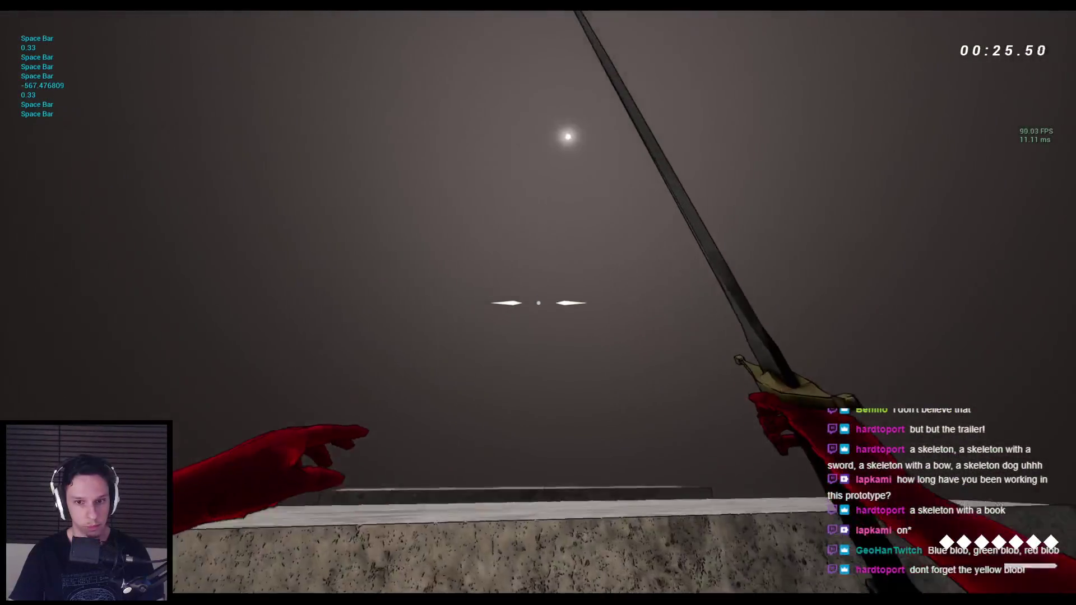
key("space")
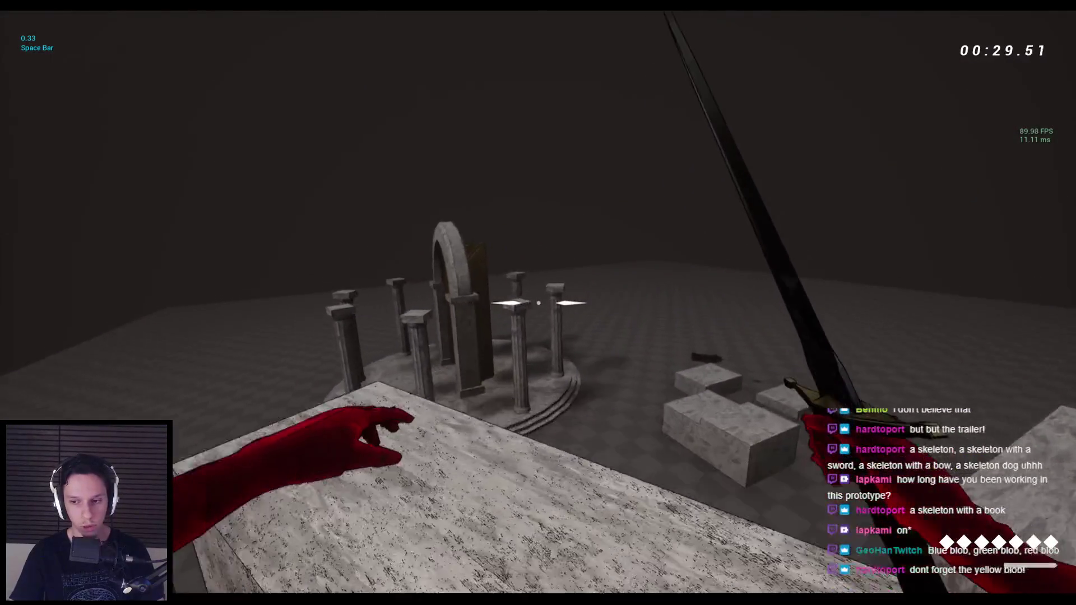
key("Escape")
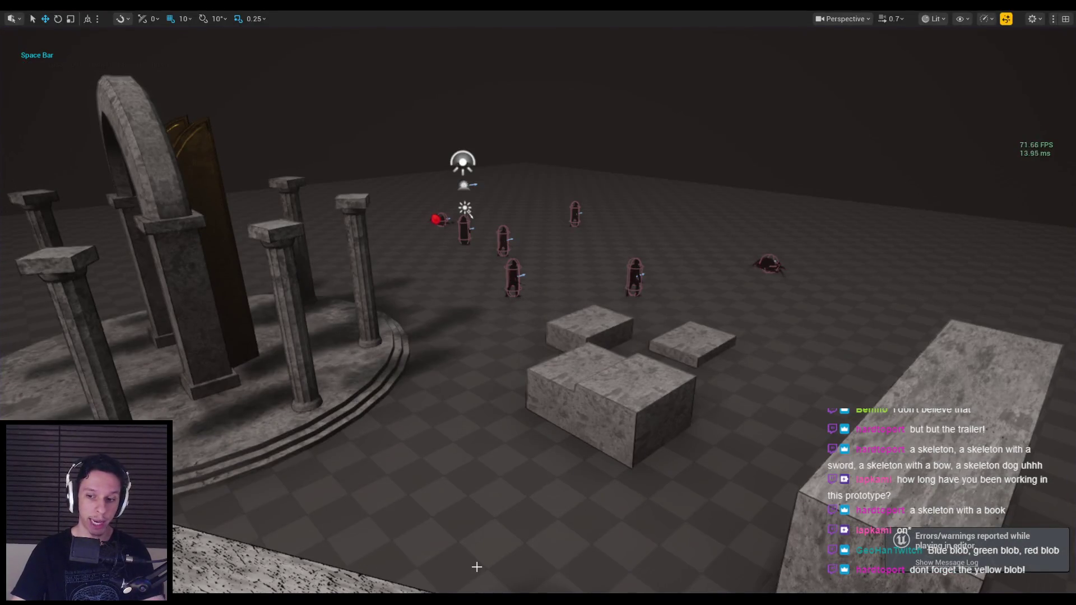
Switch to the Blueprint editor and browse the GA_Fireball, GE_Fireball_Cooldown and BP_Projectile-Fireball tabs.
key("alt+Tab")
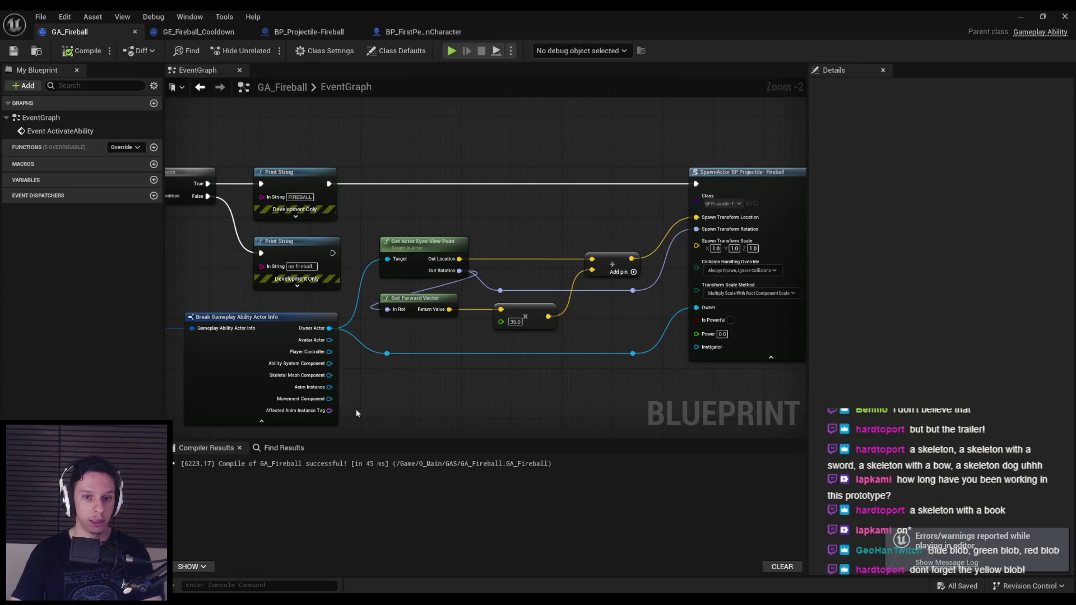
scroll(440, 364, "down", 2)
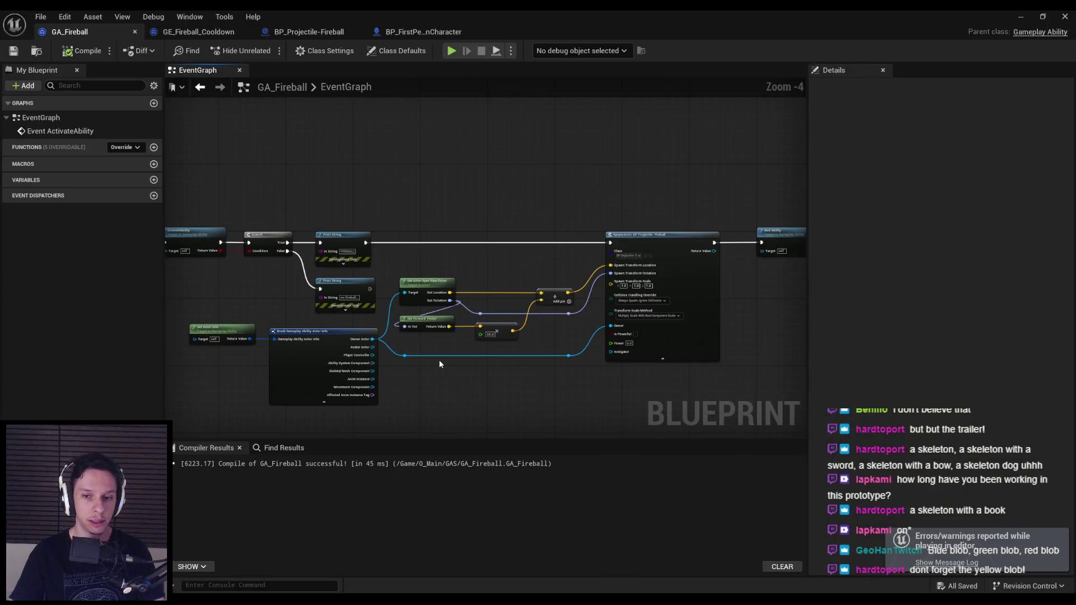
scroll(439, 364, "up", 2)
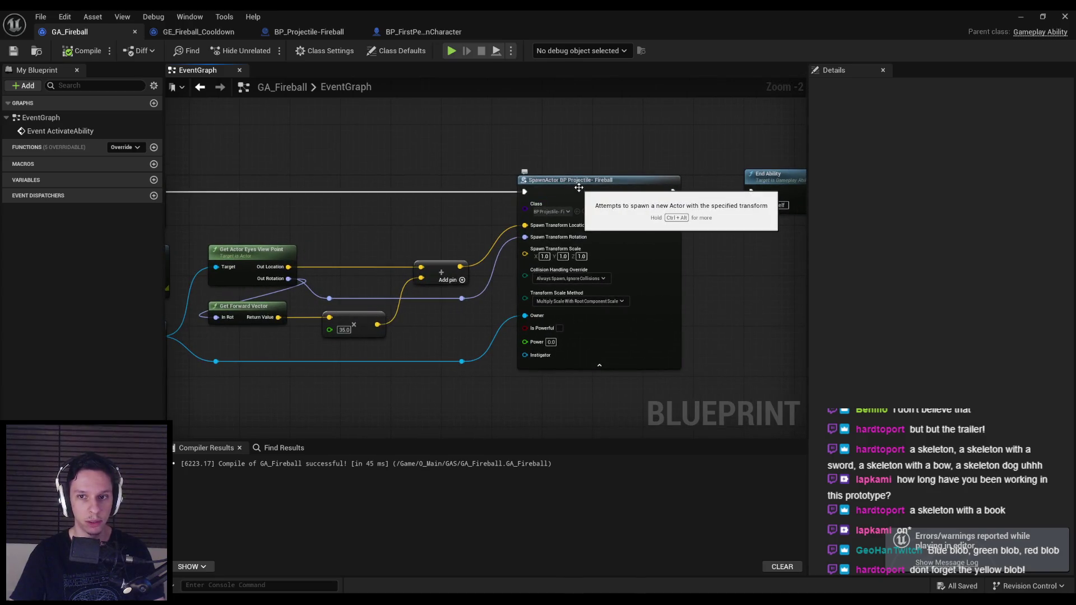
scroll(398, 243, "down", 1)
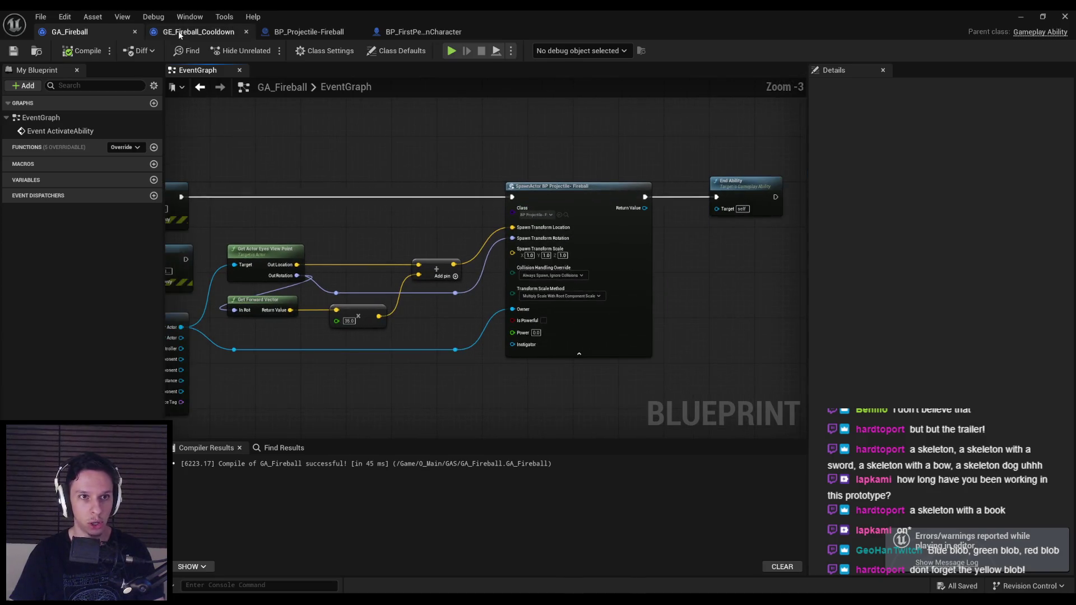
left_click(199, 32)
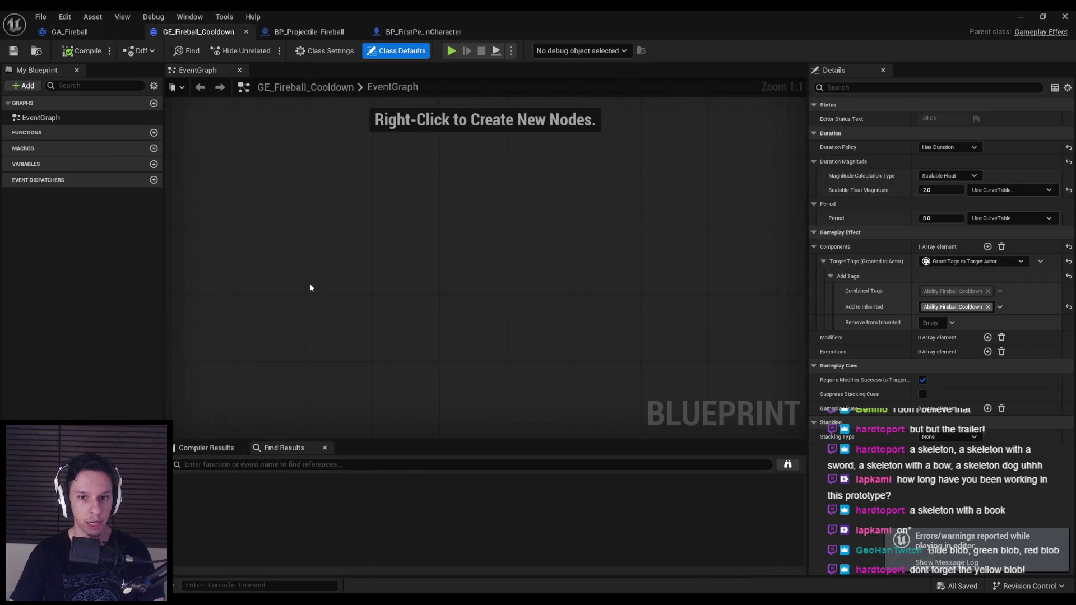
left_click(317, 34)
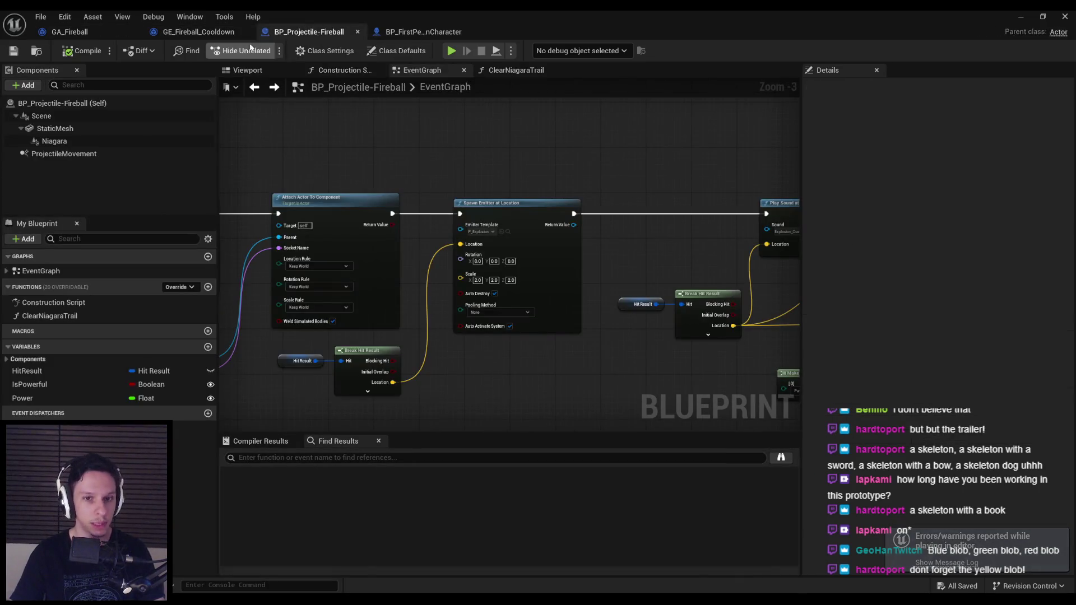
left_click(212, 34)
left_click(101, 32)
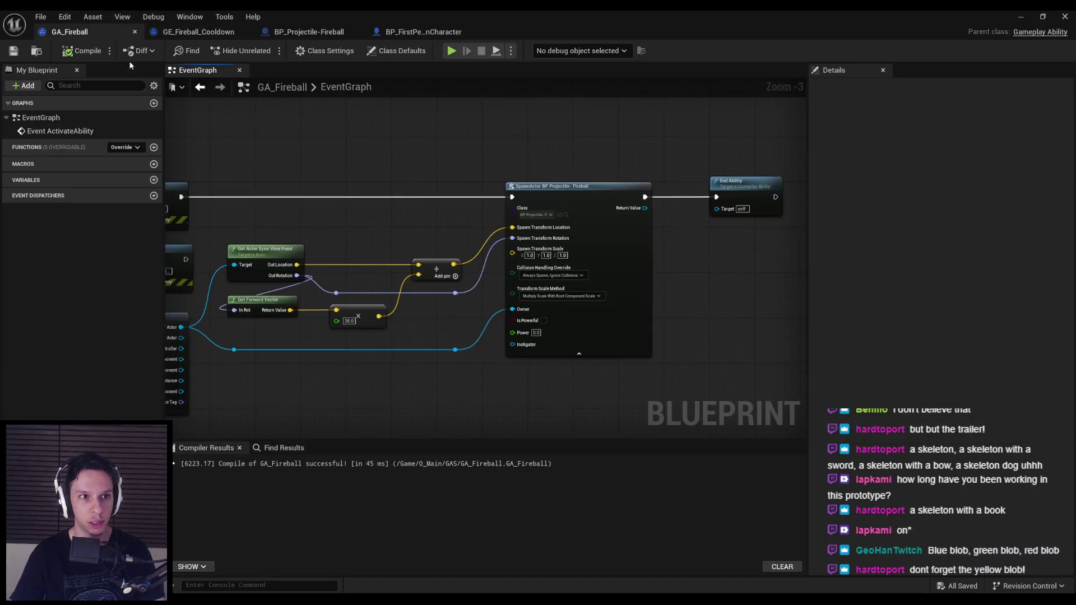
Pan GA_Fireball's CommitAbility, Branch and Print String nodes into view, then open BP_Projectile-Fireball's EventGraph.
left_click_drag(390, 203, 560, 191)
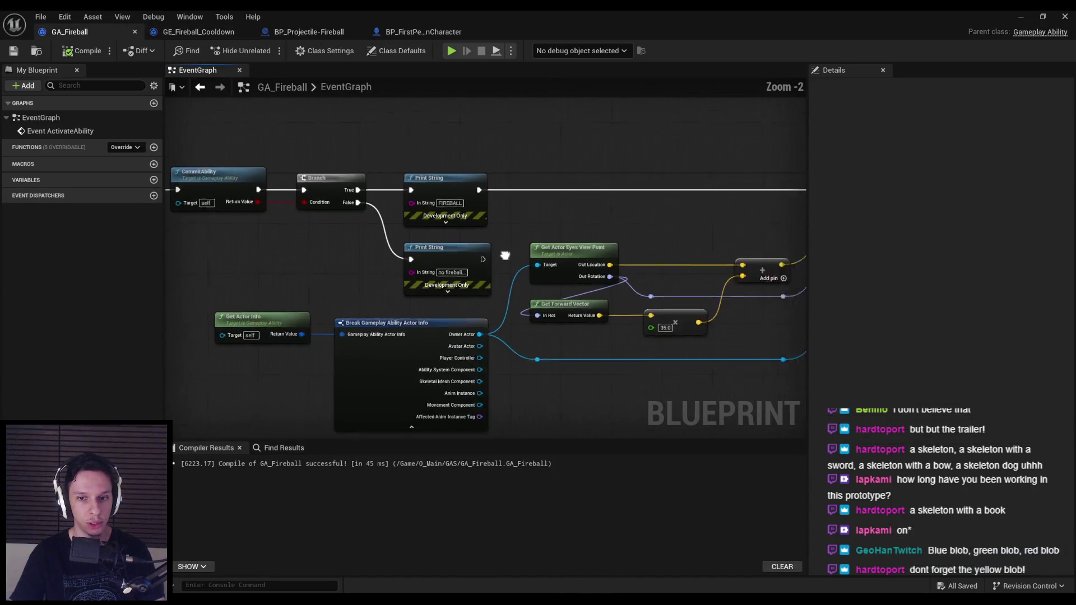
left_click_drag(370, 212, 464, 223)
left_click(331, 32)
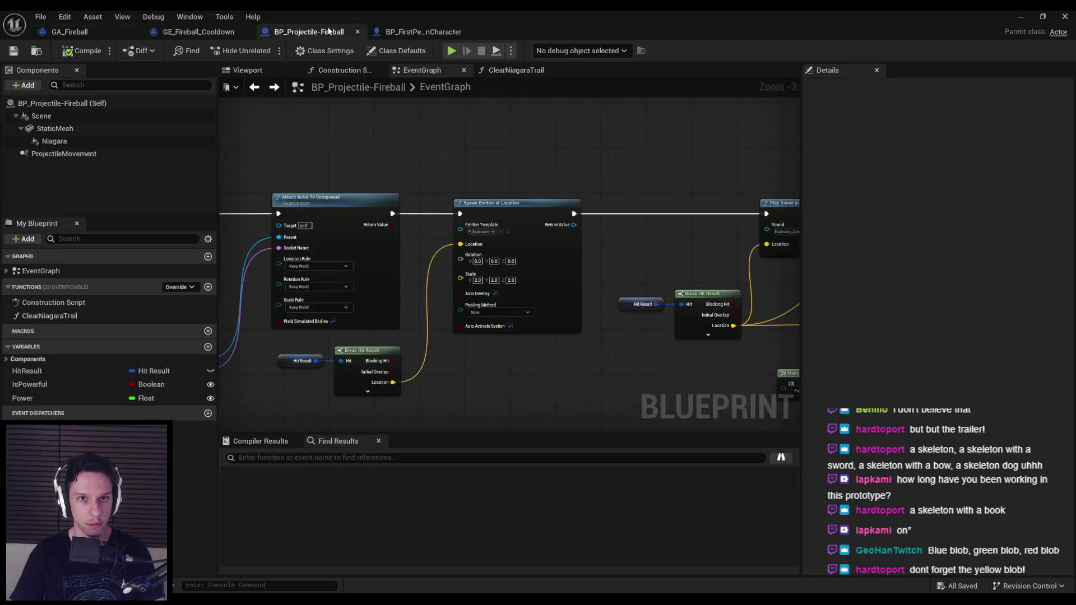
scroll(409, 170, "down", 3)
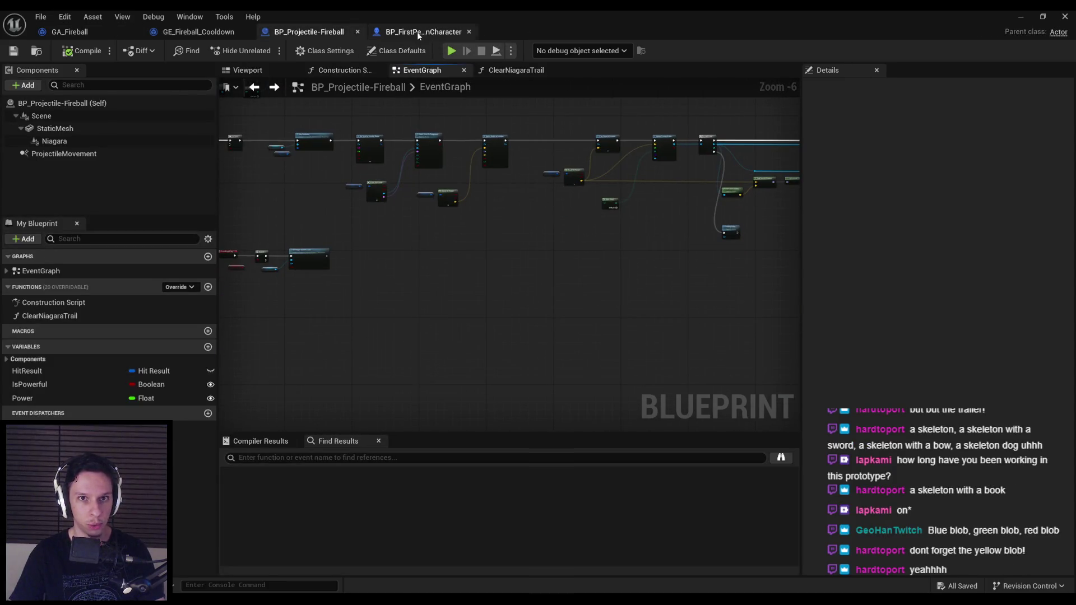
Examine BP_FirstPersonCharacter's Debug Key 1 → Try Activate Ability by Class nodes, then return to GA_Fireball.
left_click(418, 33)
left_click(376, 198)
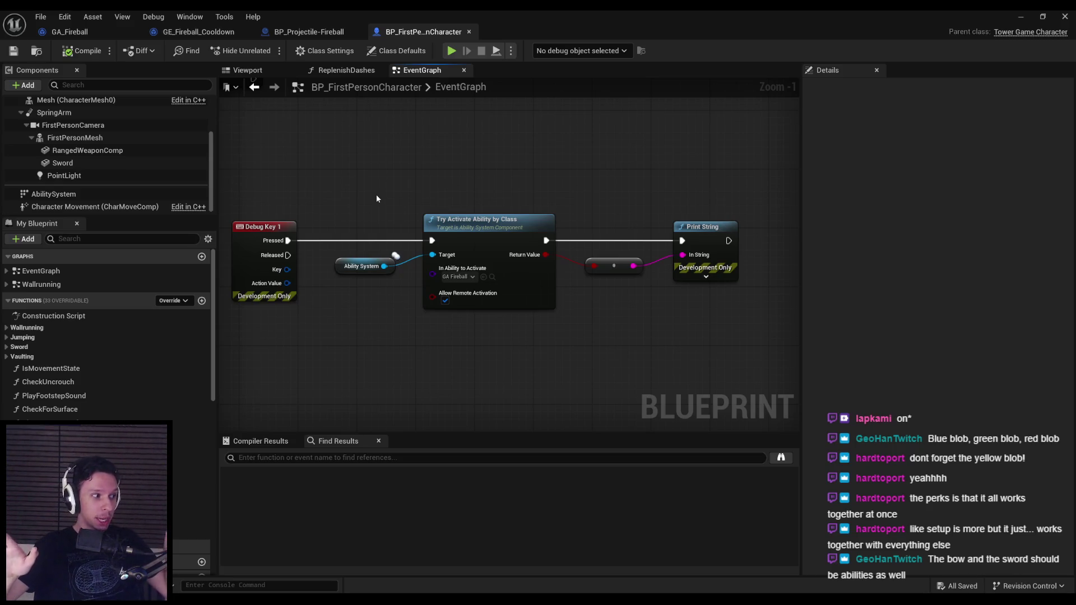
left_click(78, 32)
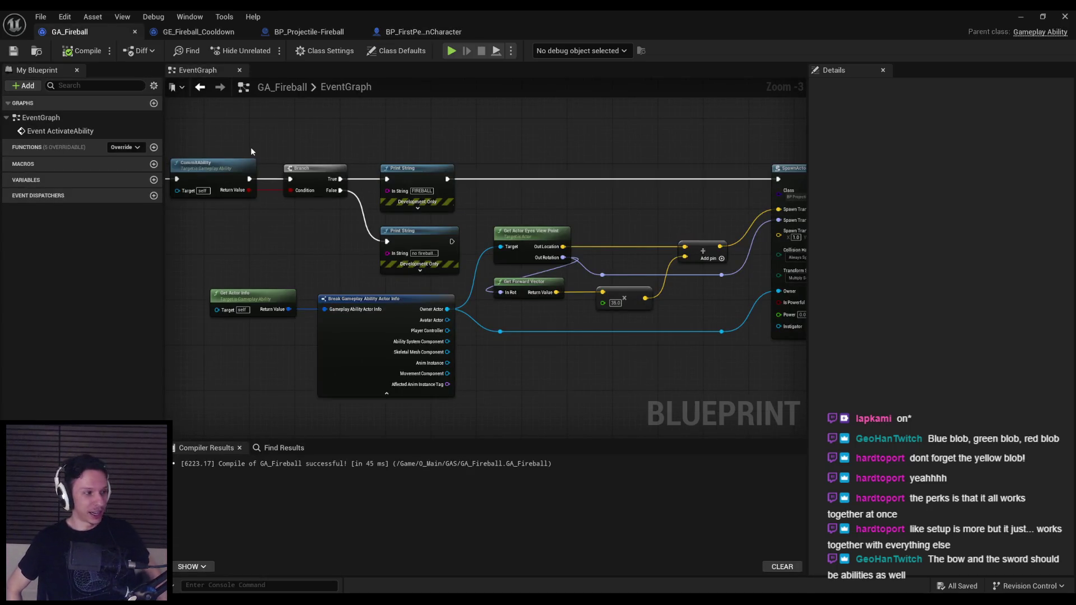
Hide the unconnected pins on Break Gameplay Ability Actor Info and move Get Actor Info next to it.
left_click(317, 255)
scroll(420, 218, "down", 1)
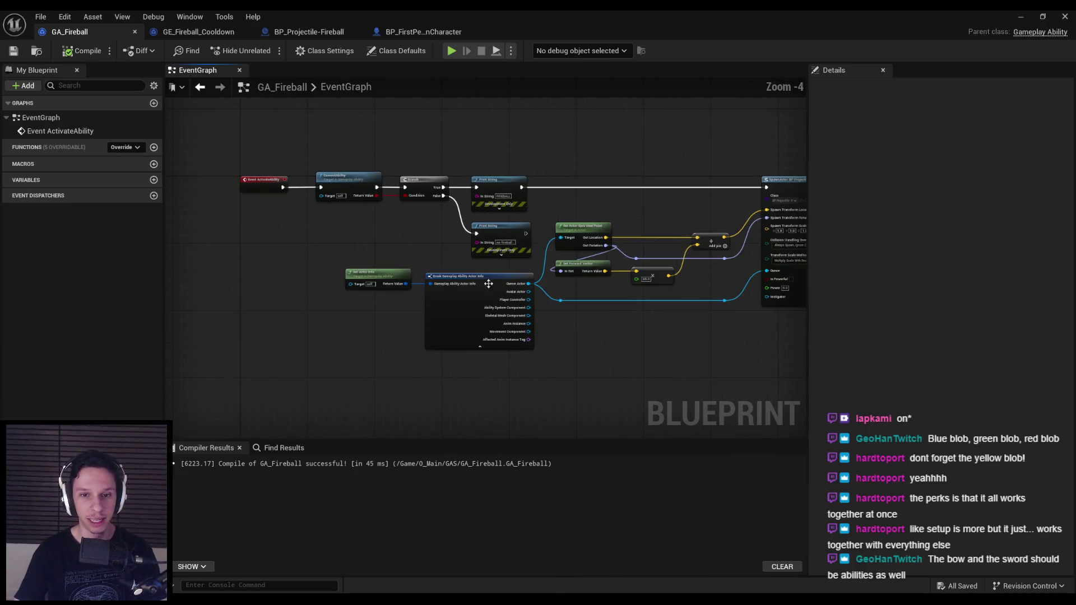
scroll(448, 336, "up", 2)
left_click(459, 383)
left_click(459, 382)
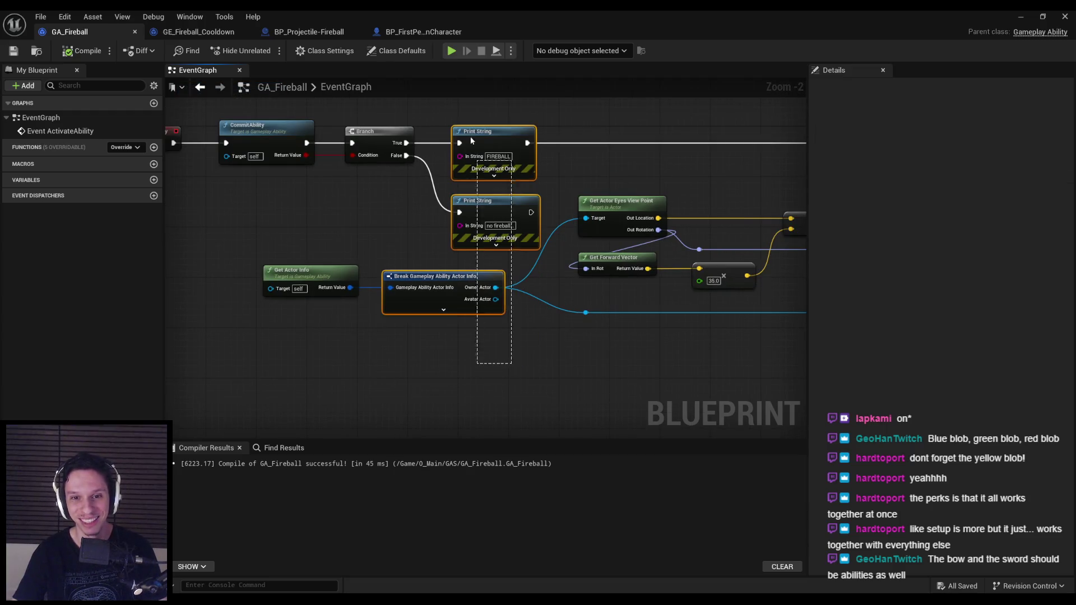
left_click_drag(337, 298, 382, 298)
Compile and save GA_Fireball, then minimize the Blueprint editor to return to the level viewport.
left_click(81, 51)
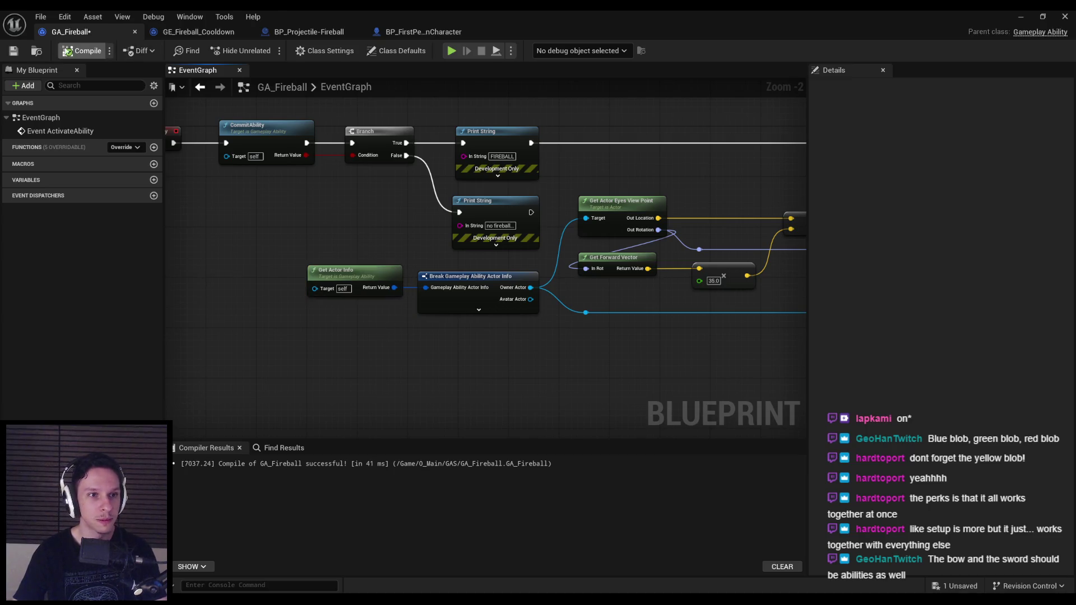
left_click(13, 51)
scroll(501, 196, "down", 3)
scroll(500, 191, "up", 1)
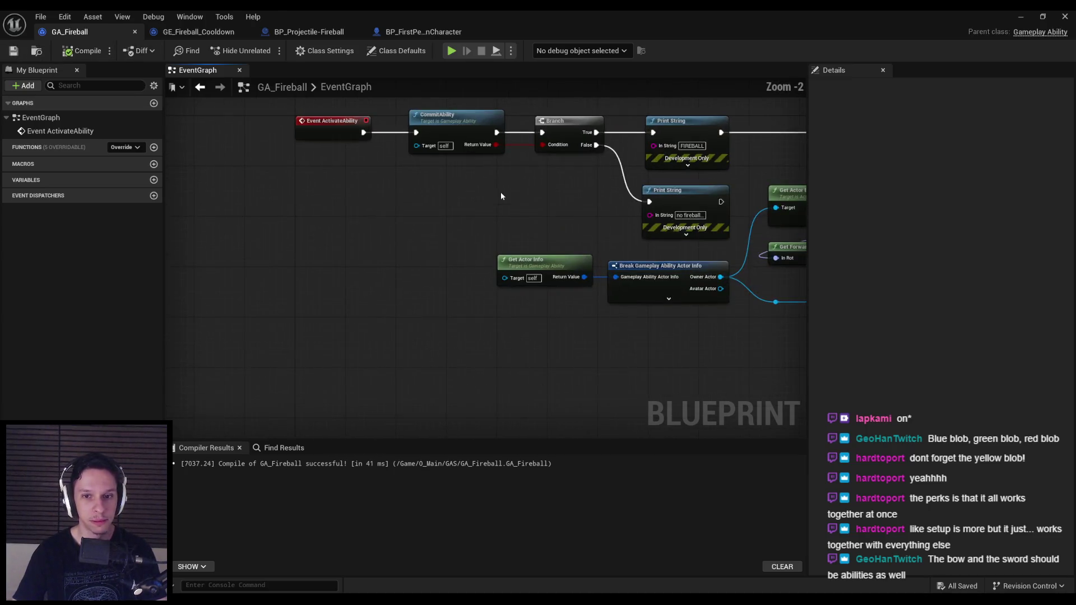
scroll(340, 208, "up", 1)
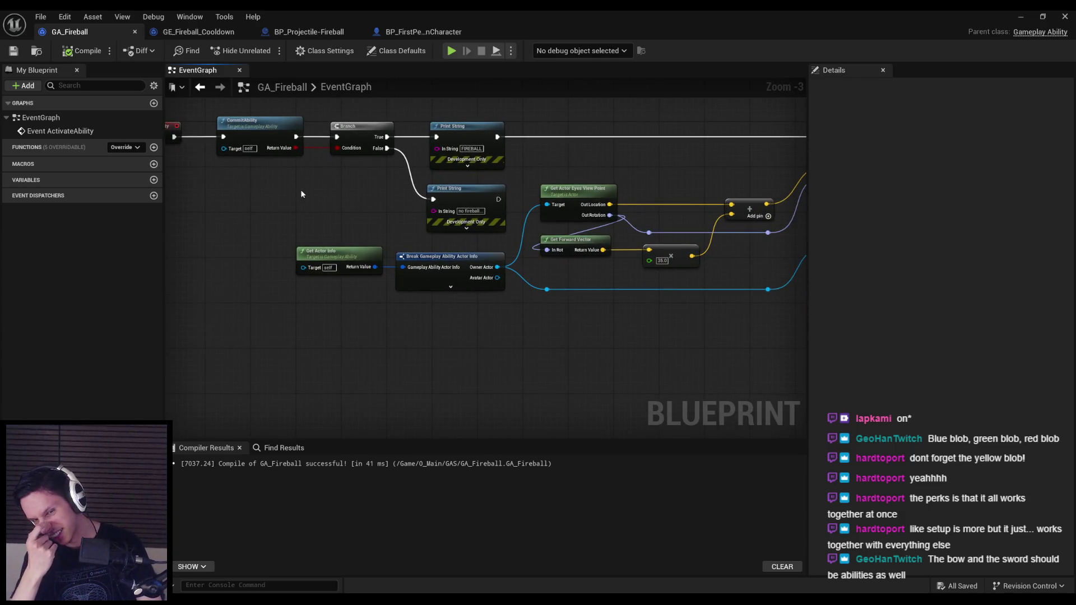
scroll(421, 192, "down", 1)
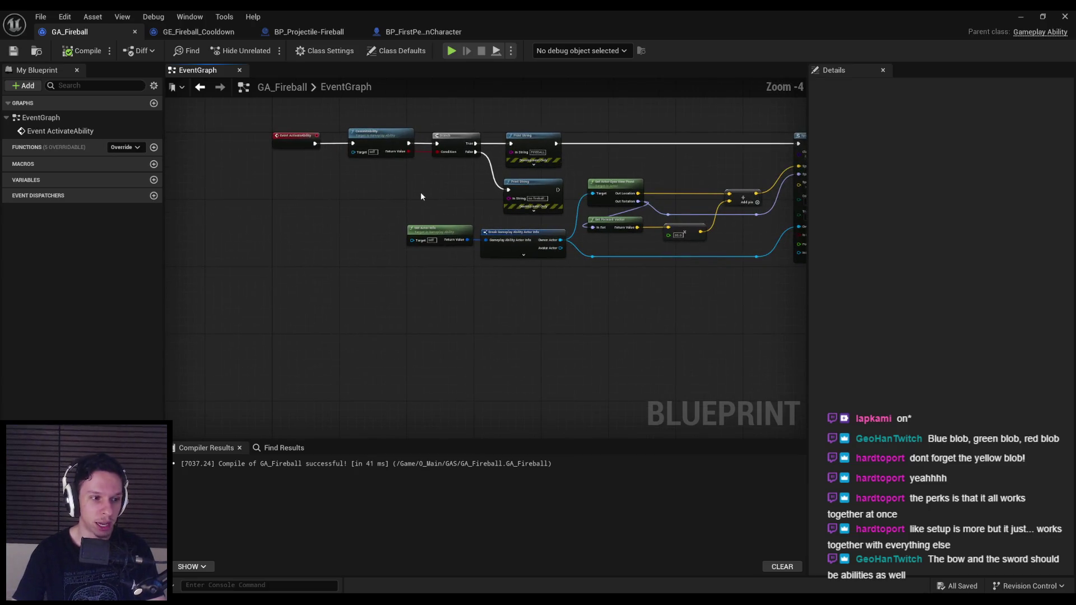
left_click(459, 31)
left_click(70, 30)
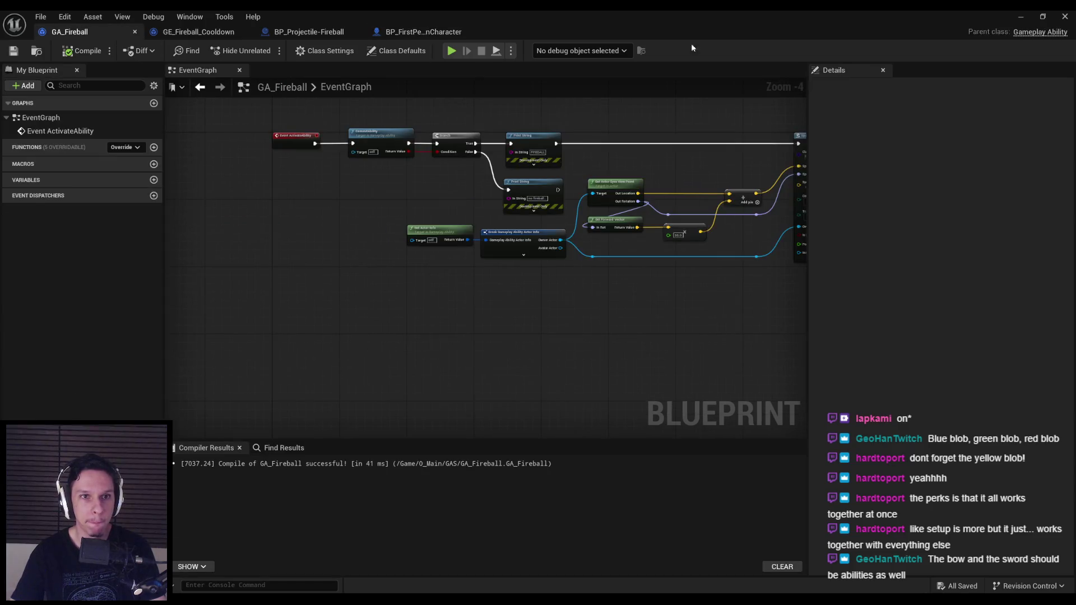
left_click(1019, 17)
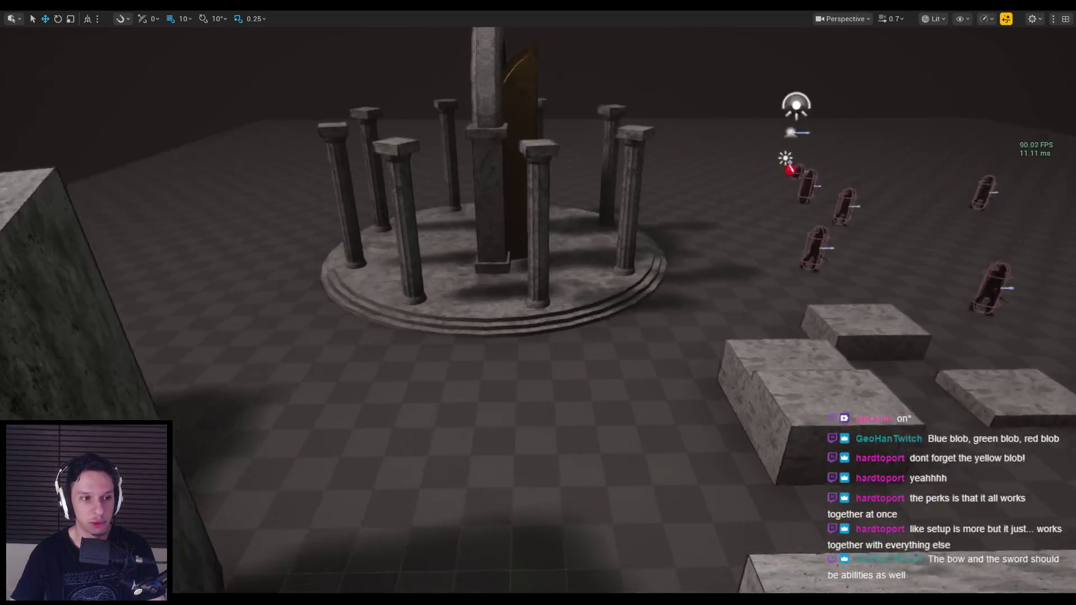
Start a Play-in-Editor session and hit the zombies with explosive arrows and a fireball.
key("s")
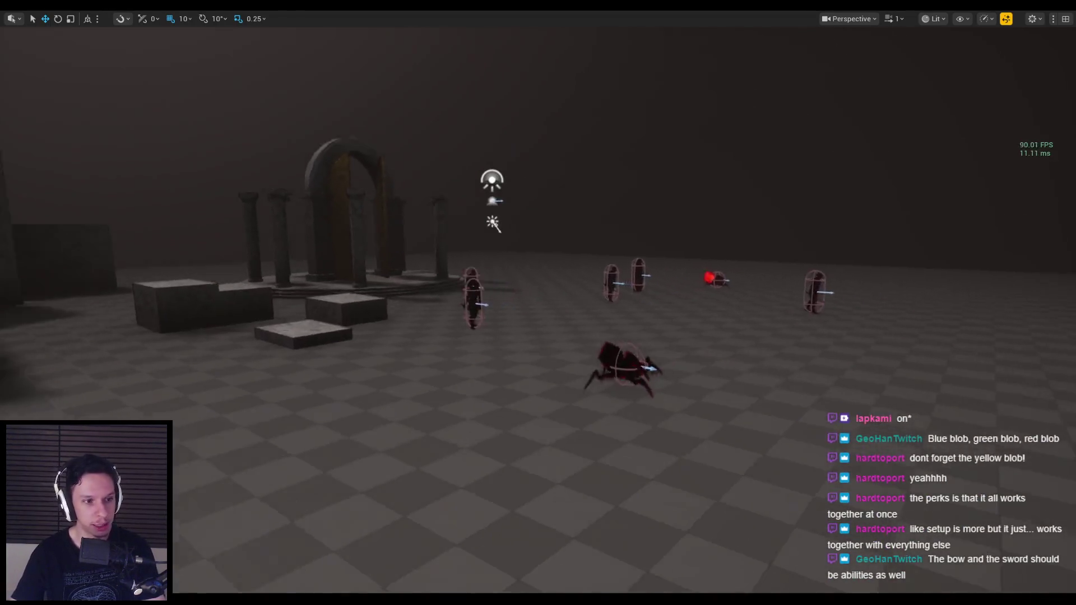
key("alt+p")
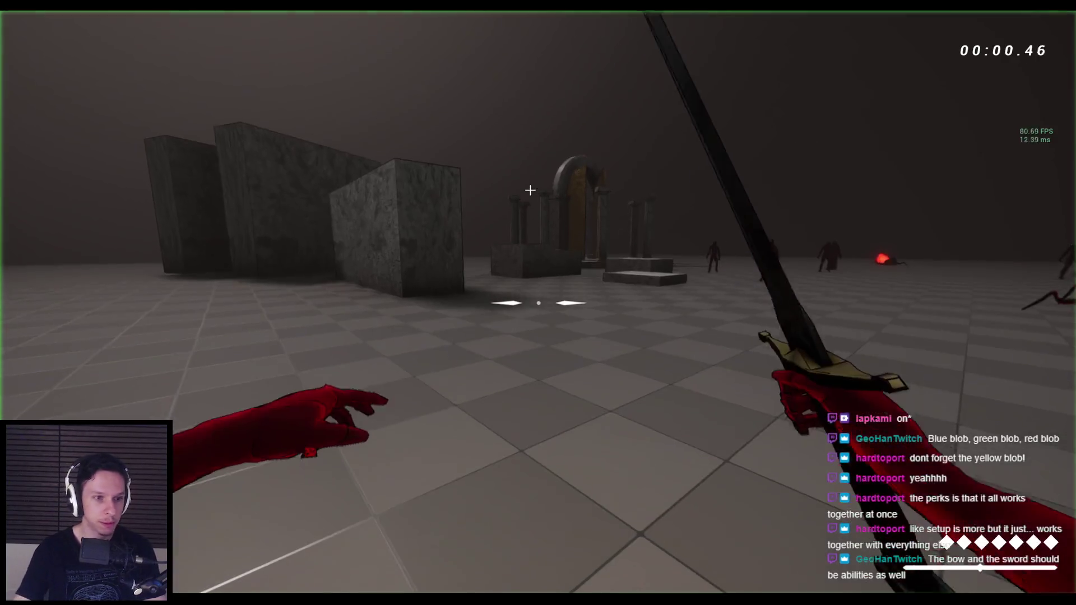
left_click(539, 303)
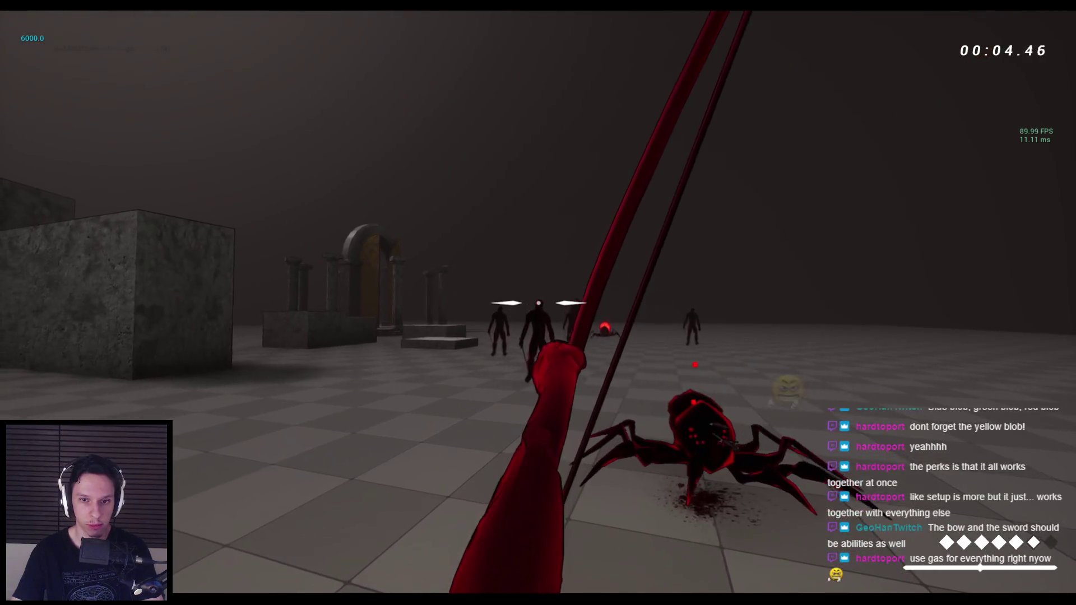
left_click(537, 303)
left_click(538, 303)
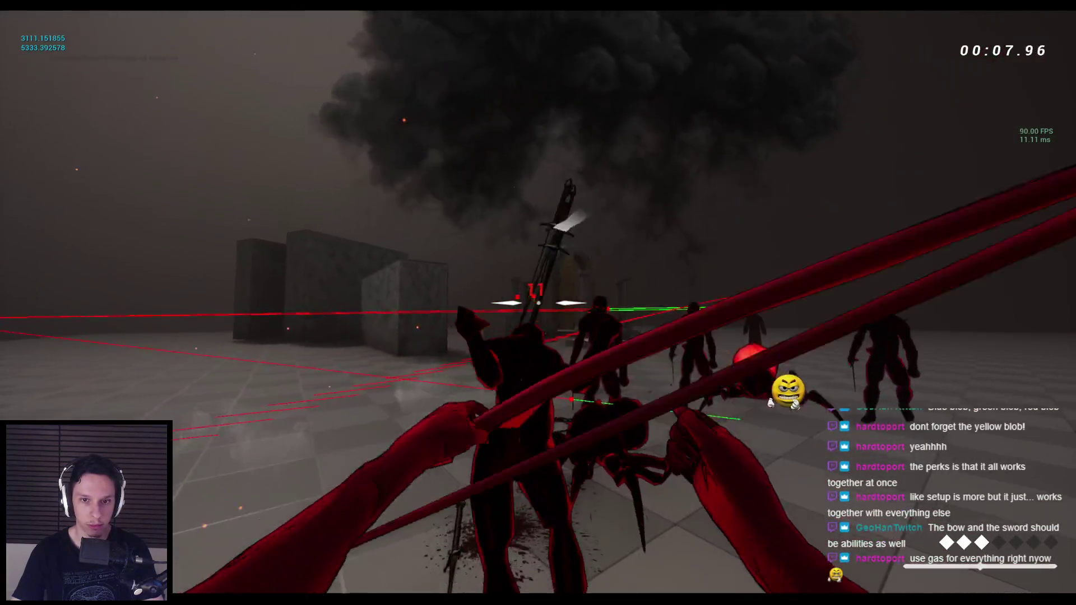
left_click(539, 303)
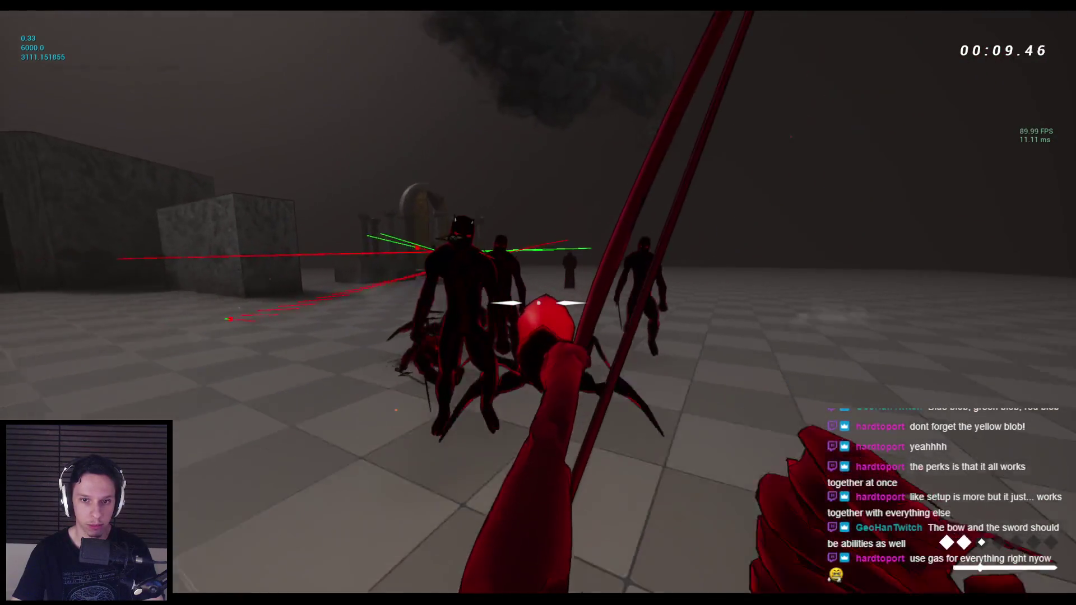
left_click(538, 303)
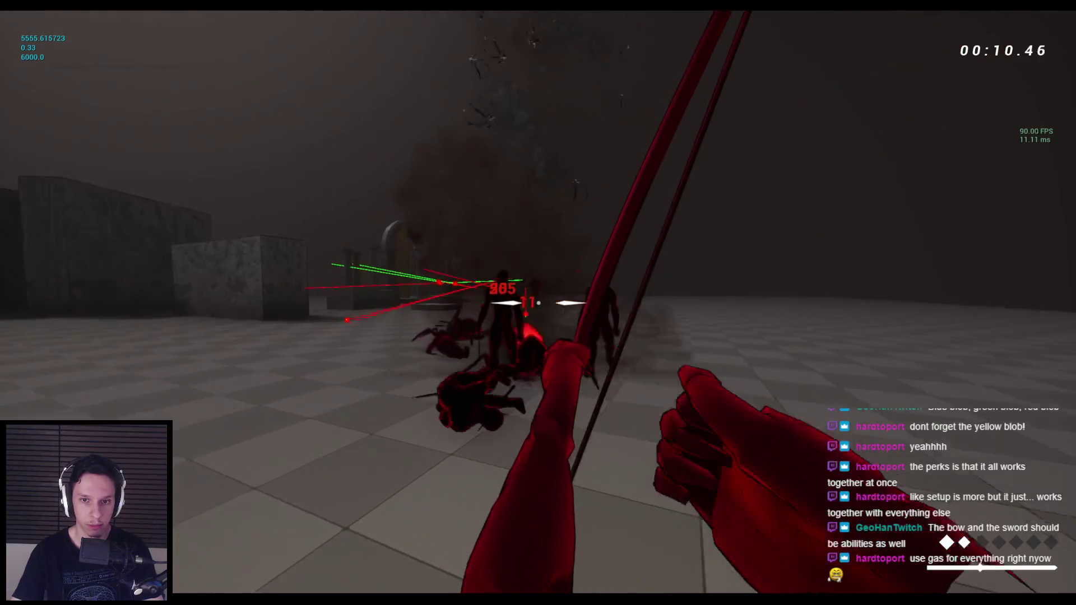
right_click(538, 303)
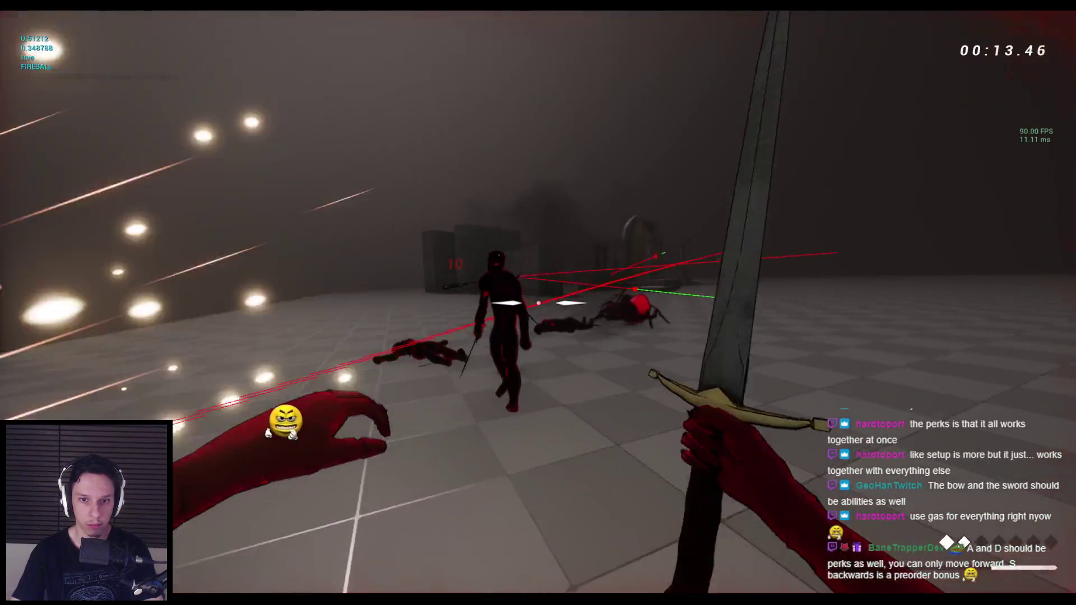
Cut down the spider and horned demons with the sword, throw the spear, then recover the sword.
left_click(538, 303)
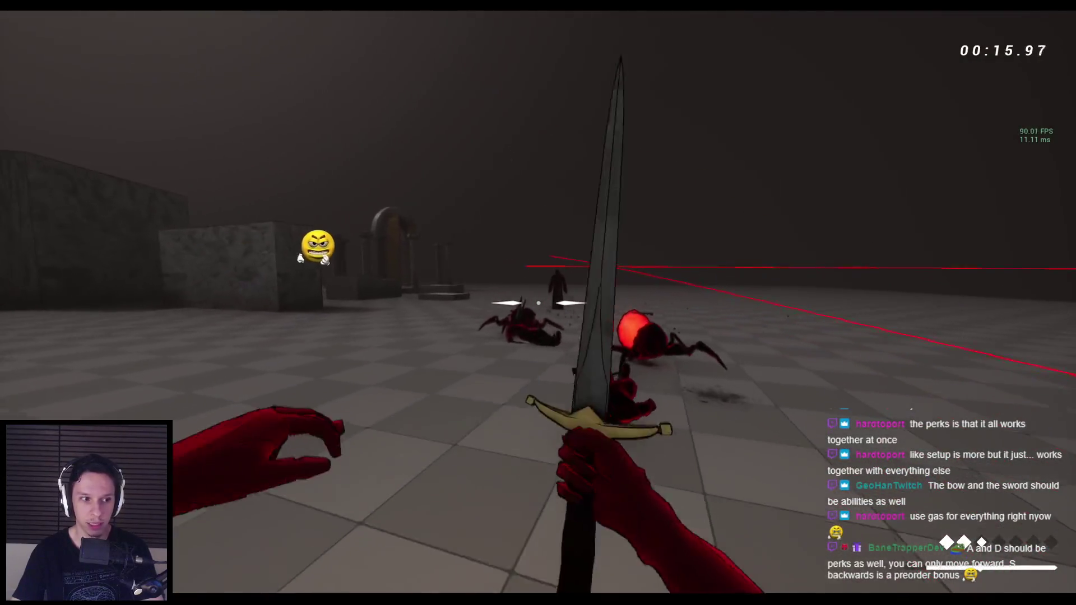
left_click(538, 302)
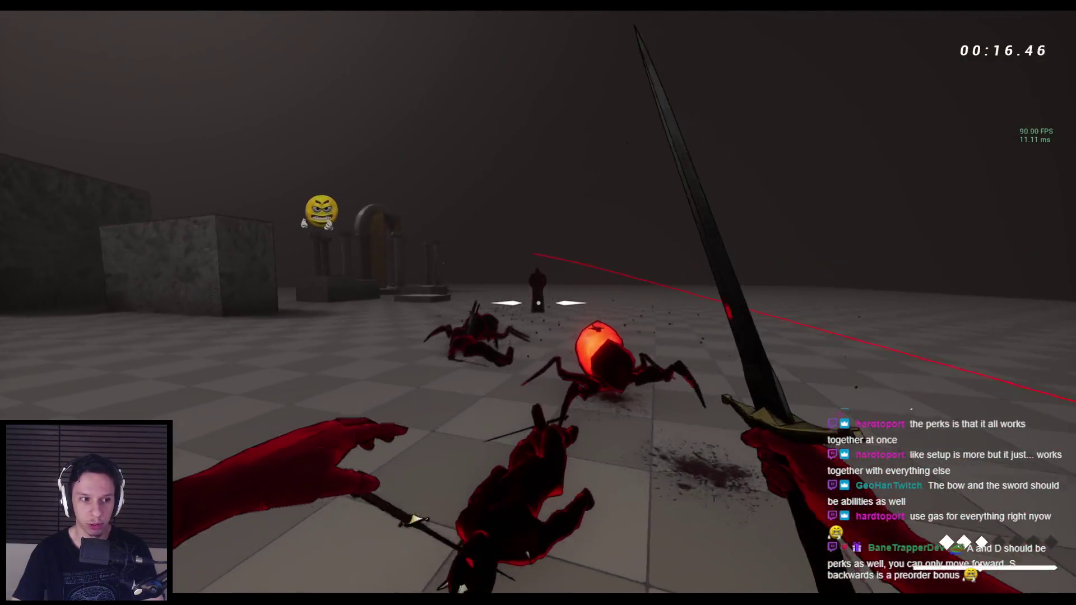
key("space")
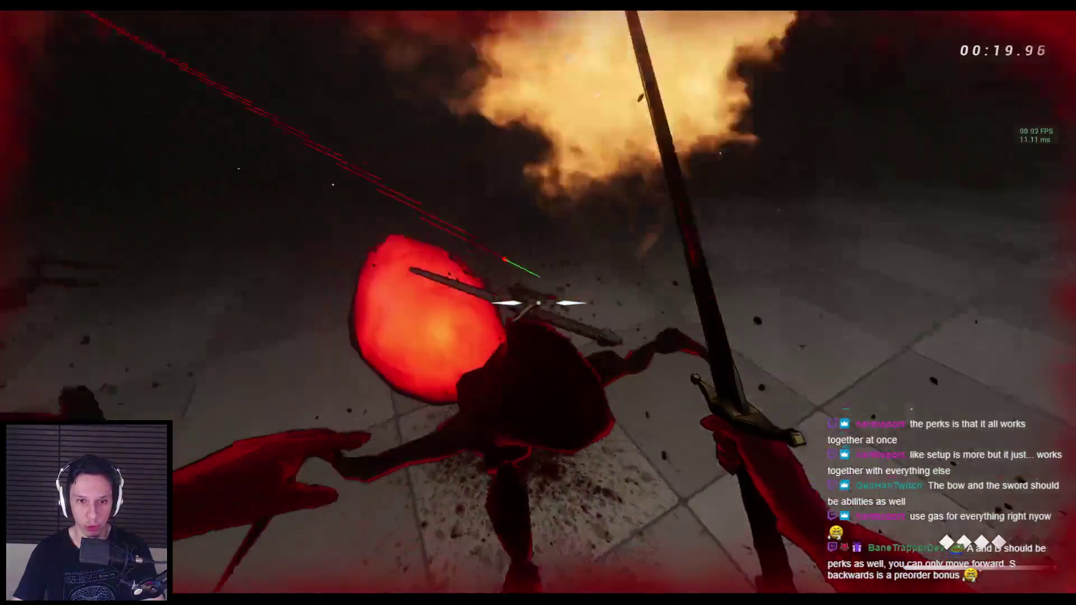
left_click(537, 302)
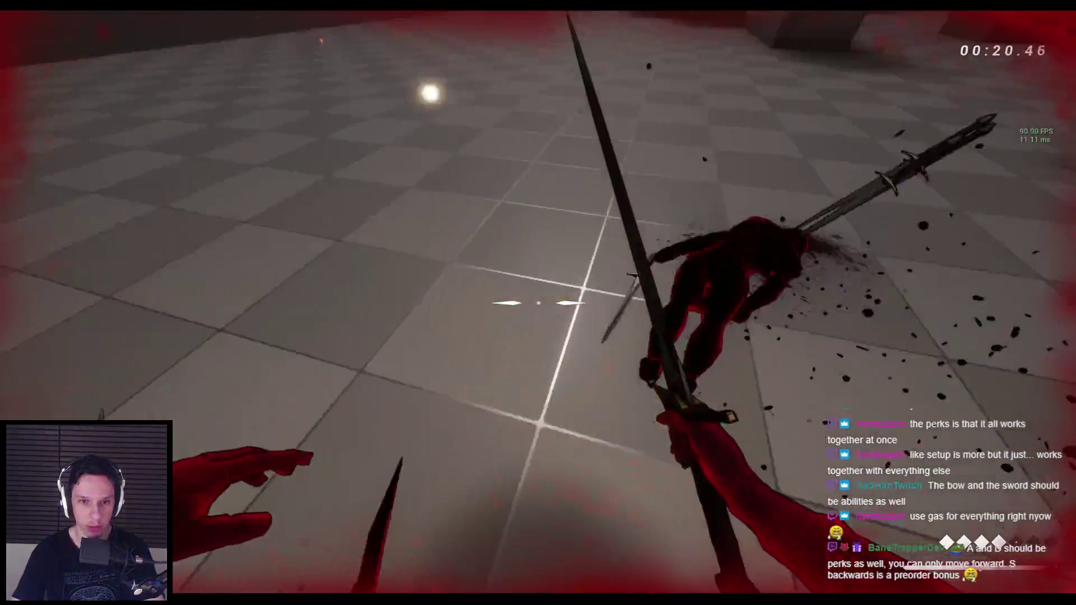
left_click(539, 303)
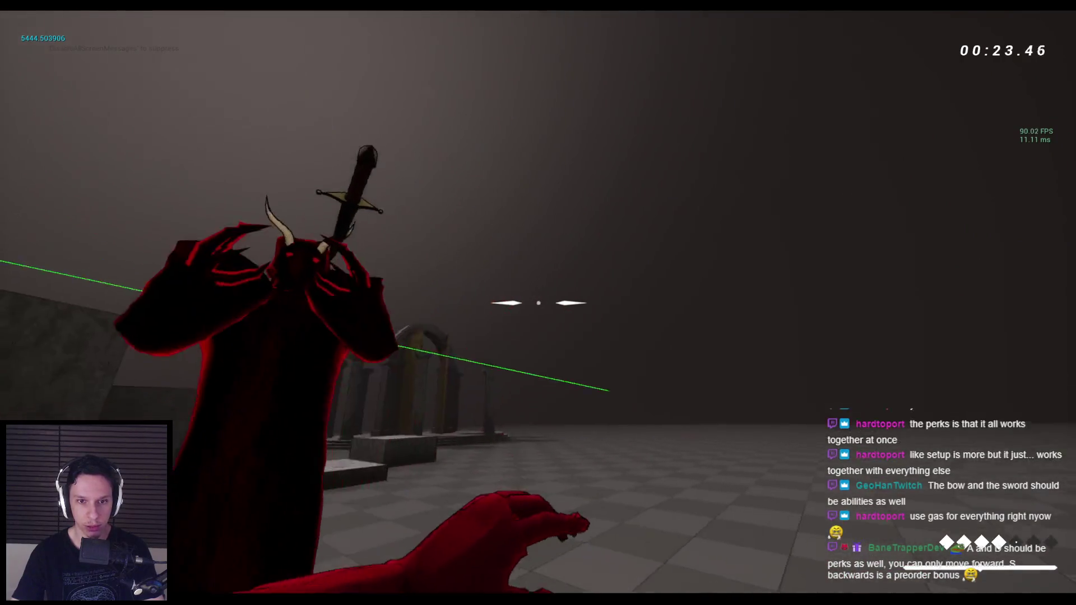
left_click(538, 303)
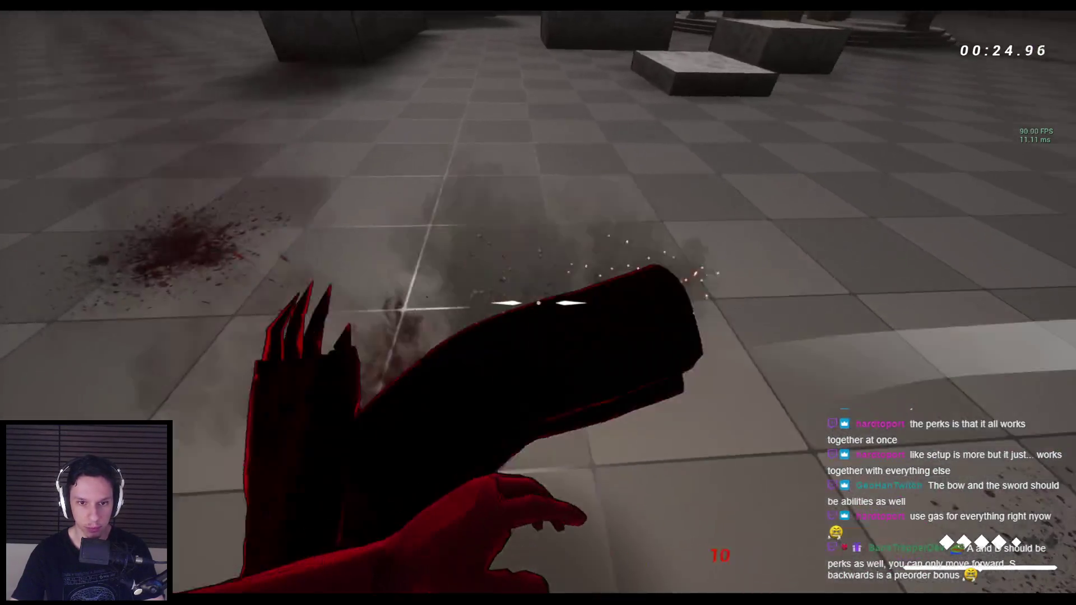
left_click(538, 302)
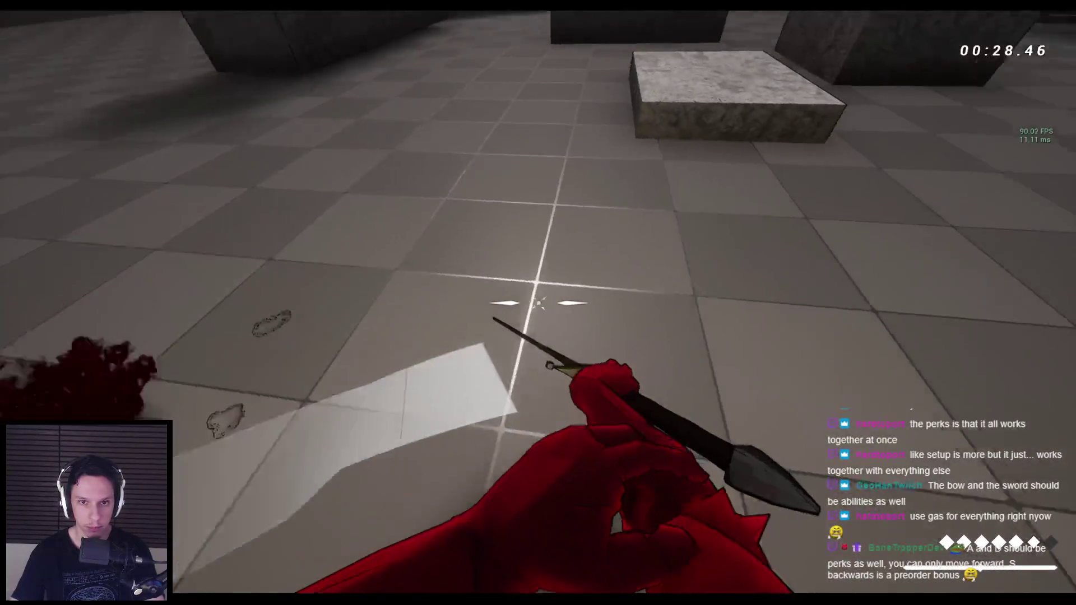
left_click(538, 302)
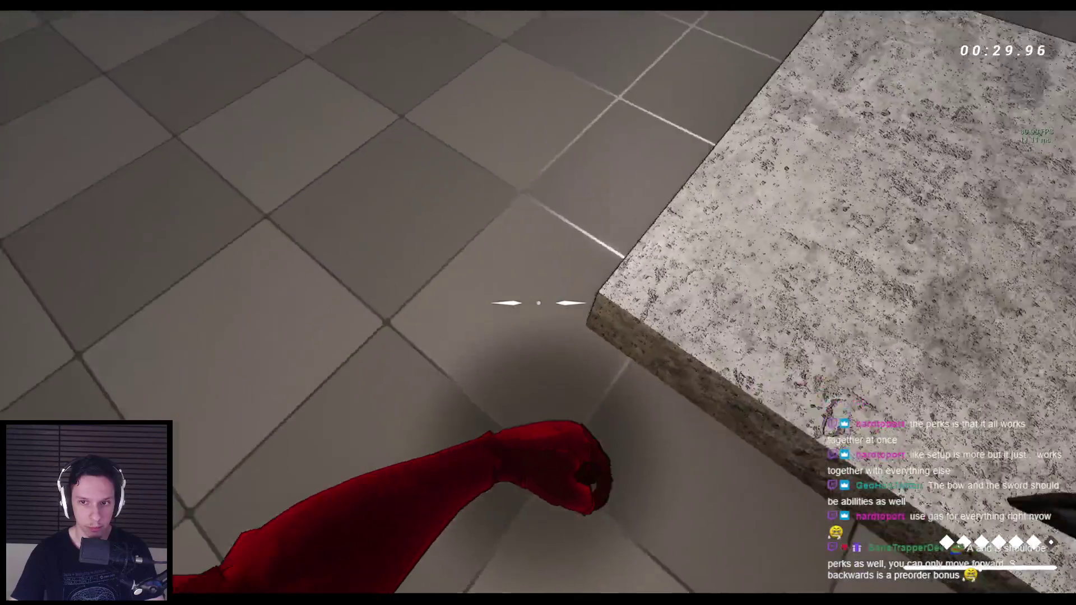
left_click(538, 304)
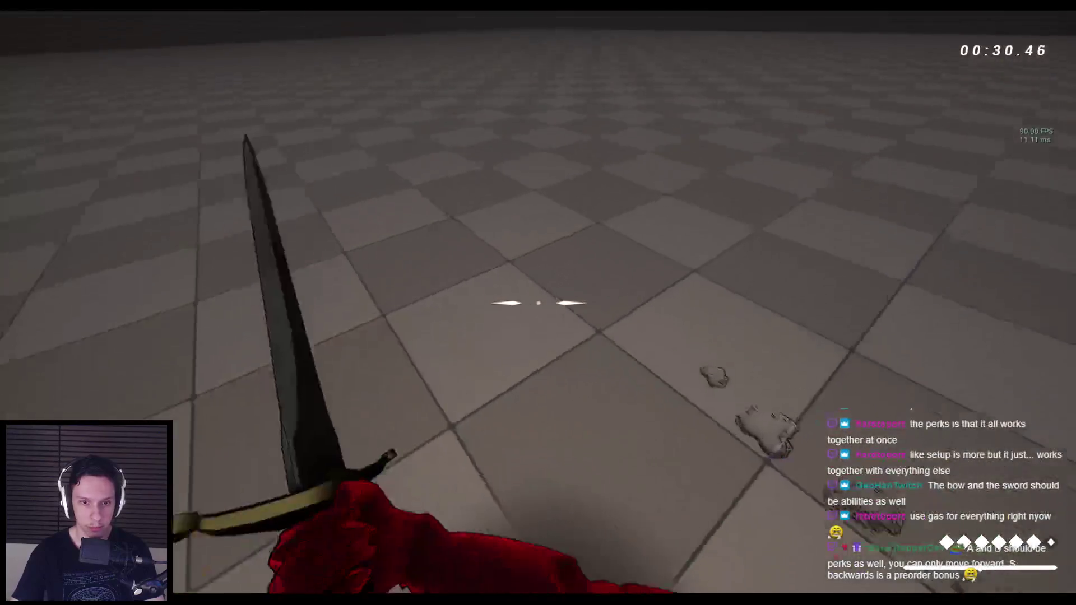
Jump and climb up onto the stone blocks.
key("space")
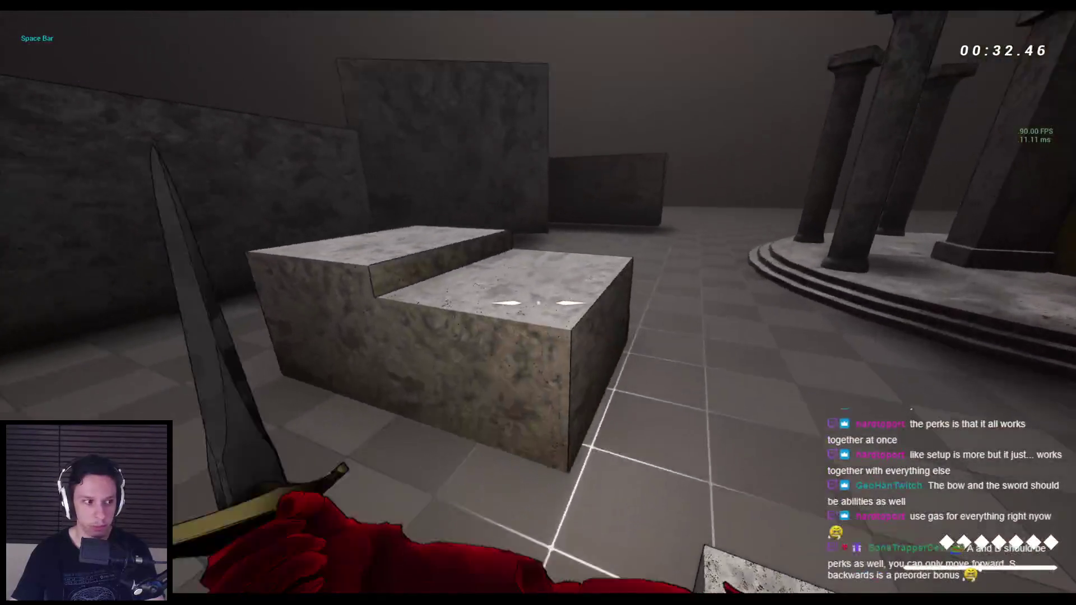
key("space")
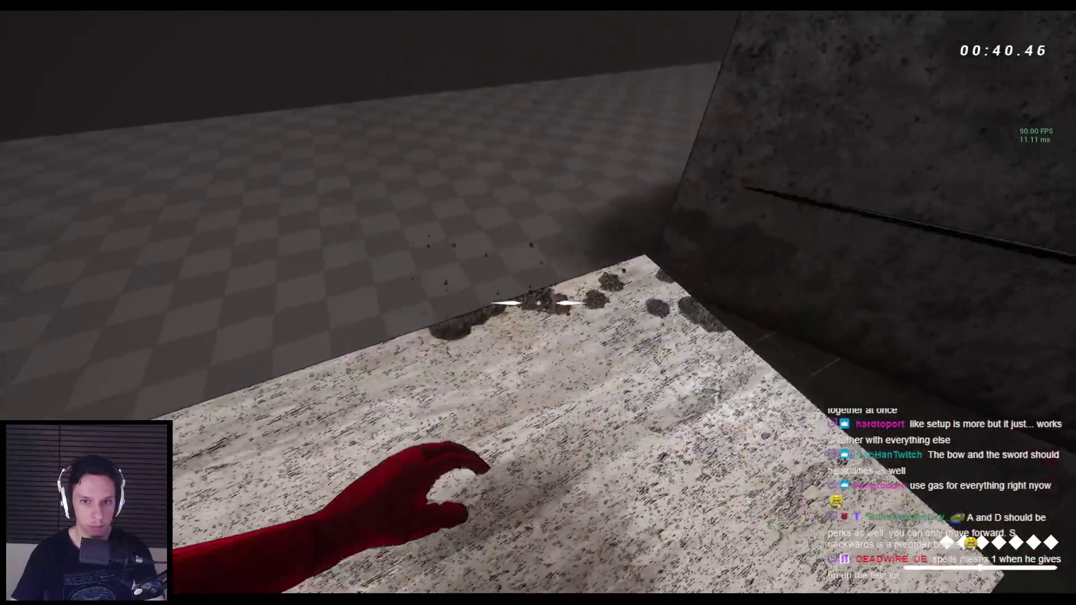
key("space")
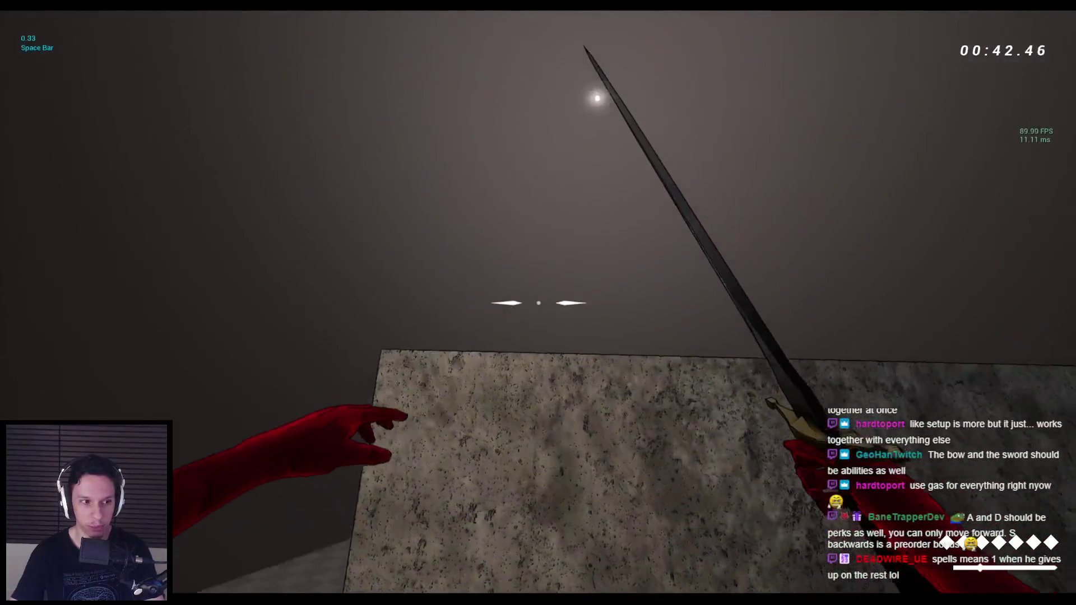
key("space")
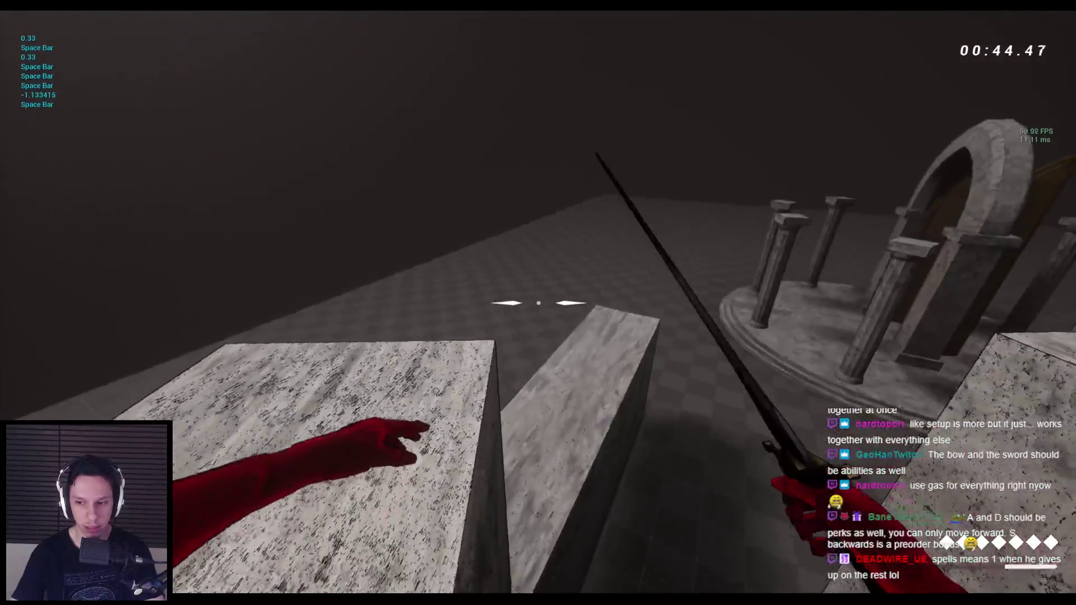
key("space")
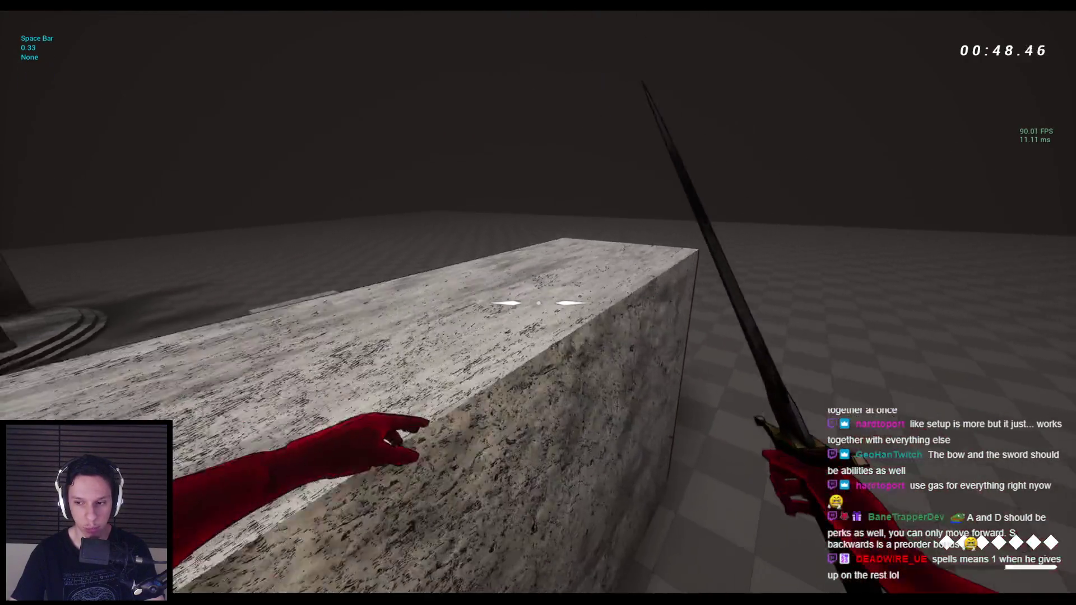
Wall-run along the blocks, leap between them, then stop the play session.
key("space")
key("space")
key("space")
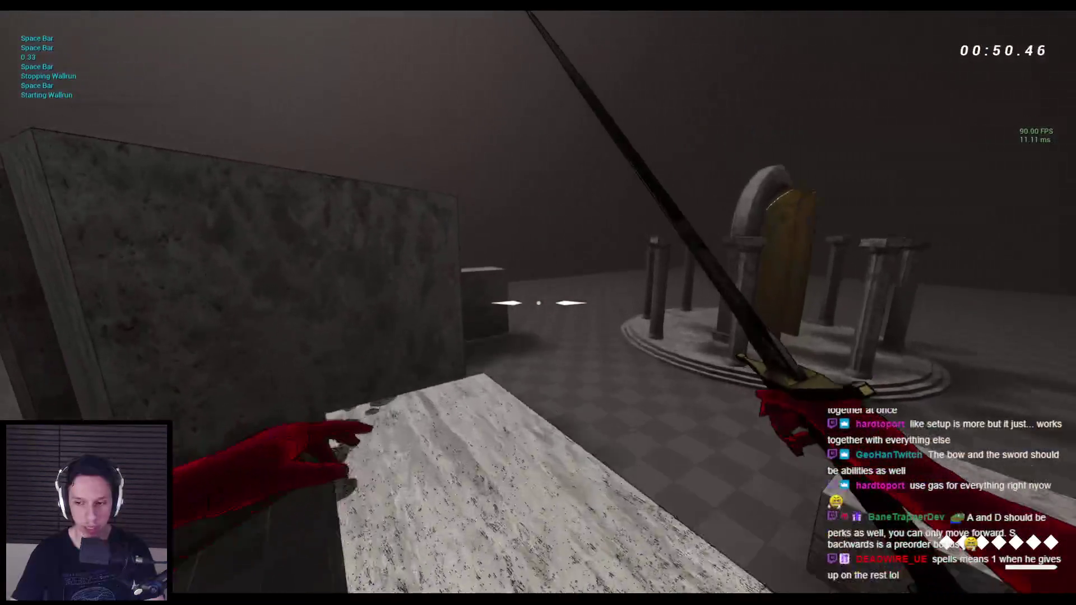
key("space")
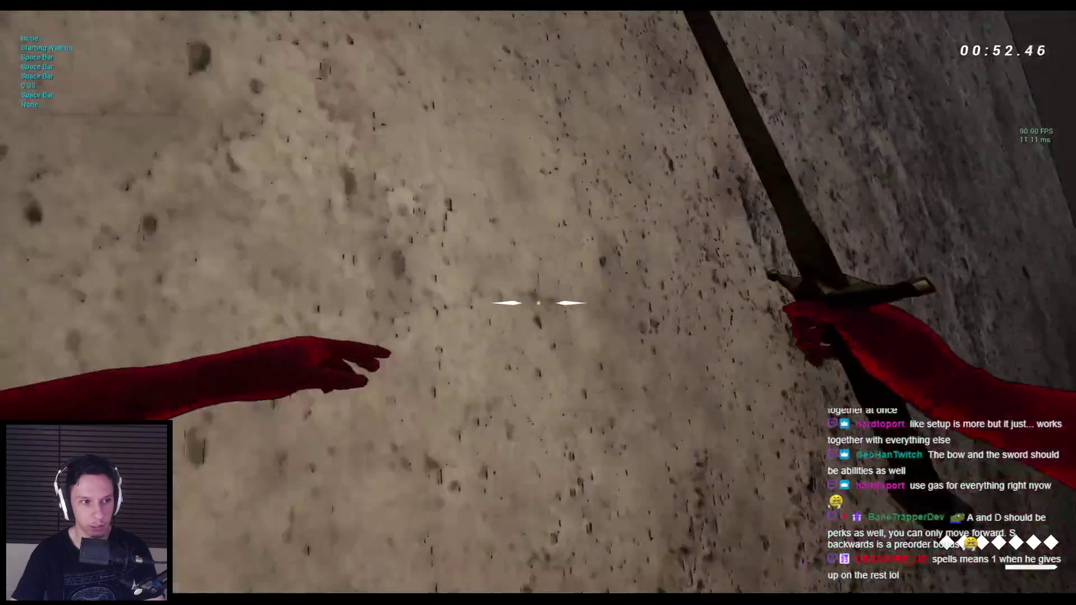
key("space")
key("space")
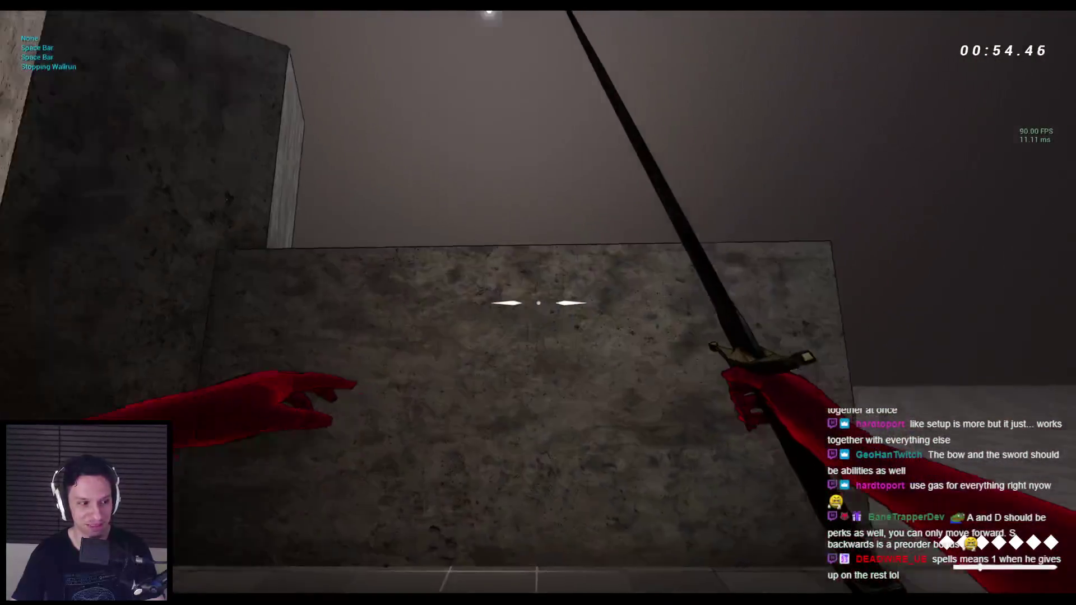
key("space")
key("space")
key("space")
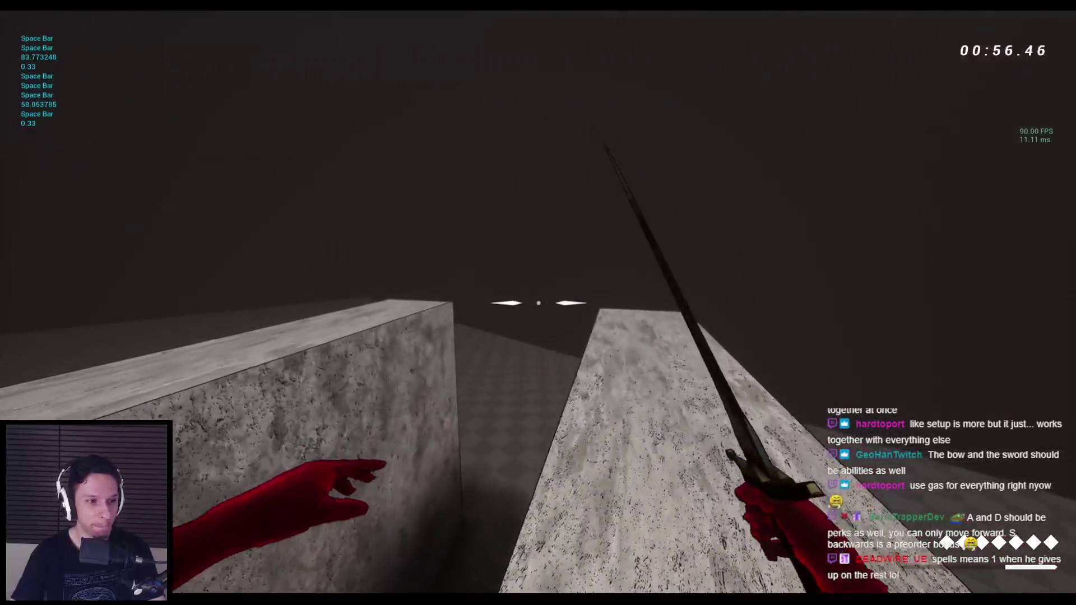
key("space")
key("space")
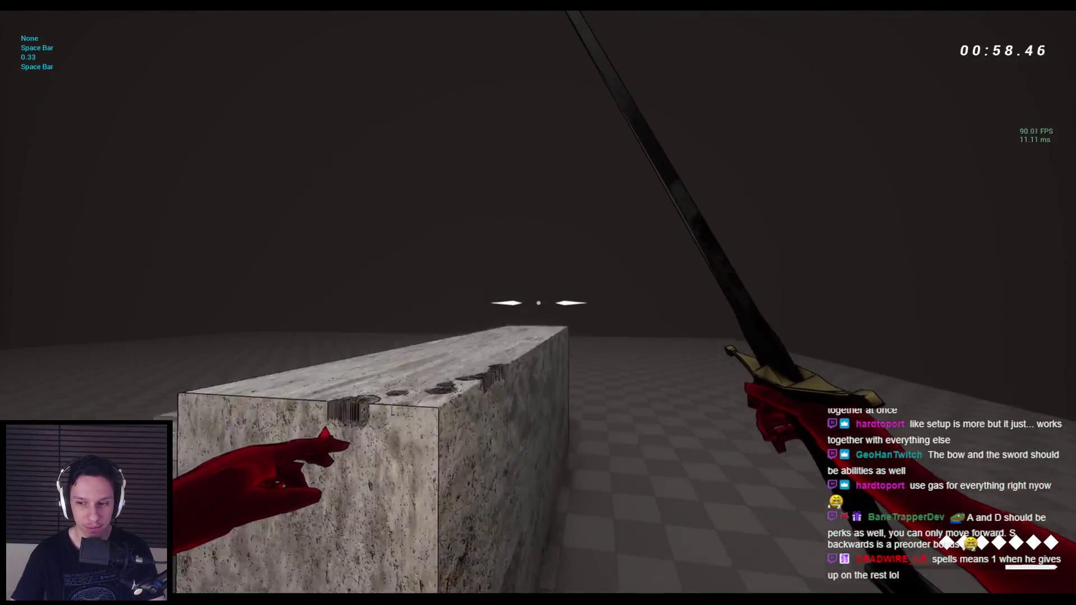
key("space")
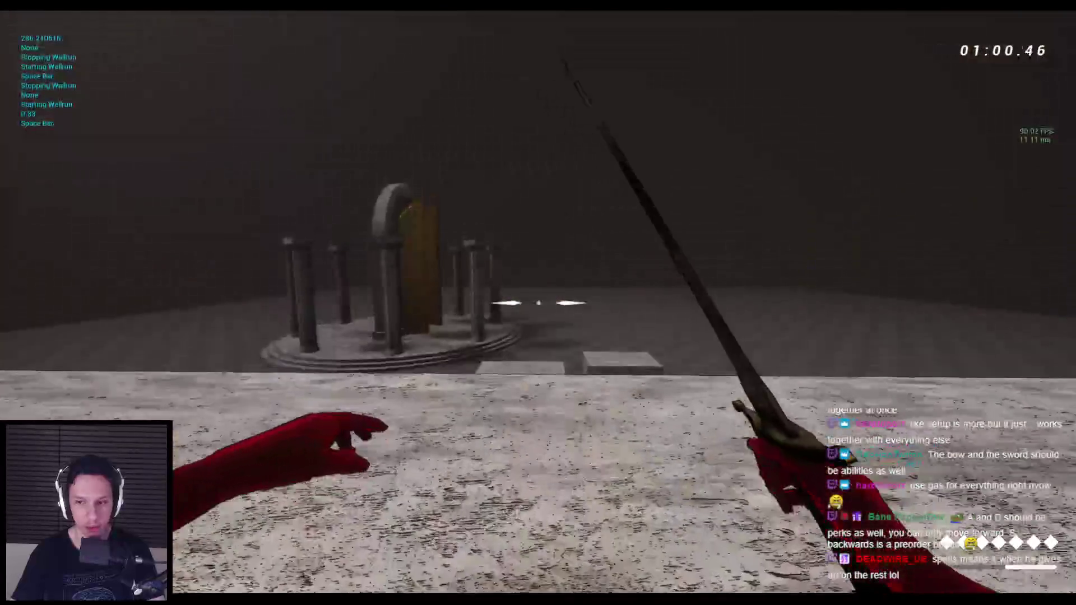
key("space")
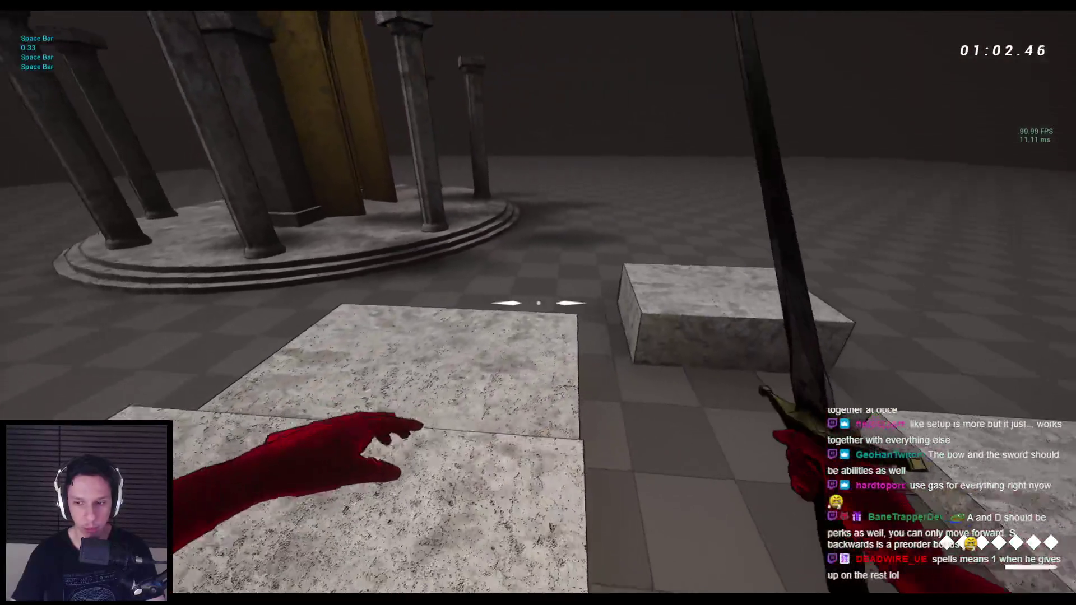
key("Escape")
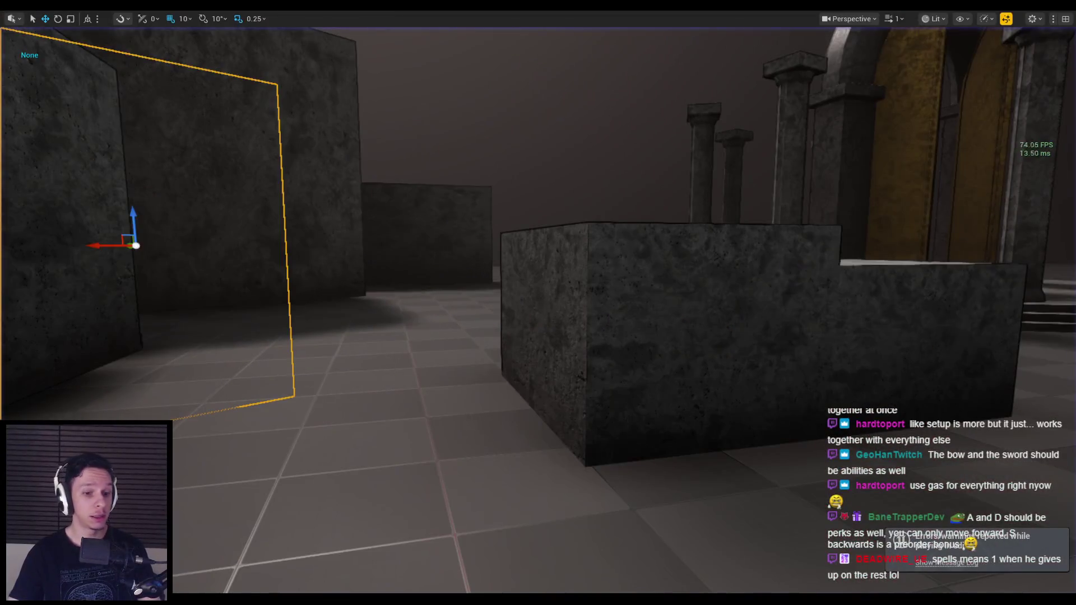
Restore the editor layout and open GE_Fireball_Cooldown from the Content Browser's GAS folder.
key("alt+Tab")
key("alt+Tab")
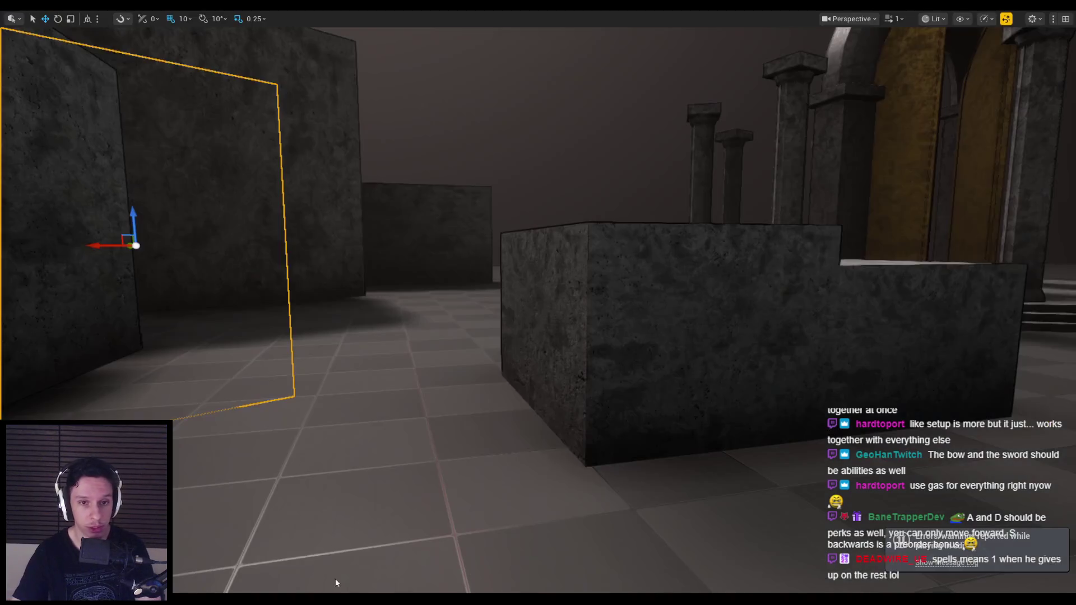
key("F11")
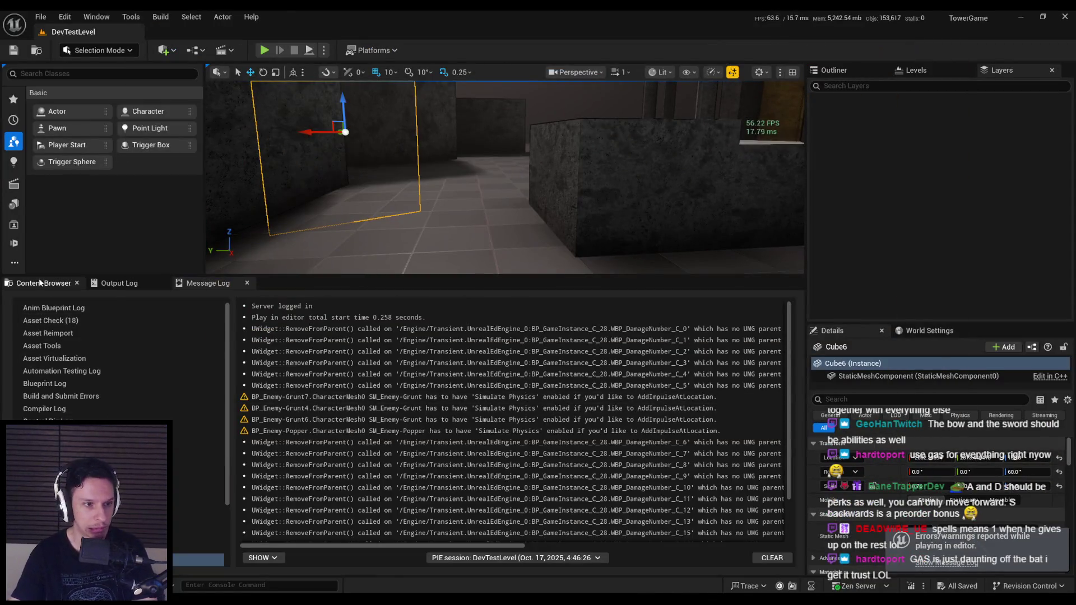
left_click(41, 284)
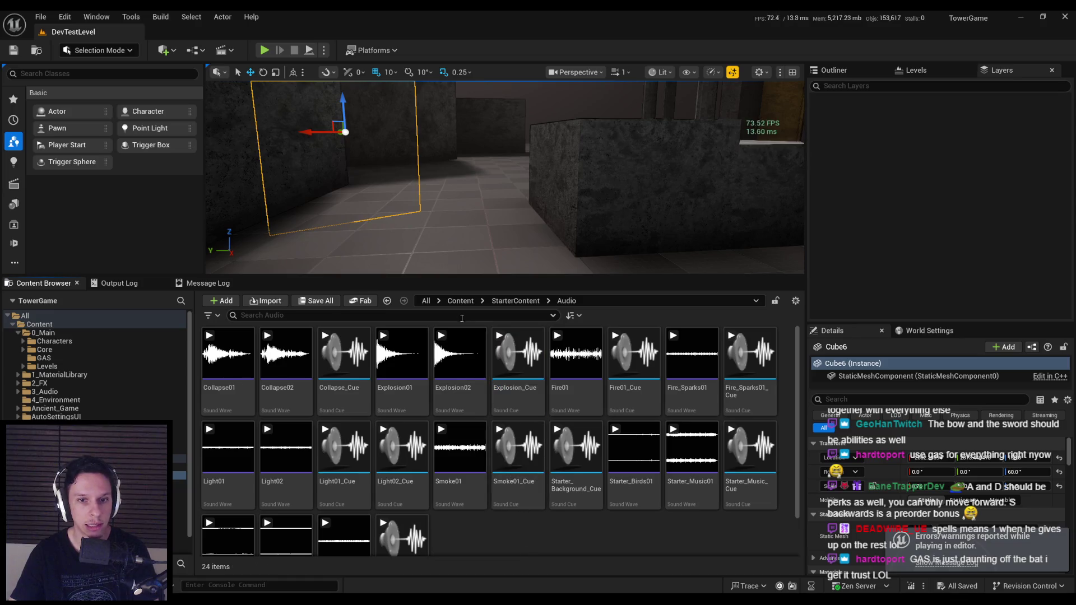
left_click(44, 357)
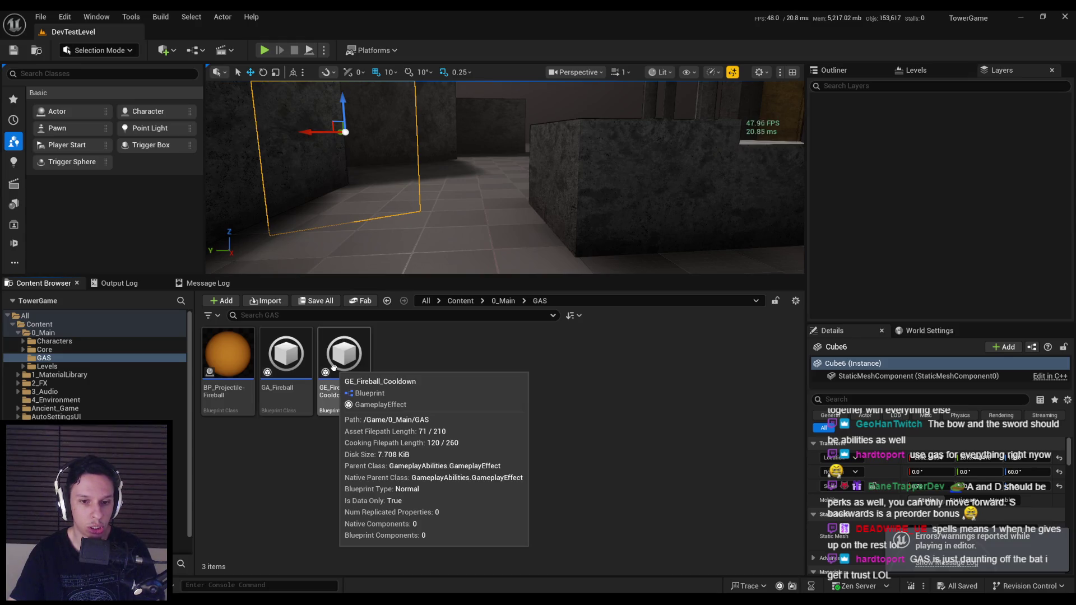
double_click(334, 364)
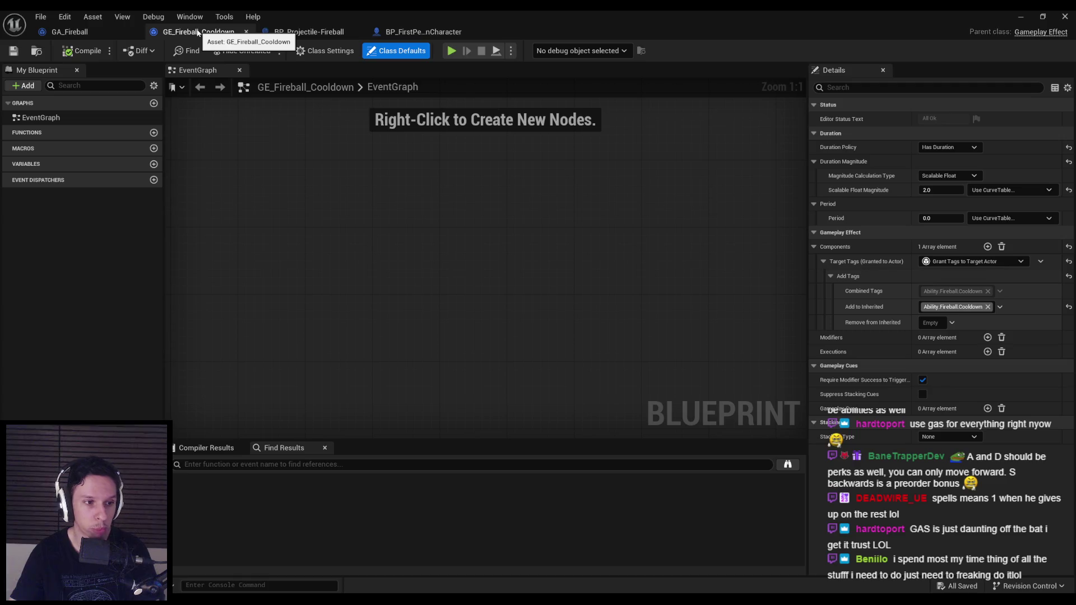
Close the GE_Fireball_Cooldown tab and zoom in and out across GA_Fireball's EventGraph.
left_click(246, 31)
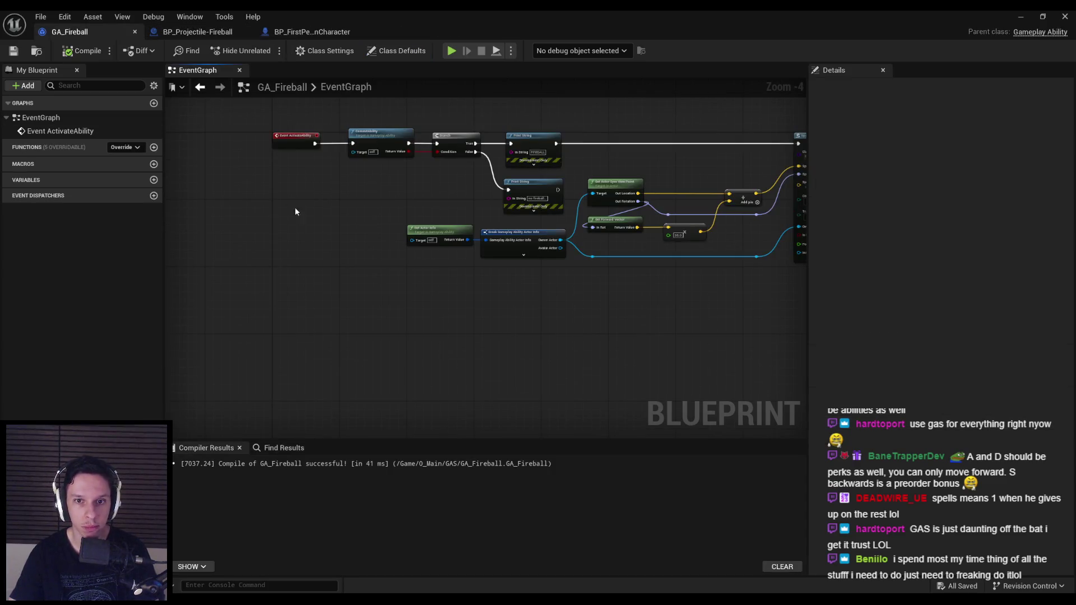
scroll(329, 293, "up", 3)
scroll(498, 319, "down", 2)
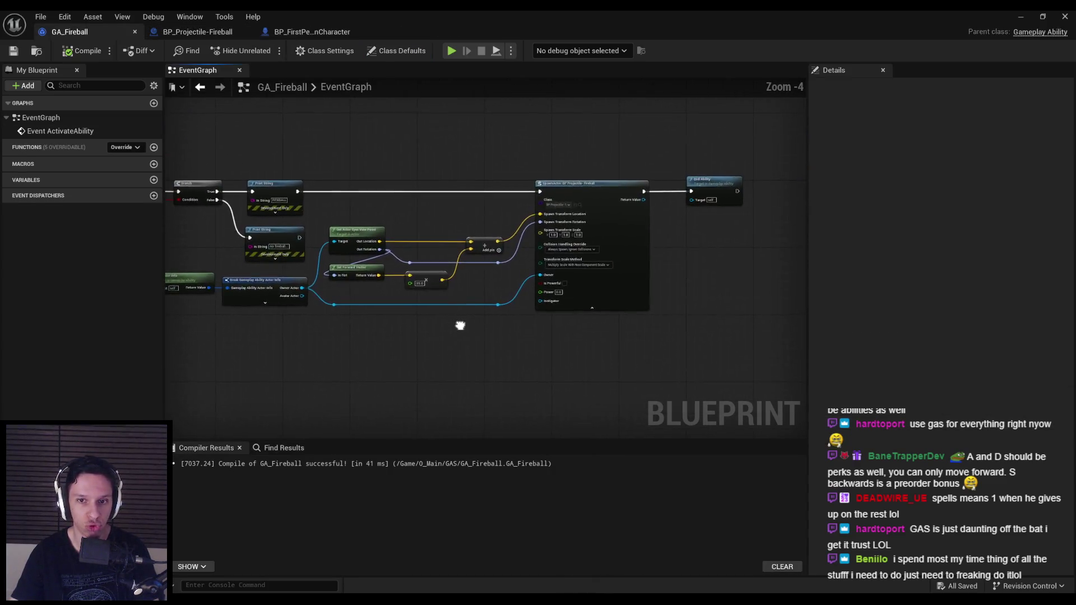
scroll(418, 279, "up", 5)
scroll(417, 279, "down", 5)
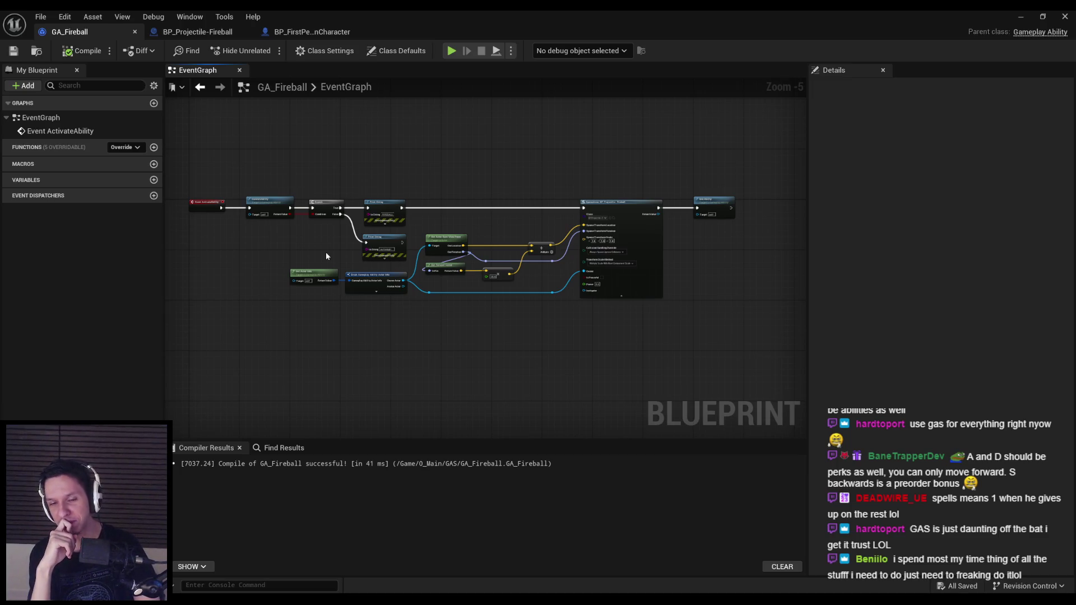
scroll(327, 256, "up", 2)
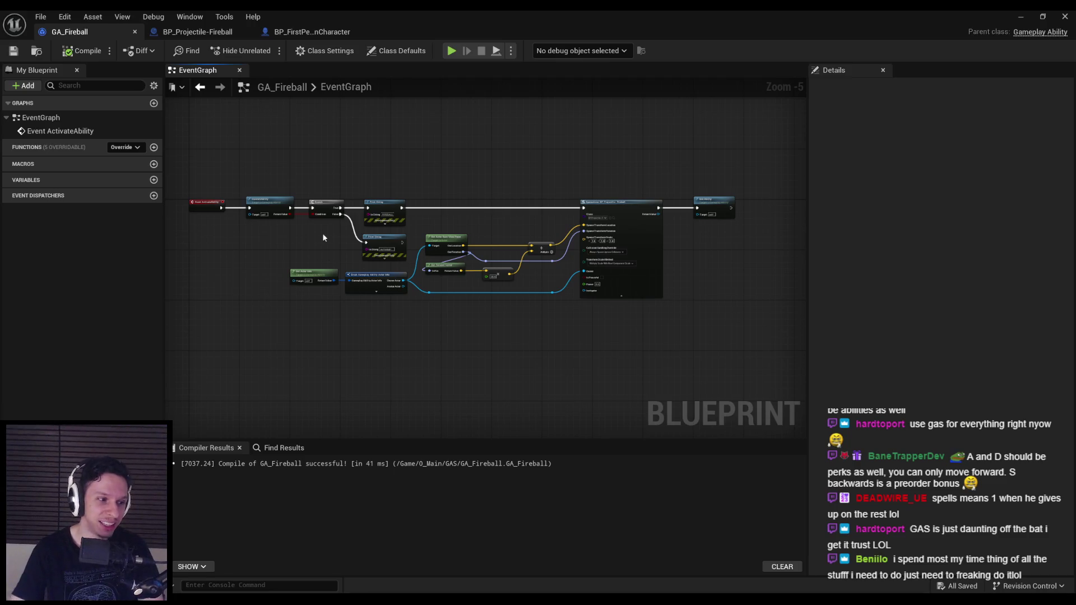
scroll(329, 242, "down", 2)
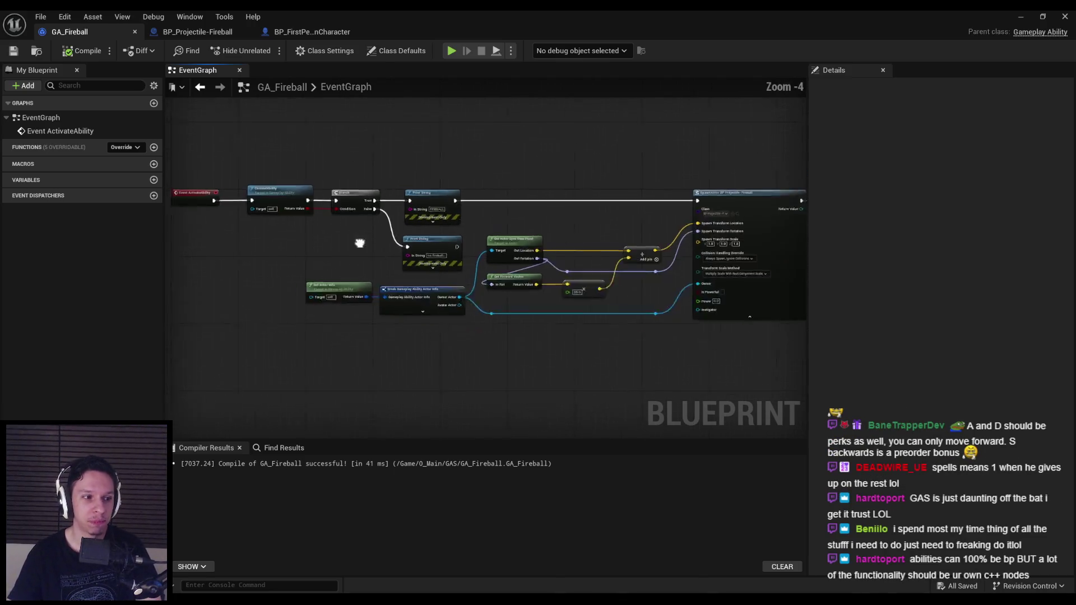
scroll(409, 267, "up", 2)
scroll(409, 268, "down", 3)
Pan between SpawnActor, End Ability and Event ActivateAbility, then bring back the level editor.
scroll(411, 261, "up", 4)
scroll(439, 254, "down", 1)
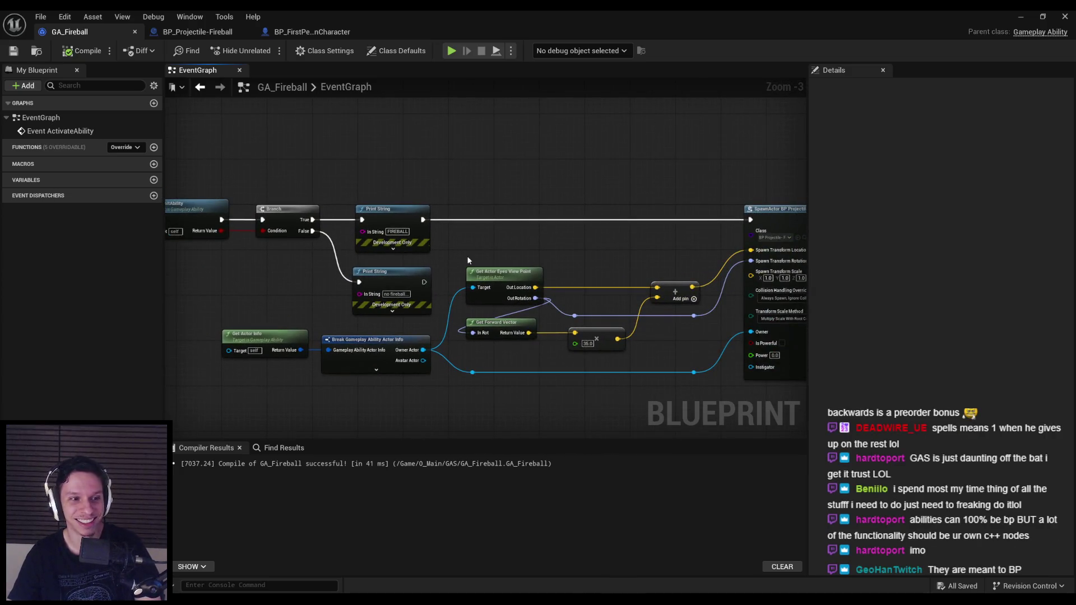
scroll(467, 255, "down", 1)
scroll(411, 238, "up", 1)
left_click_drag(569, 246, 353, 236)
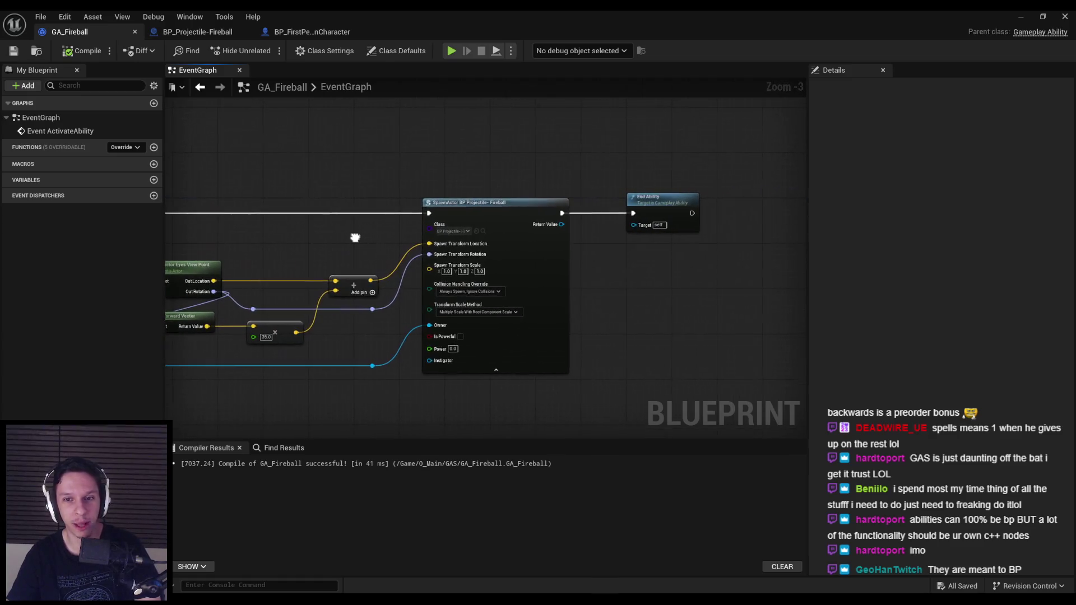
scroll(353, 235, "down", 1)
scroll(382, 242, "up", 2)
scroll(597, 227, "down", 2)
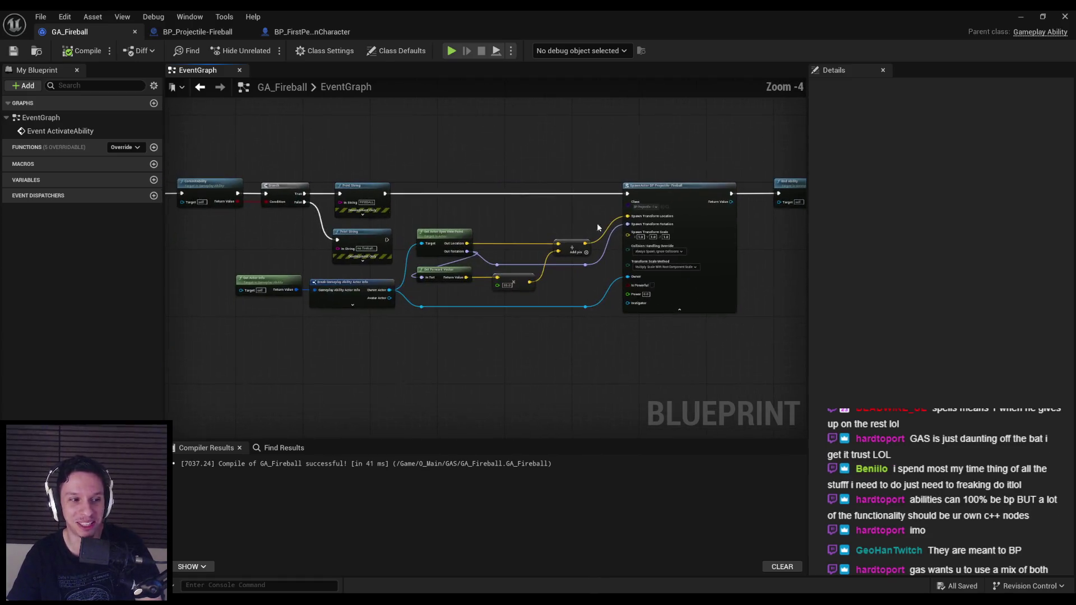
left_click_drag(444, 230, 627, 223)
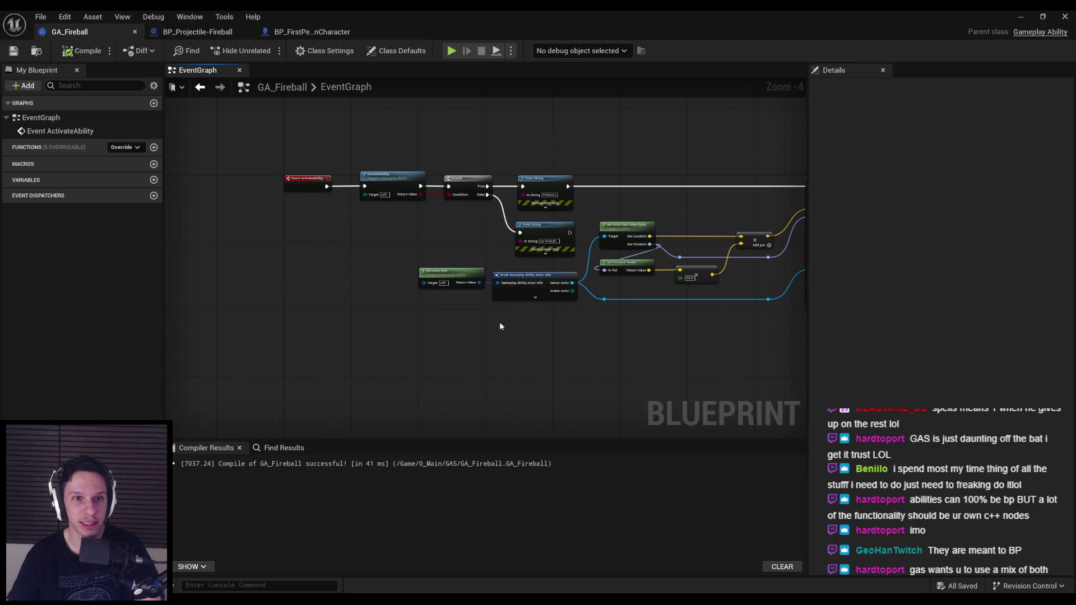
left_click(1021, 16)
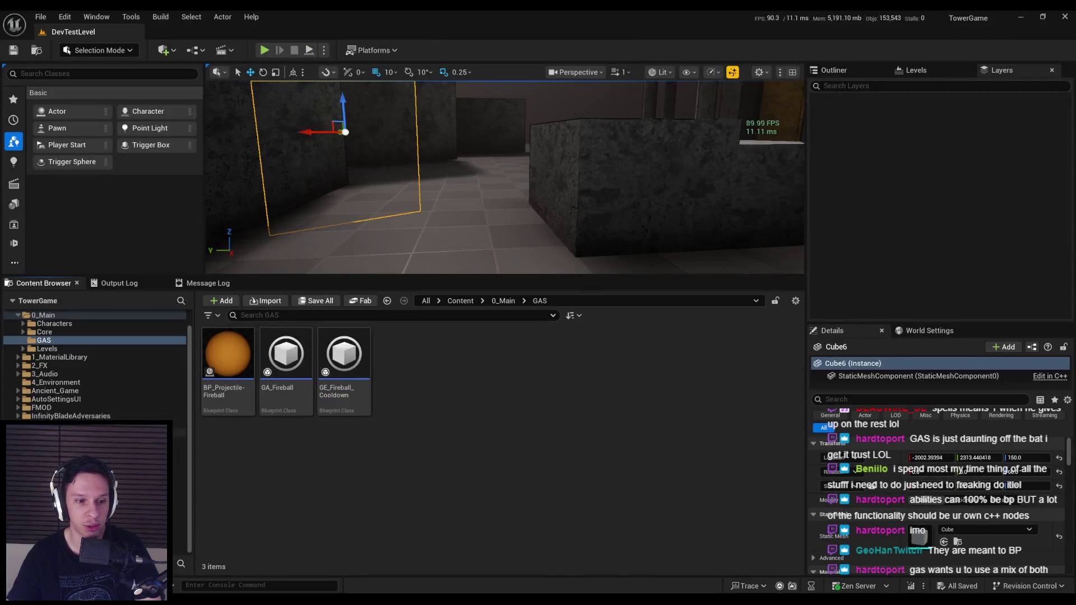
Browse into the TowerGame C++ Abilities classes, then back up to TowerGame.
double_click(227, 353)
double_click(227, 353)
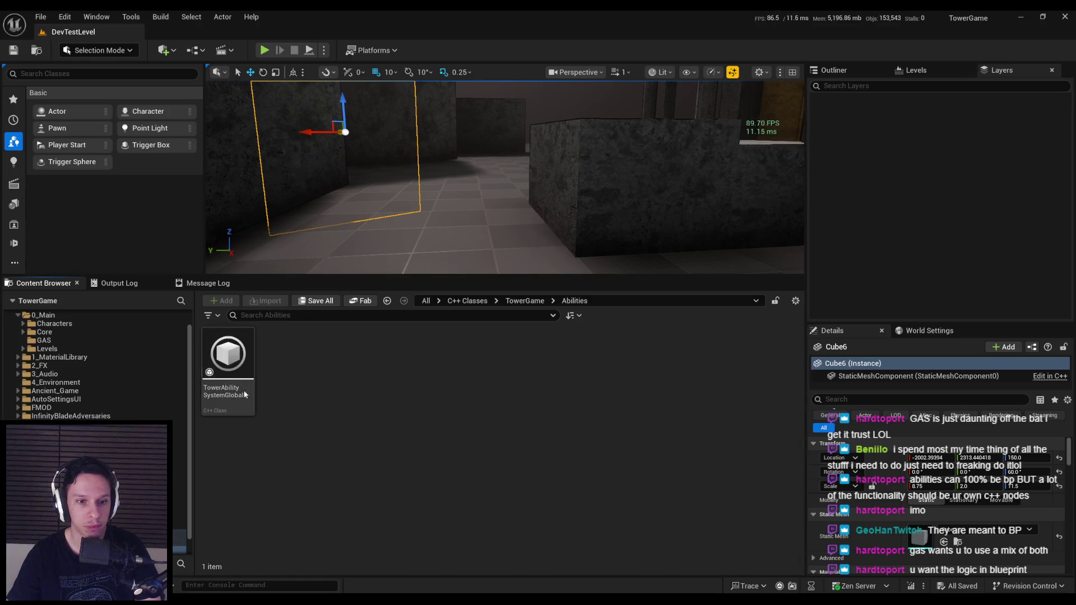
key("alt+Left")
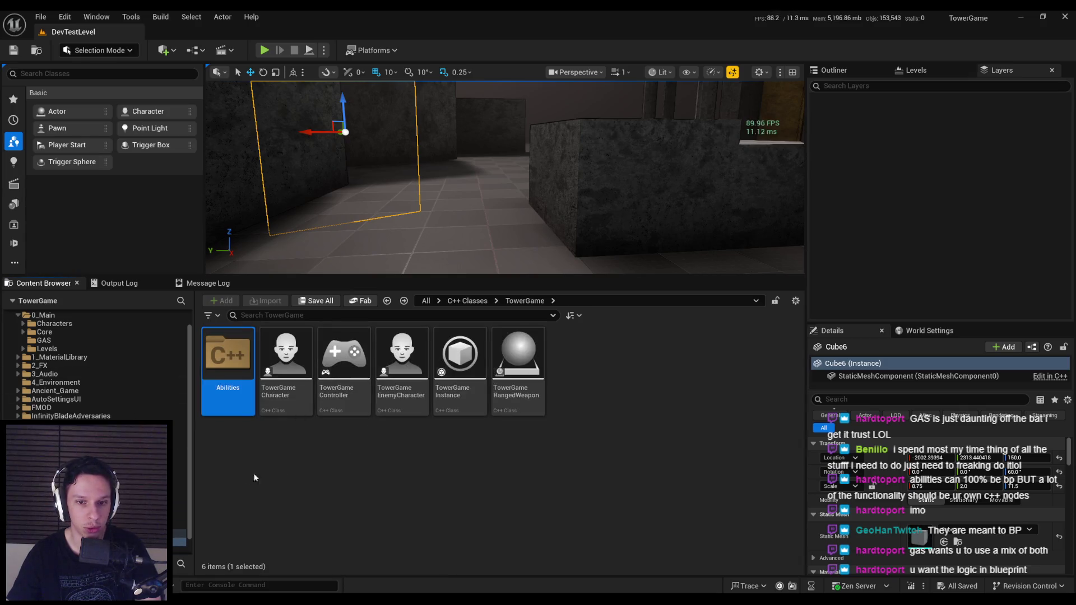
scroll(68, 343, "up", 2)
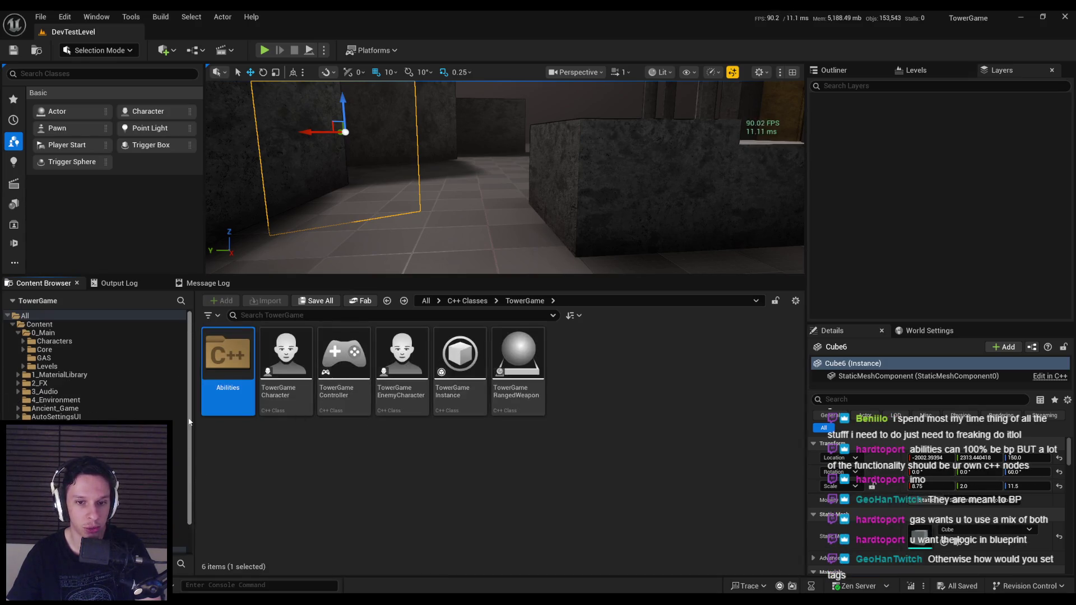
Check the Core folder, then open BP_Projectile-Fireball from the GAS folder.
left_click(61, 350)
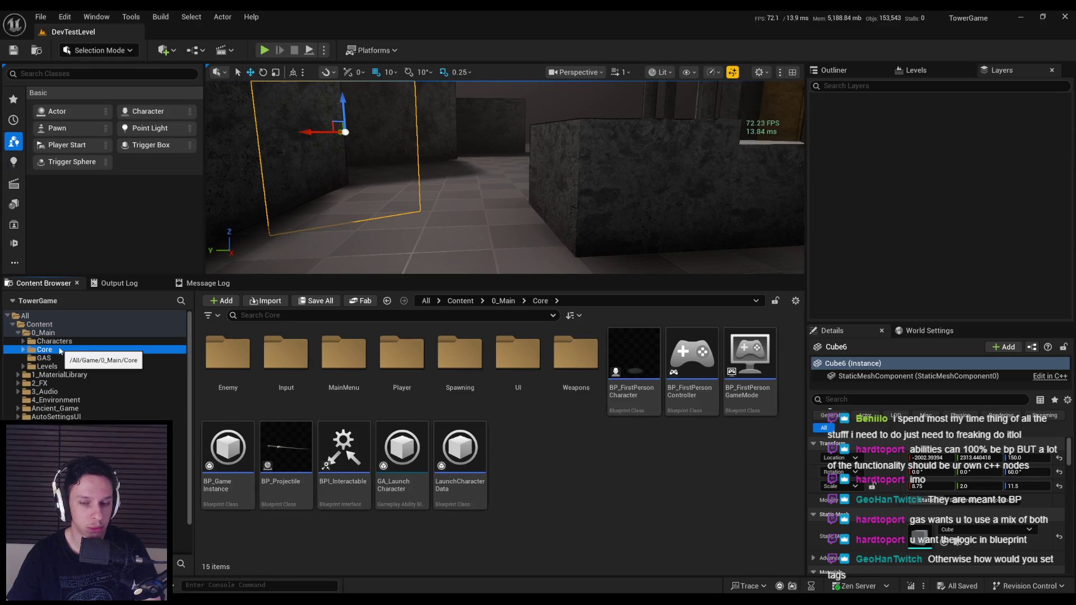
left_click(57, 359)
left_click(58, 351)
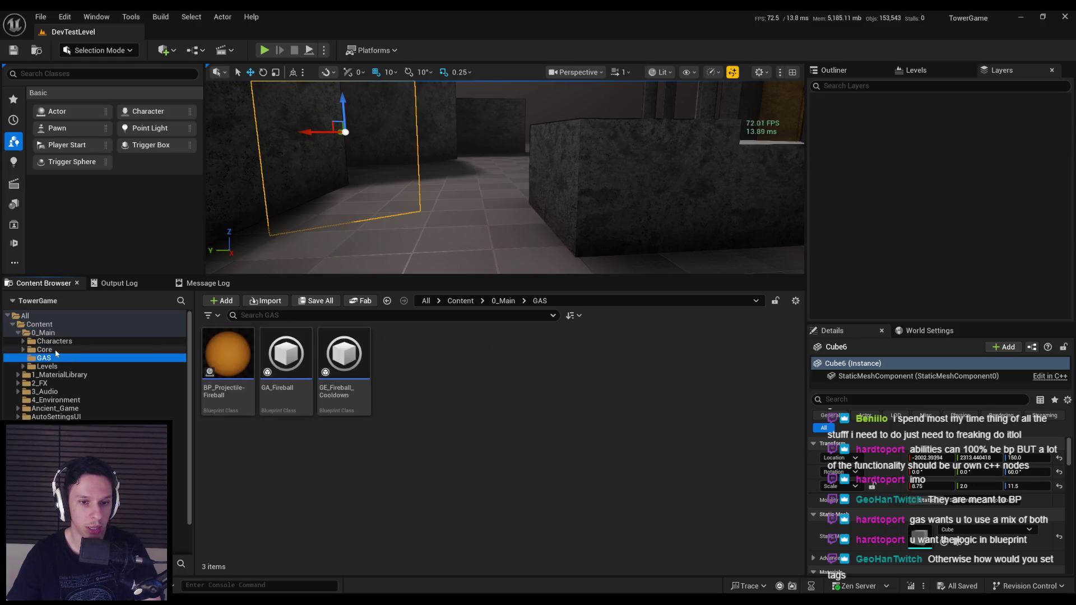
left_click(56, 359)
mouse_move(278, 402)
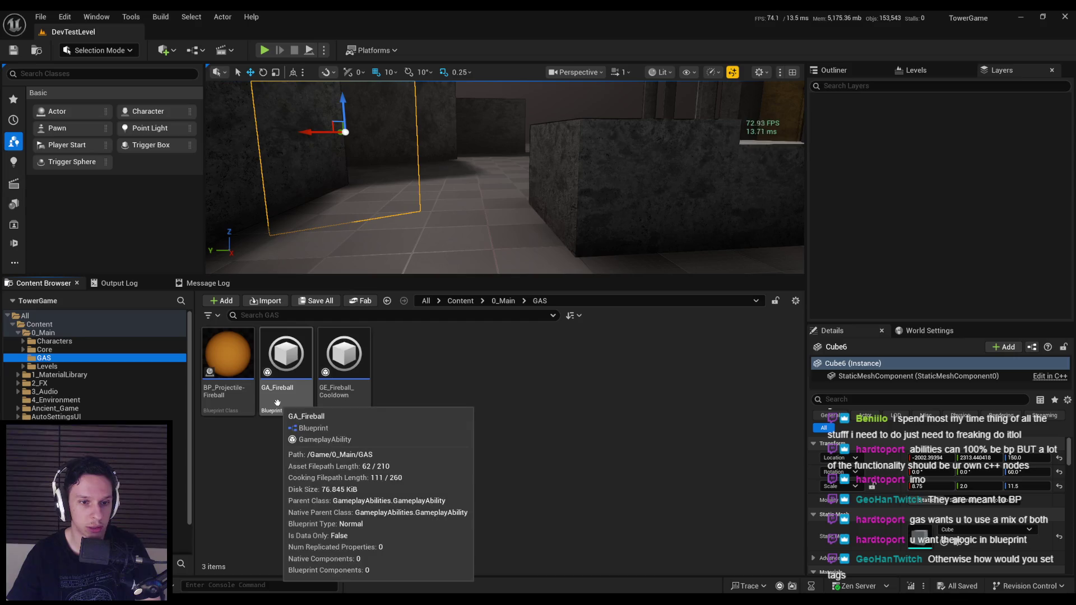
double_click(228, 355)
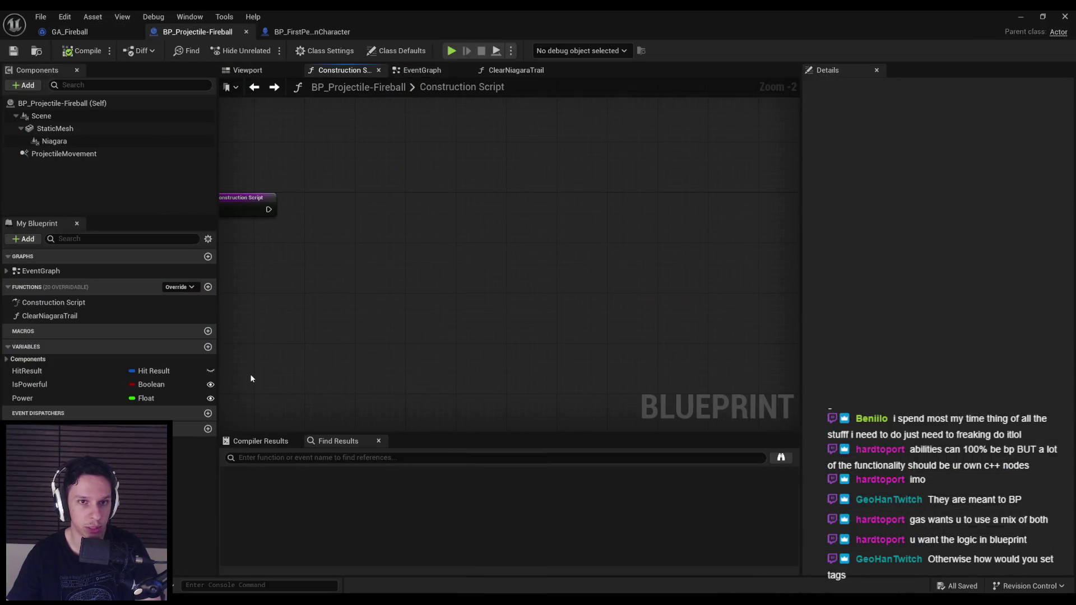
Close the BP_Projectile-Fireball, GA_Fireball and BP_FirstPersonCharacter blueprint tabs.
middle_click(197, 31)
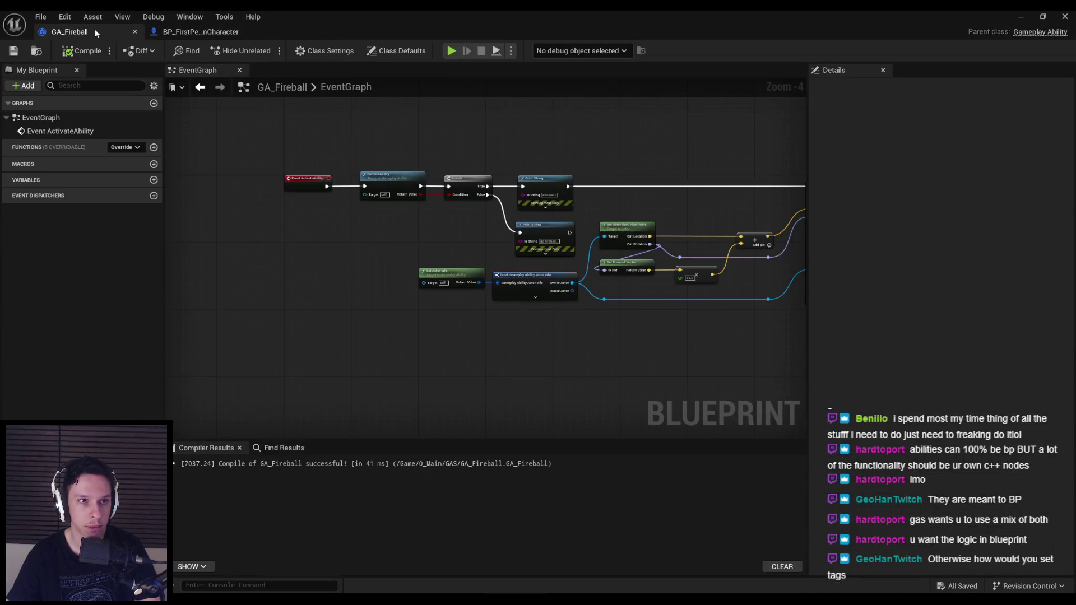
middle_click(95, 33)
middle_click(95, 33)
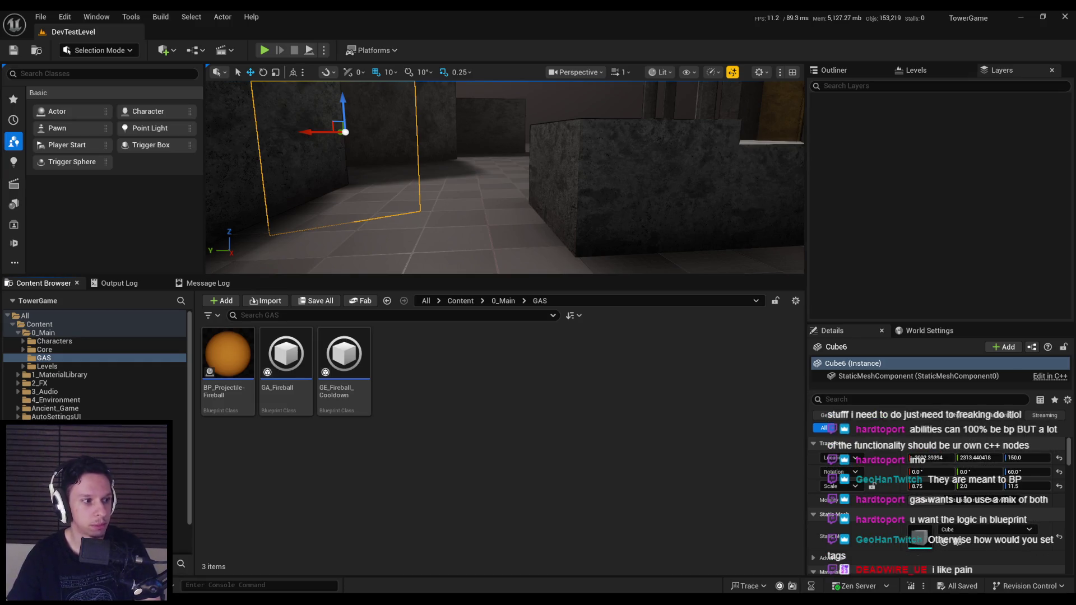
Look over the GAS framework docs in Chrome, then return to Unreal Engine.
key("ctrl+shift+h")
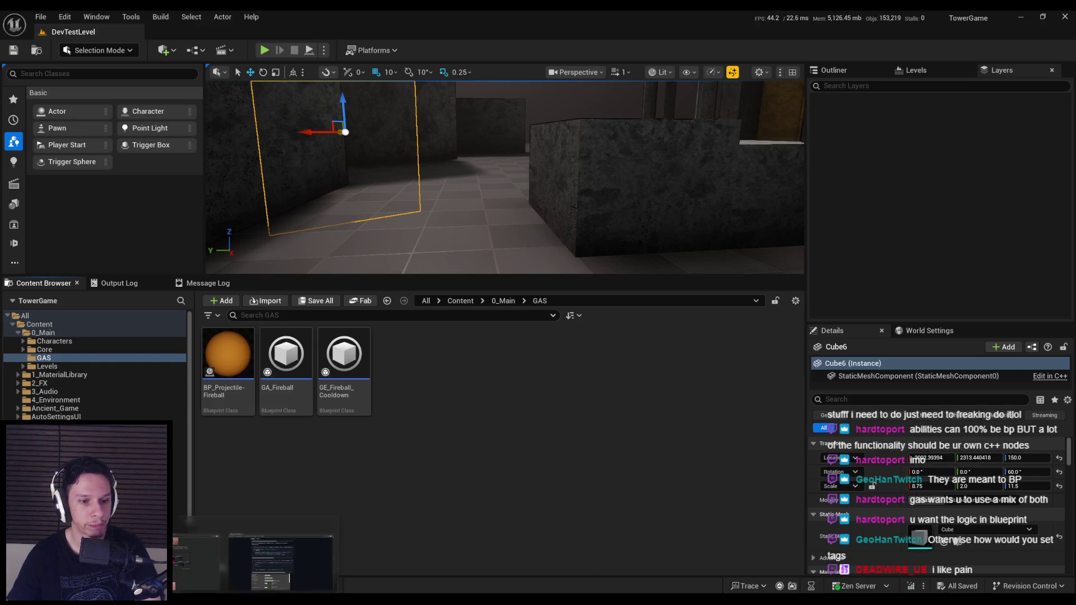
left_click(281, 555)
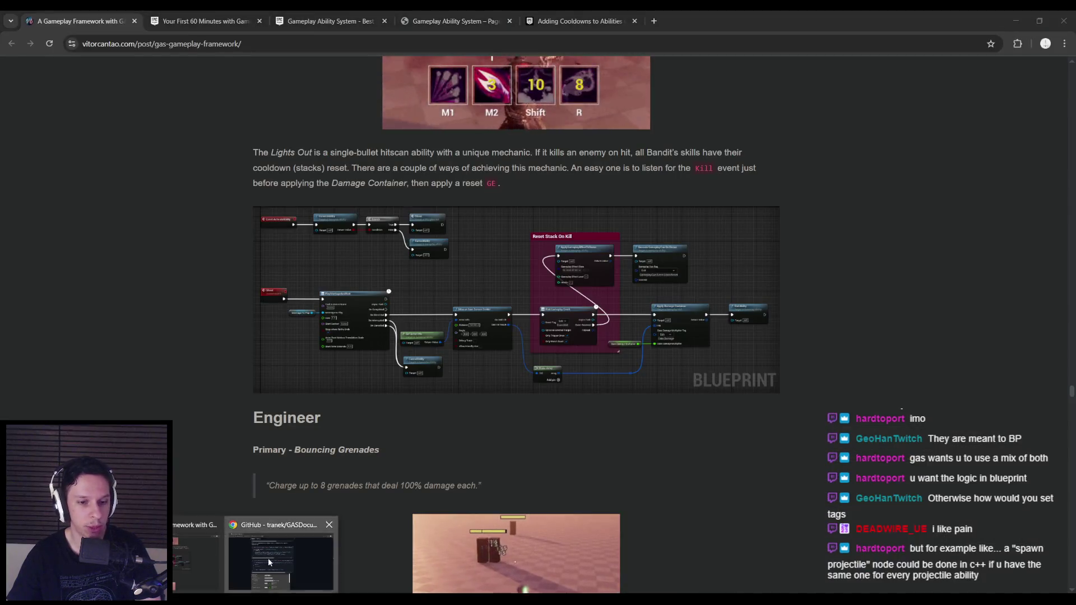
left_click(280, 555)
left_click_drag(84, 32, 516, 75)
double_click(516, 75)
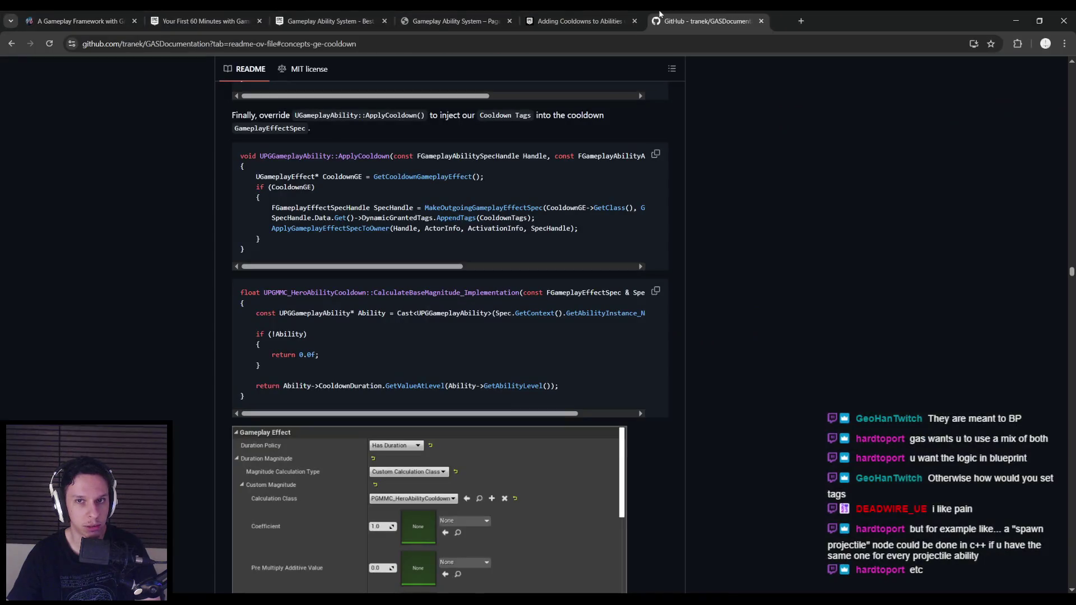
key("alt+Tab")
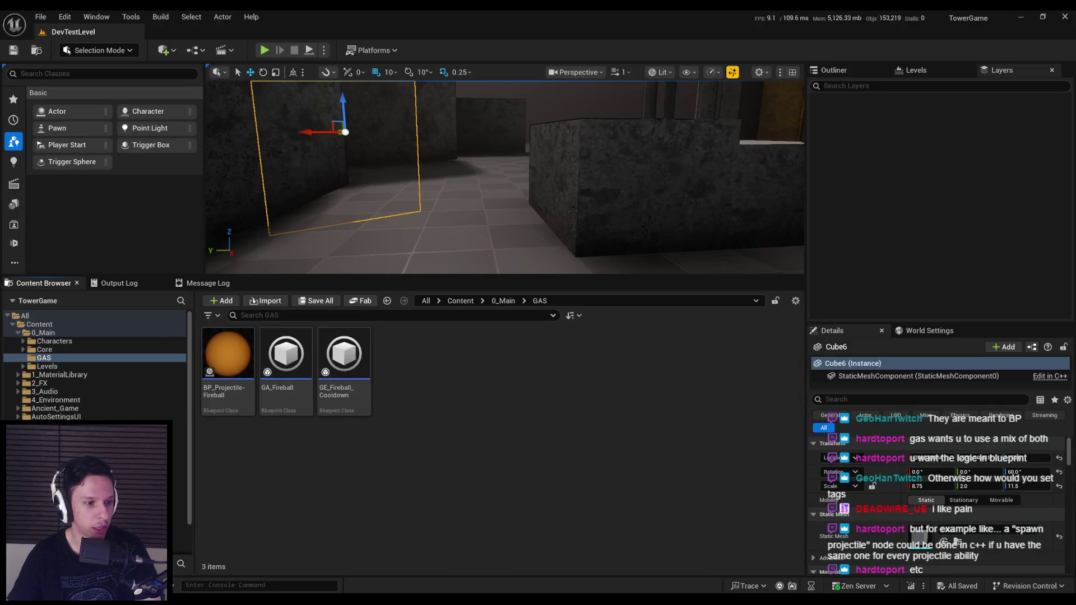